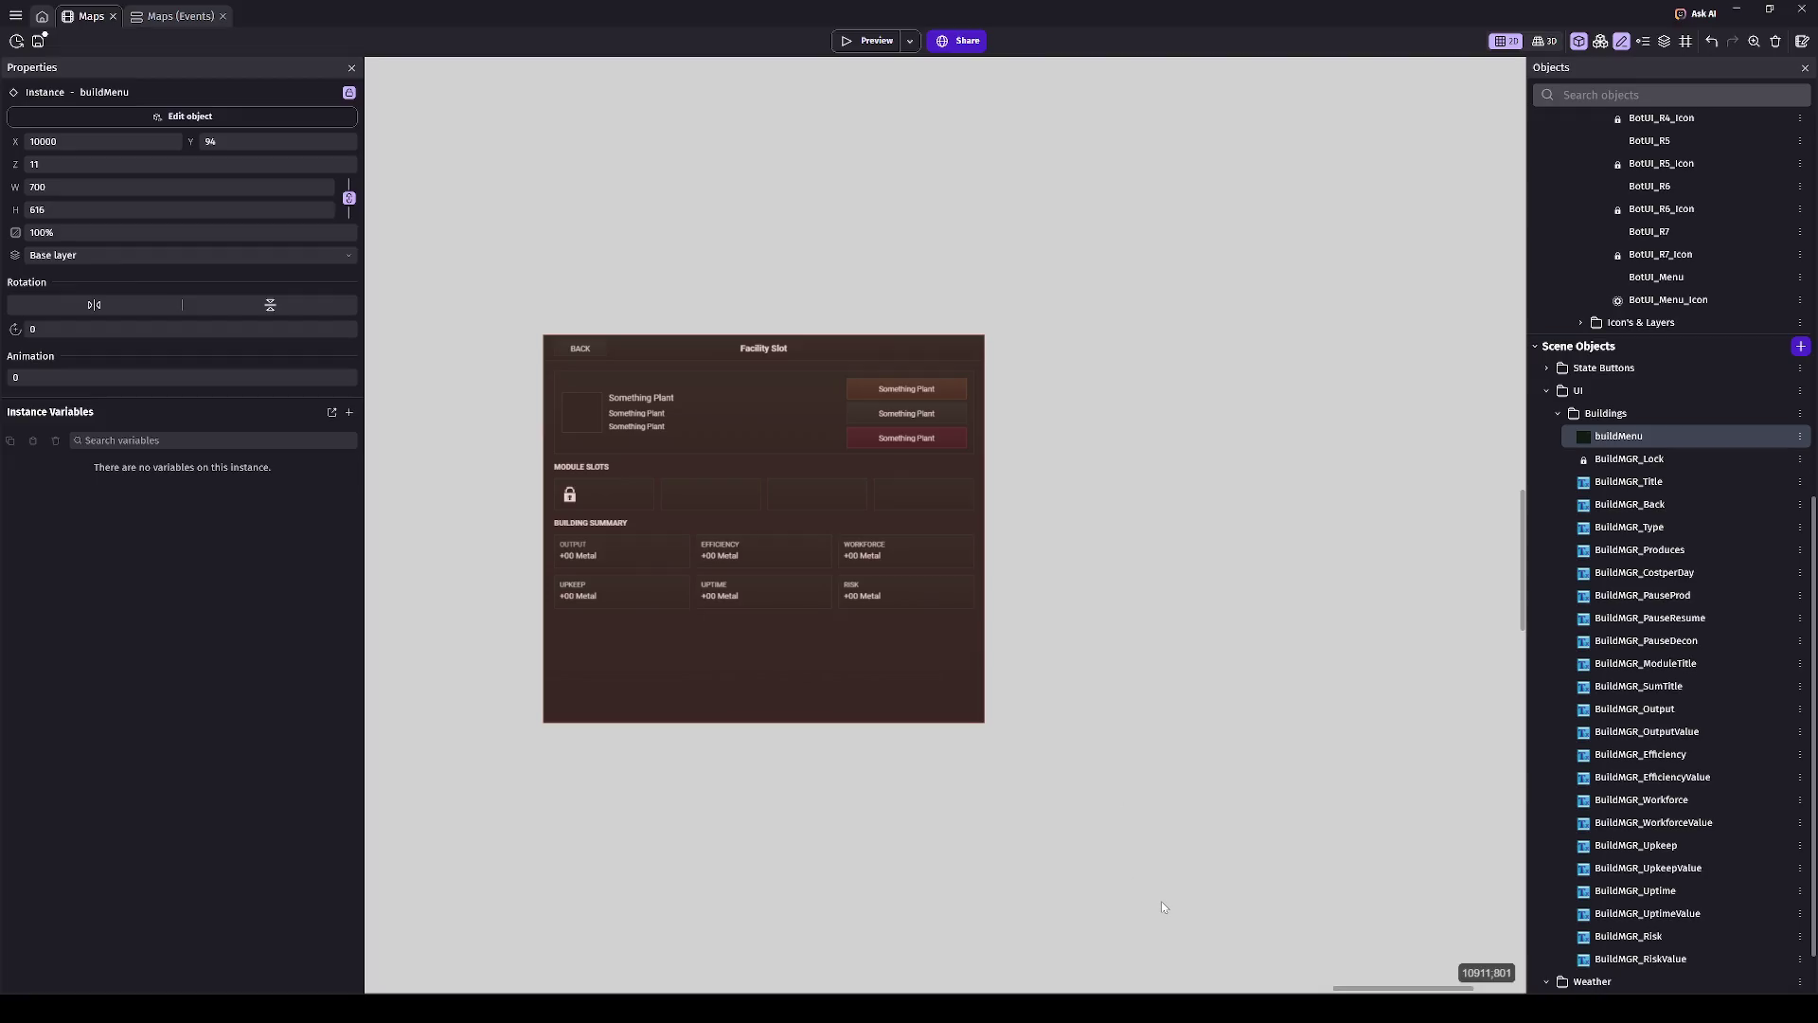
# - Zoom out to fit the whole Facility Slot menu on the canvas and deselect it
pyautogui.scroll(-10, 1162, 905)
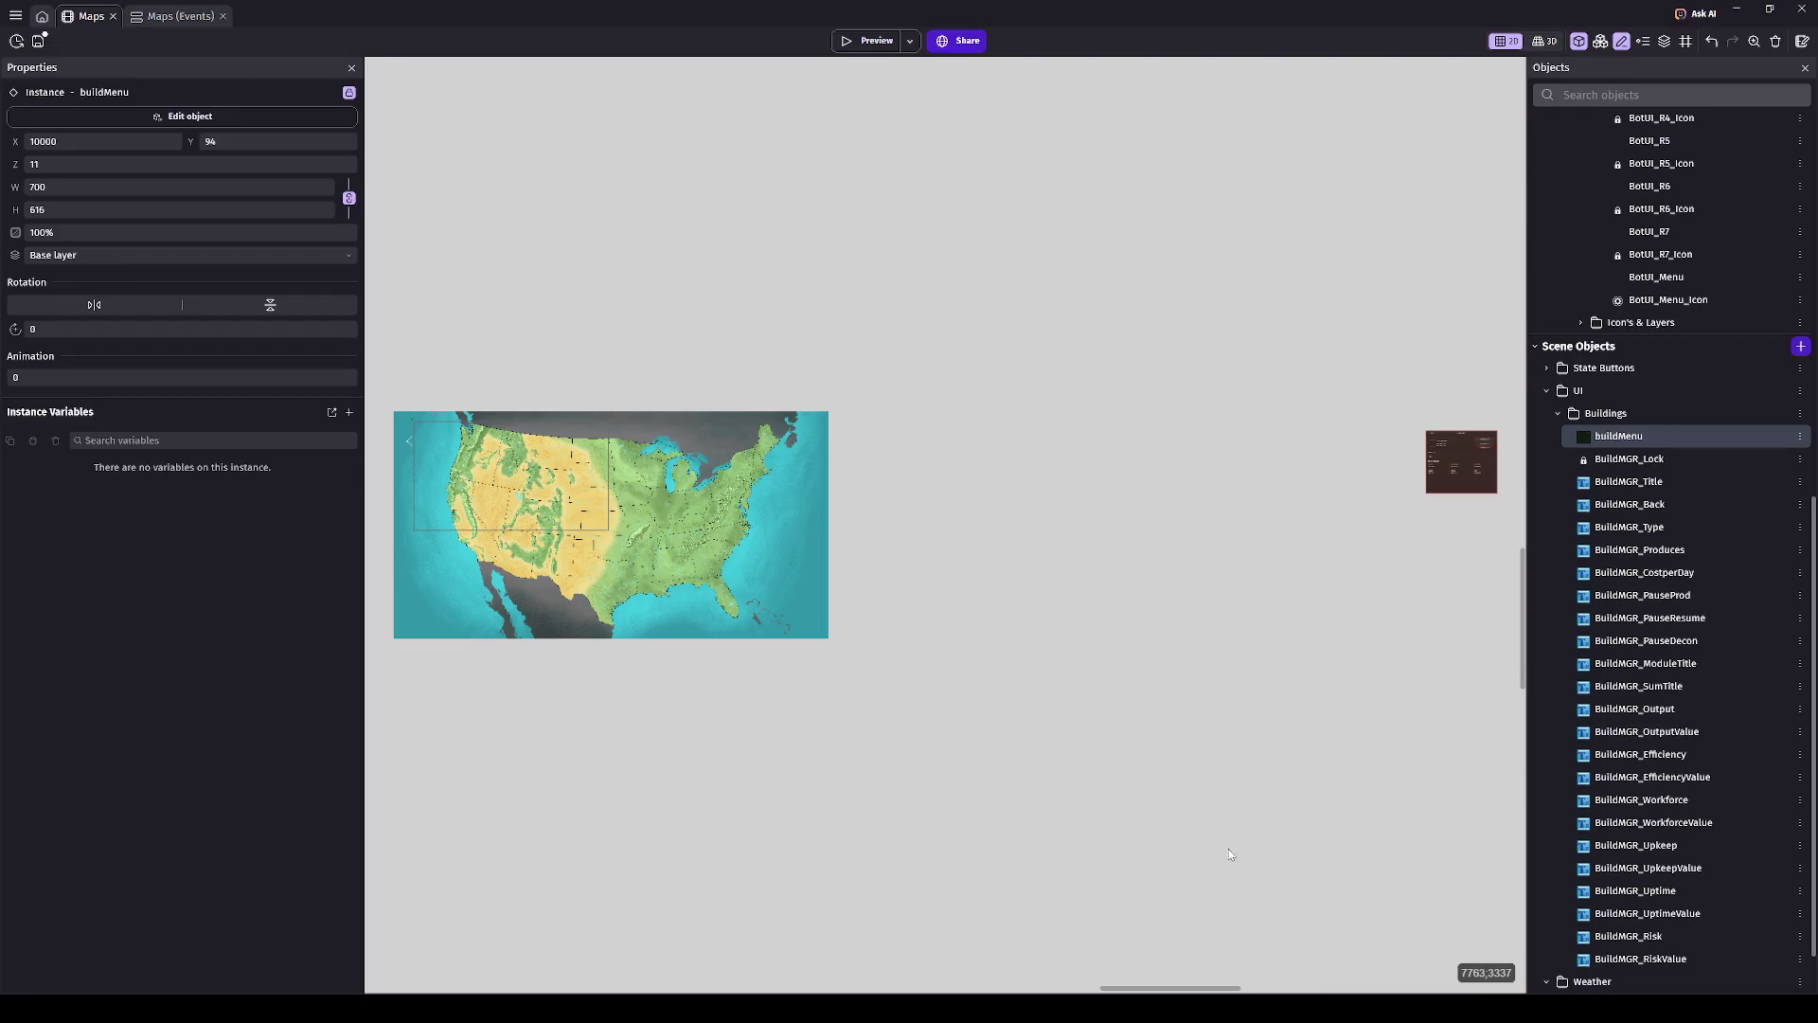
pyautogui.hotkey('shift', '1')
pyautogui.click(429, 565)
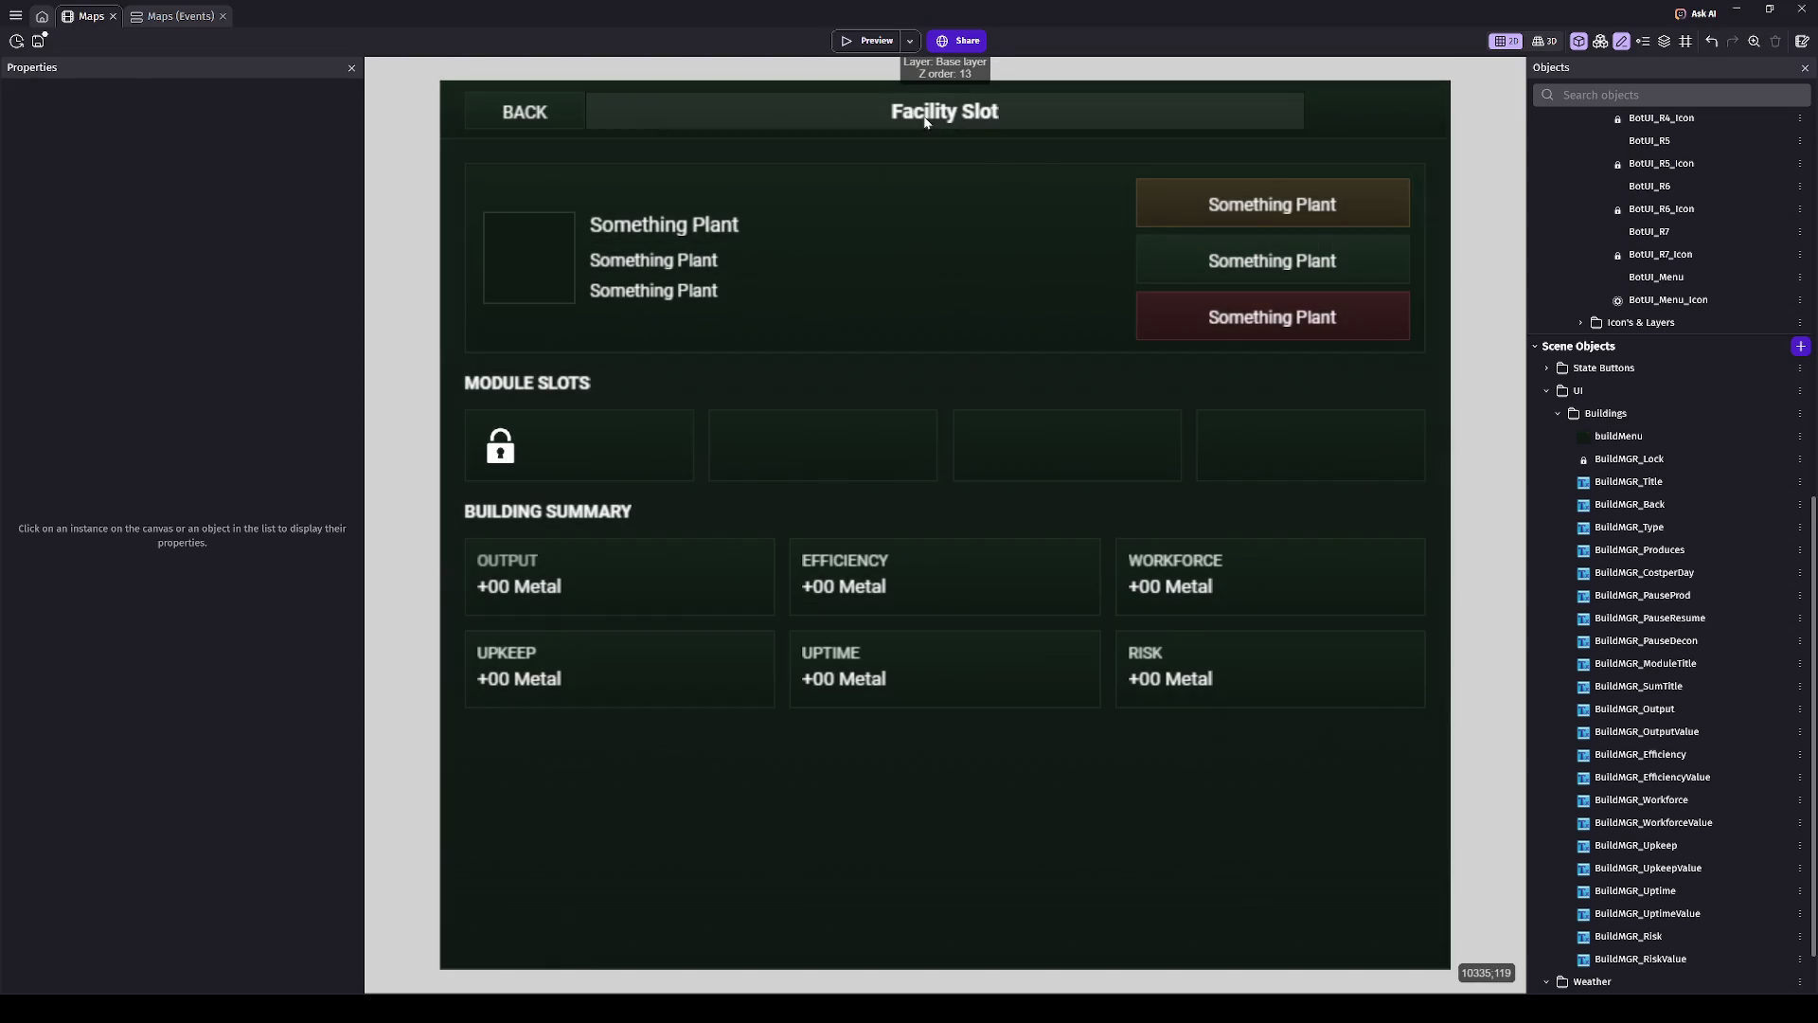
pyautogui.click(931, 113)
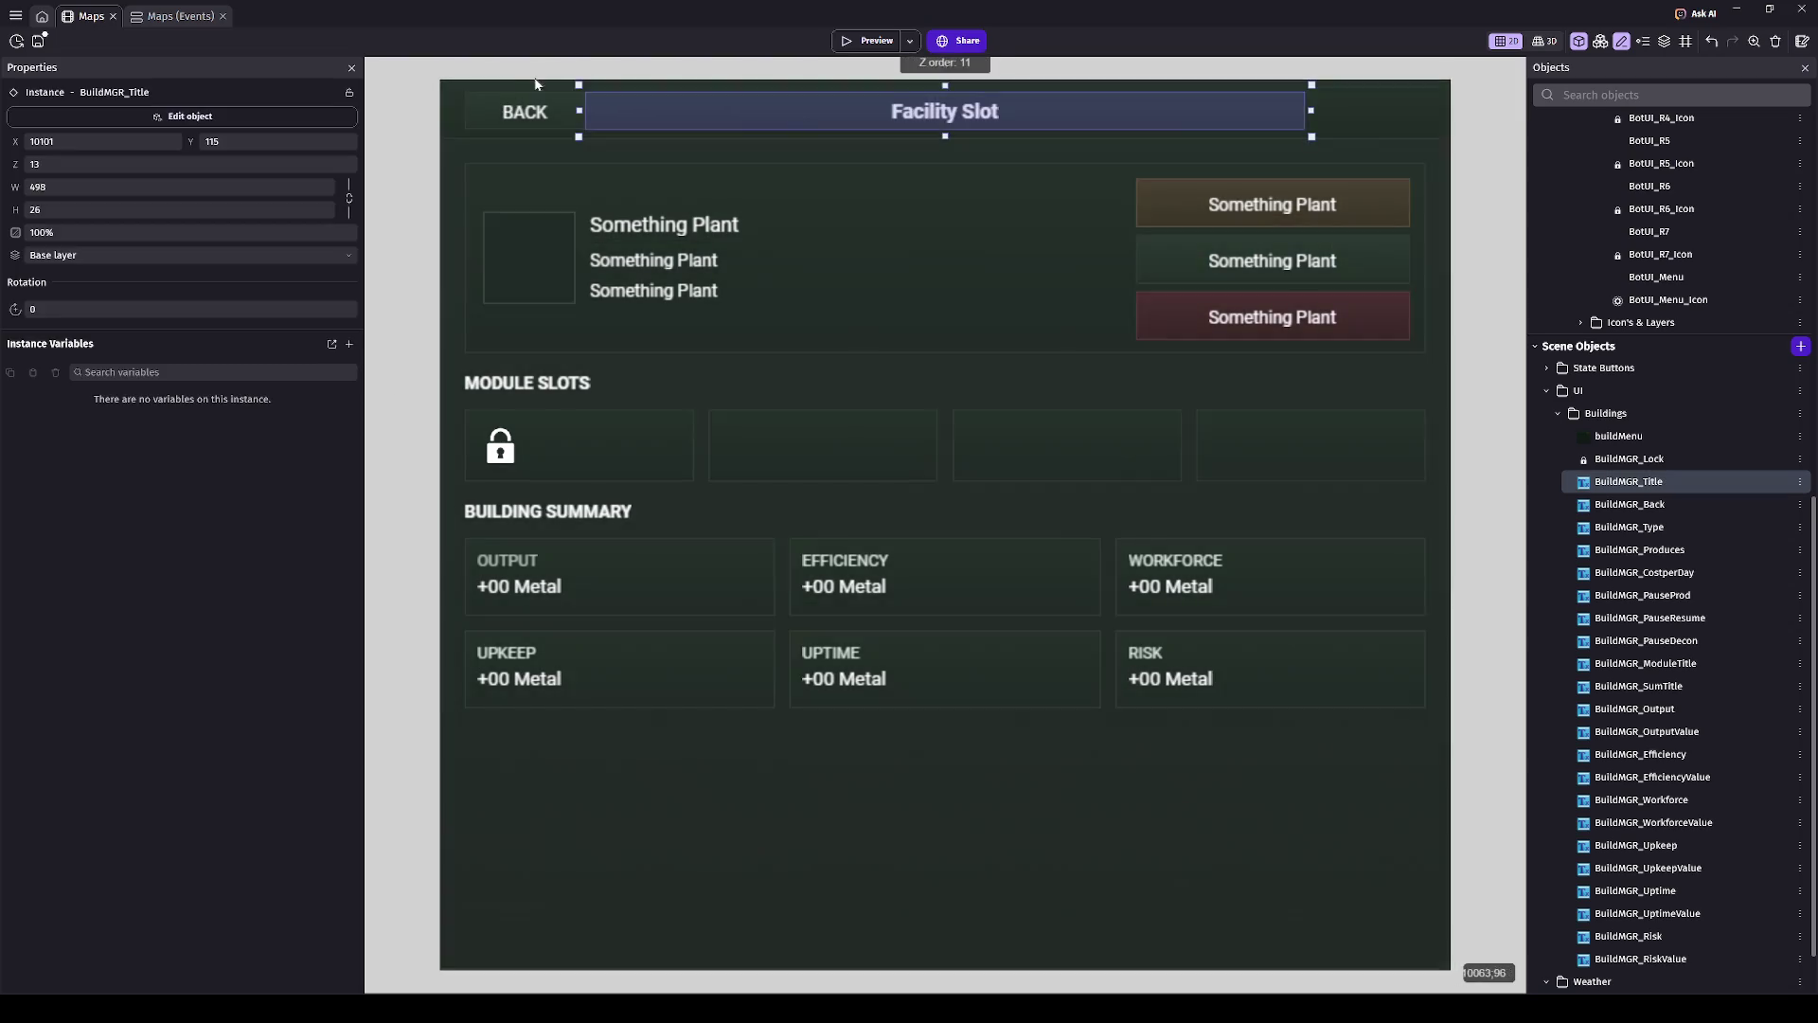
pyautogui.click(524, 112)
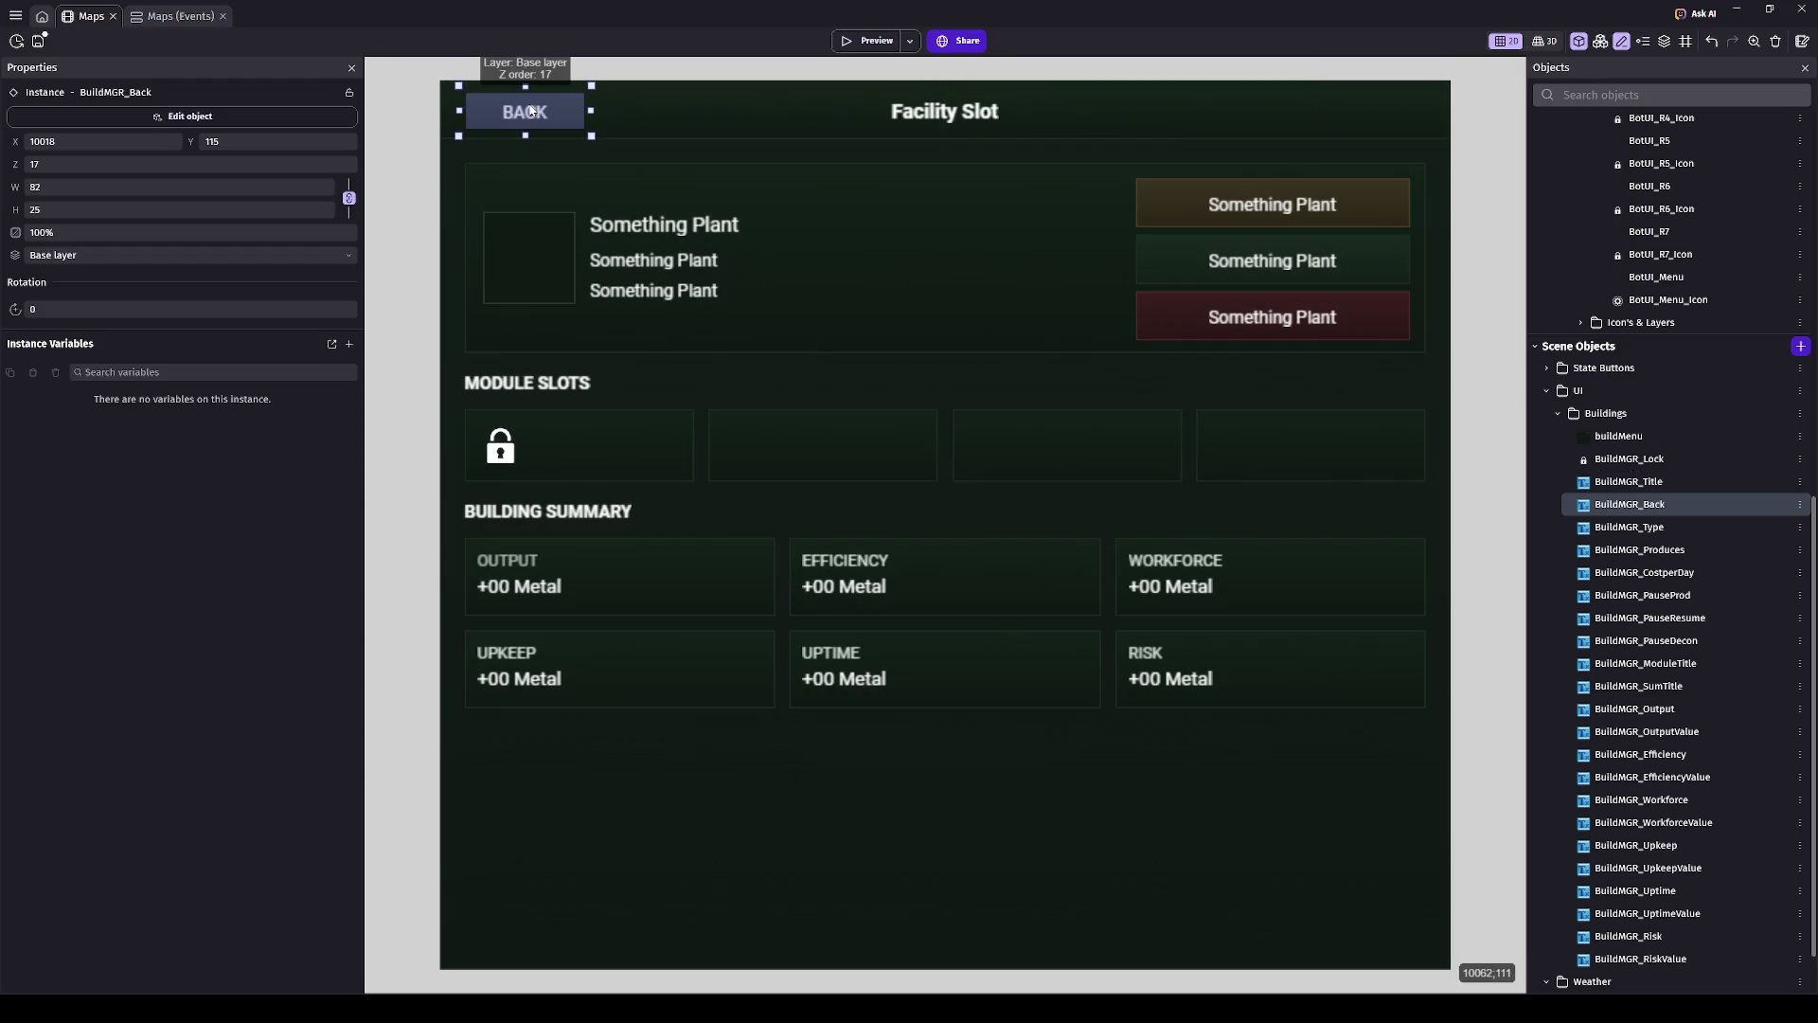
pyautogui.click(324, 112)
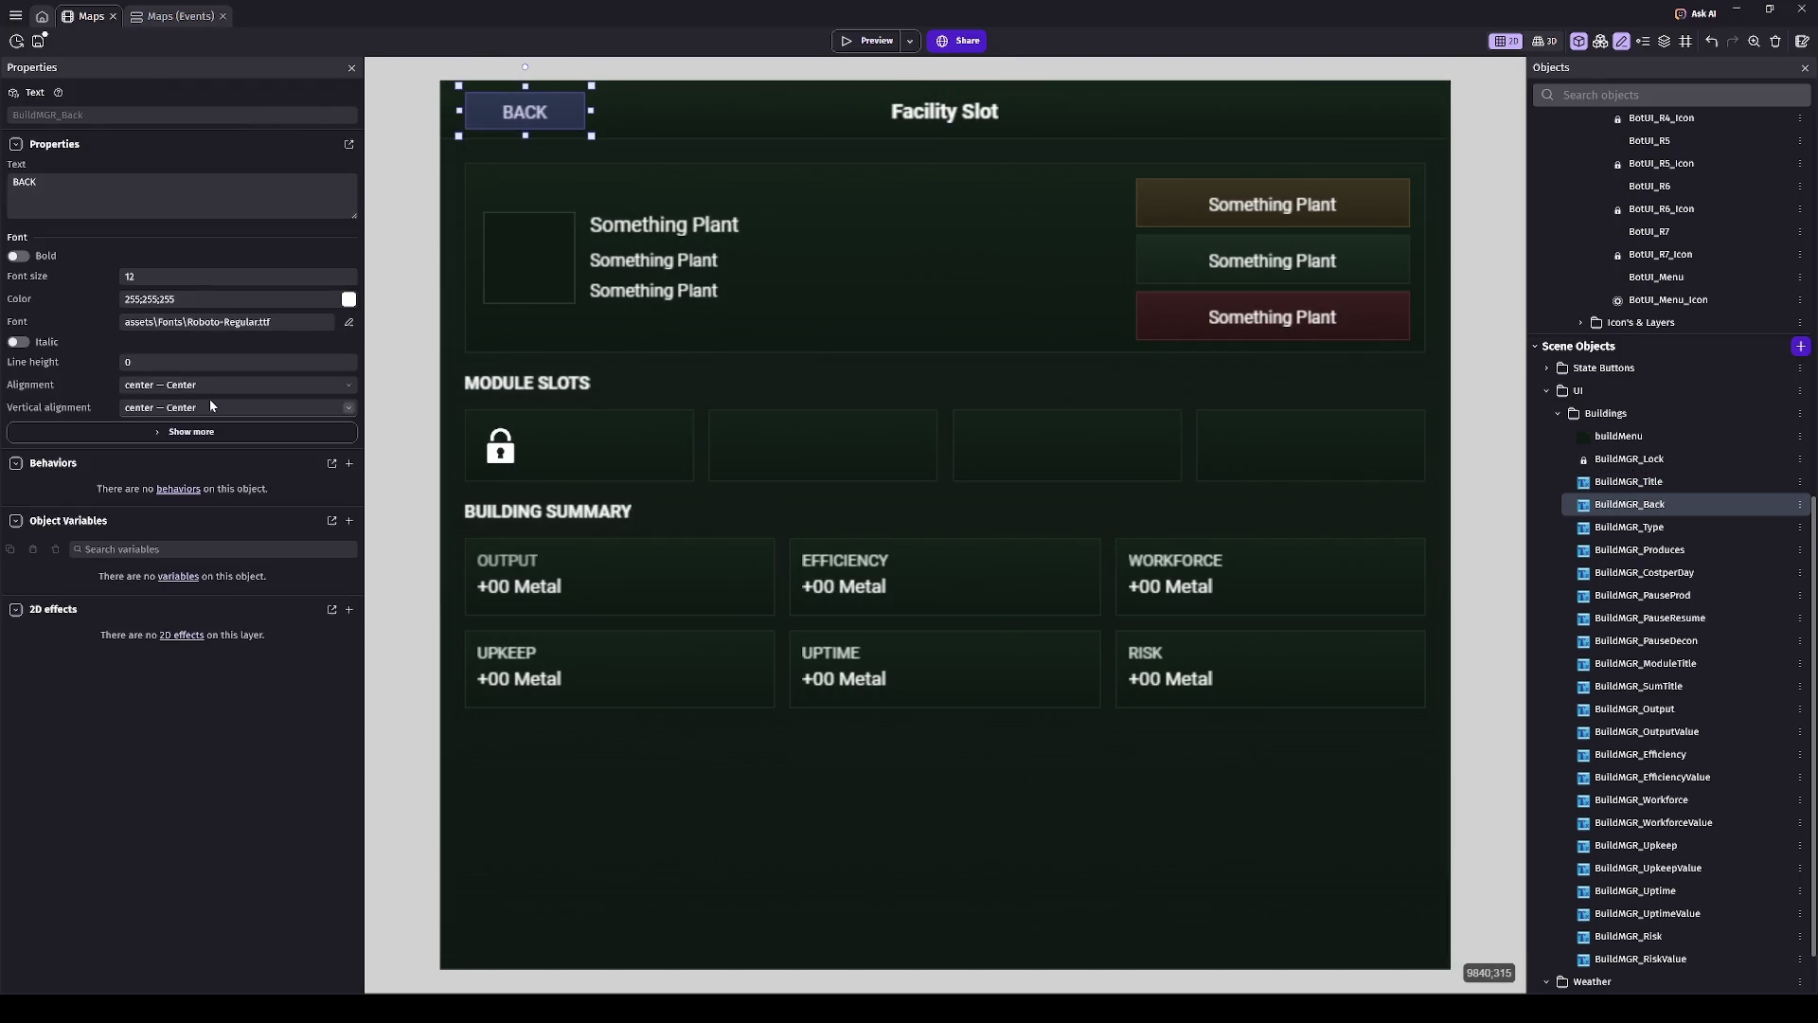
pyautogui.click(196, 363)
pyautogui.press('BackSpace')
pyautogui.click(151, 431)
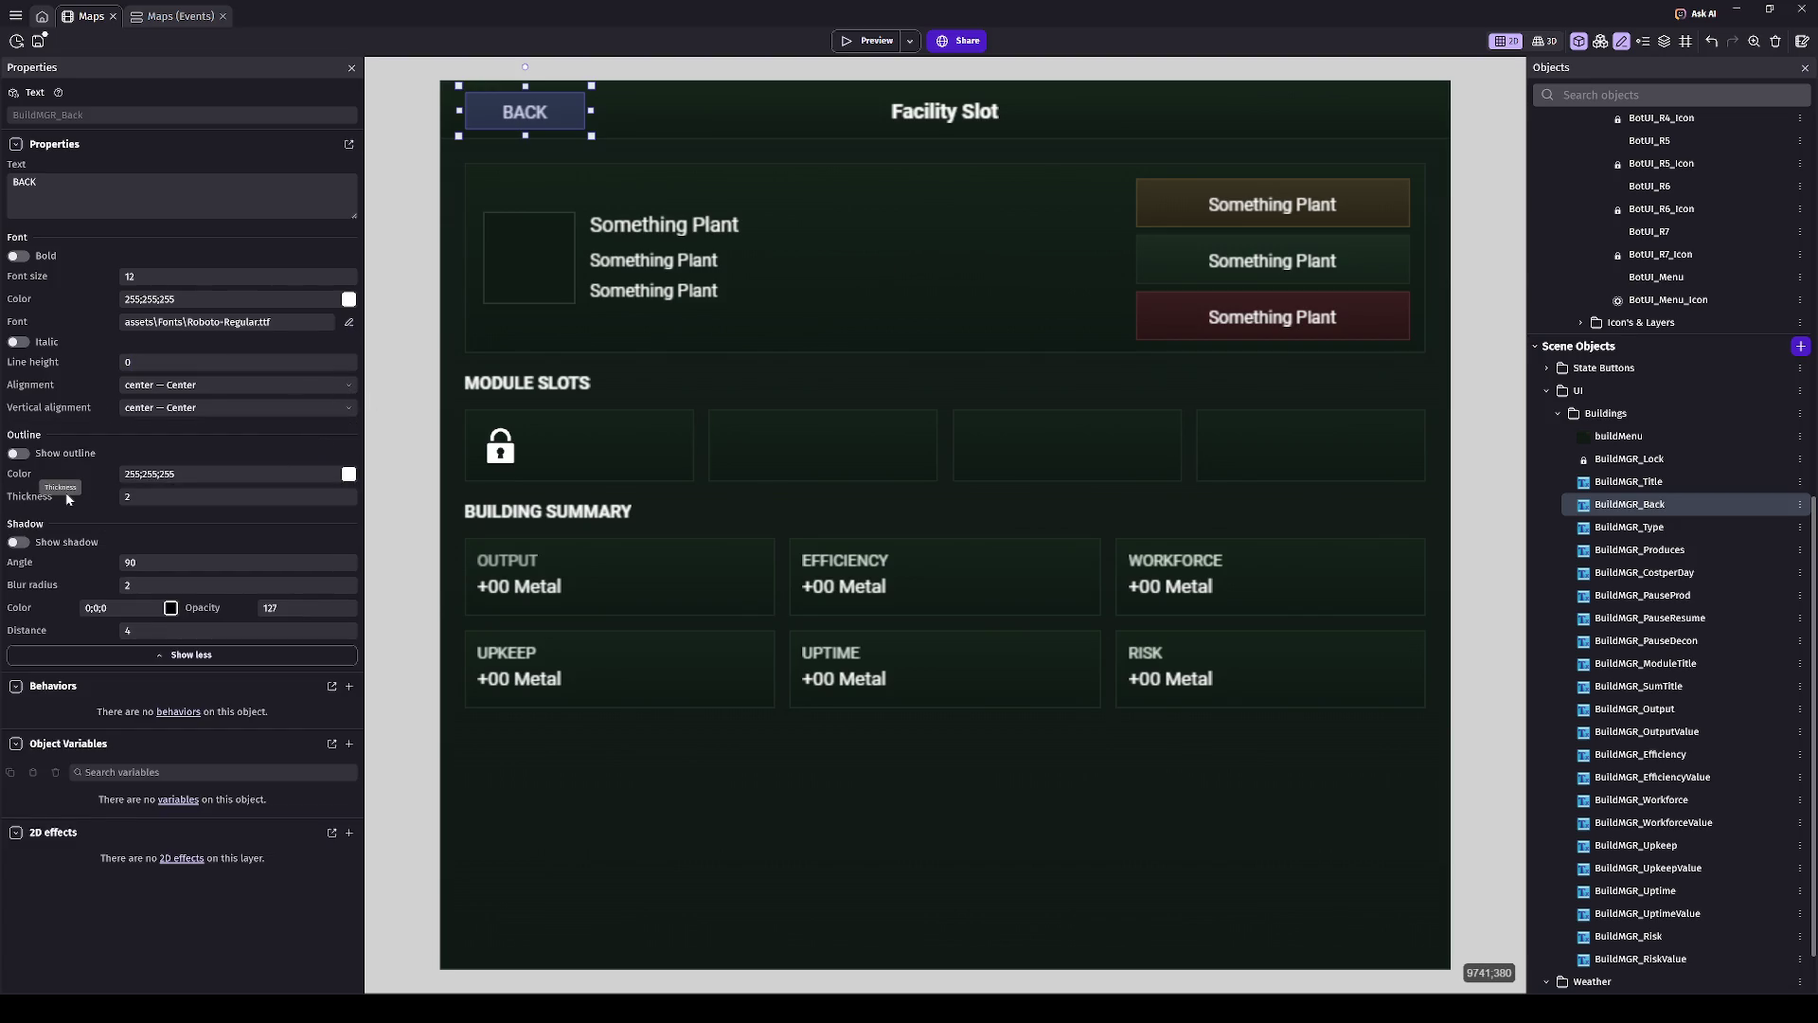
pyautogui.click(105, 657)
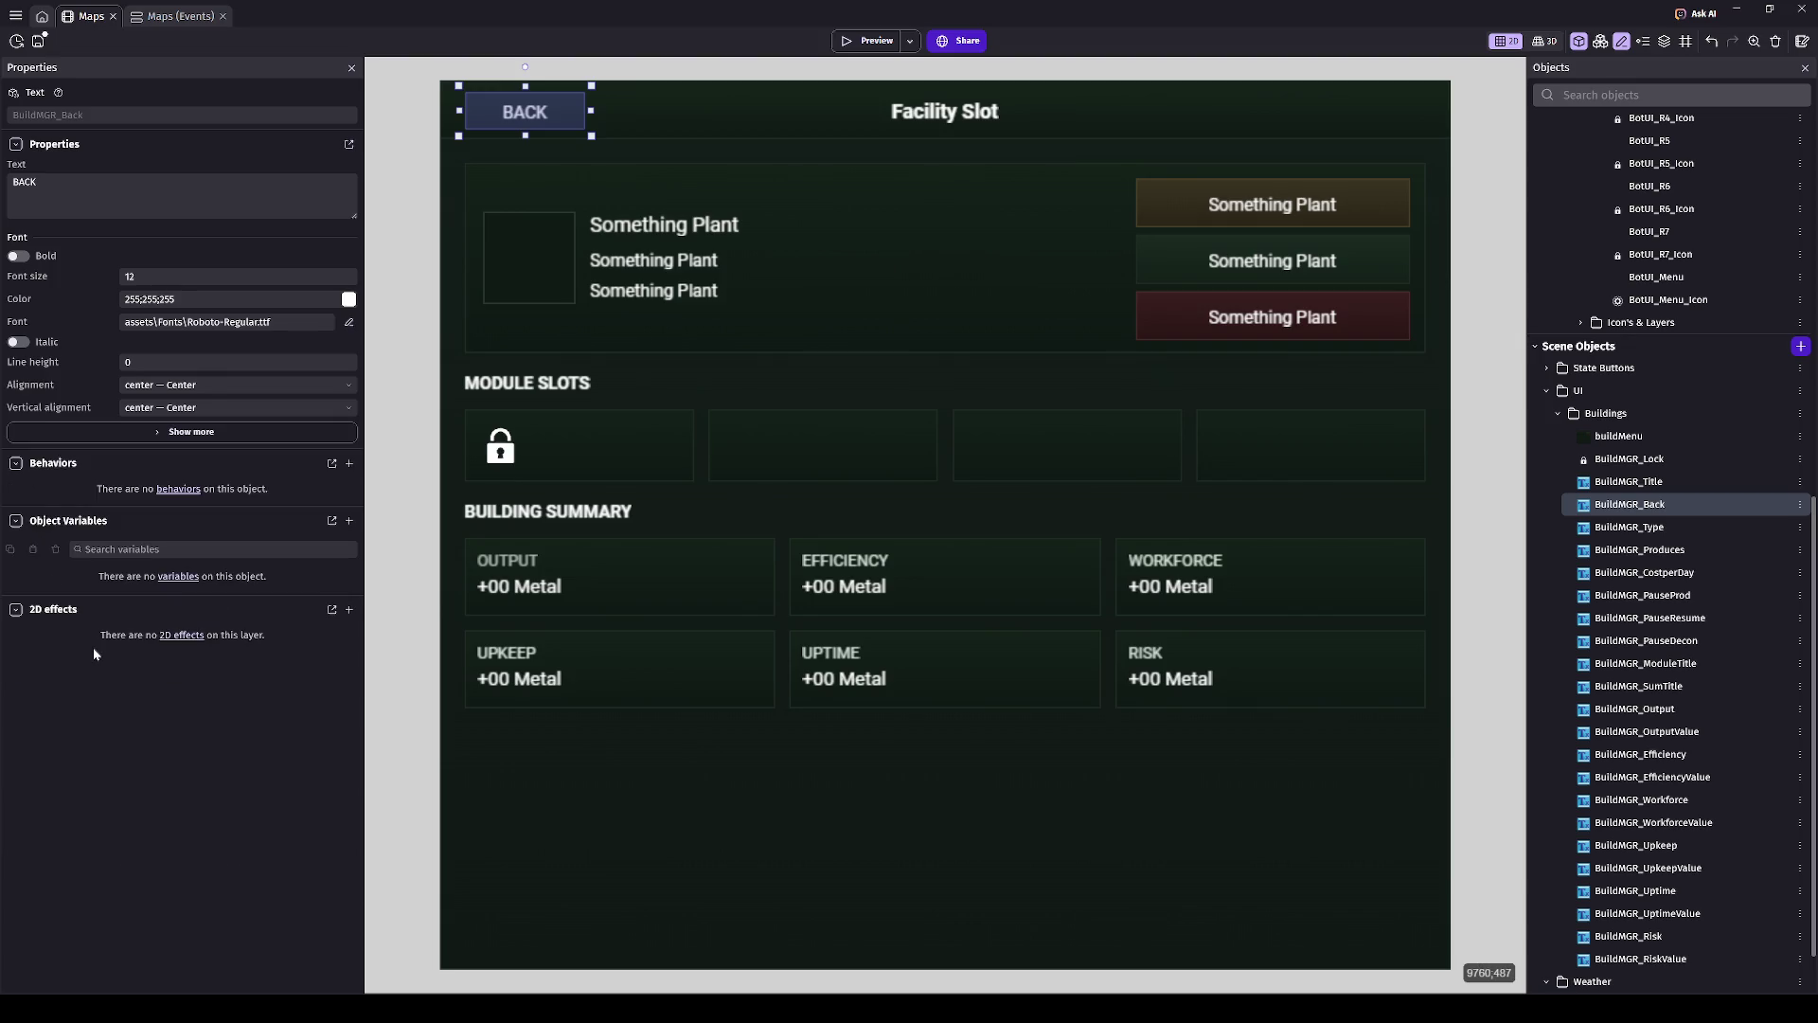
pyautogui.click(371, 748)
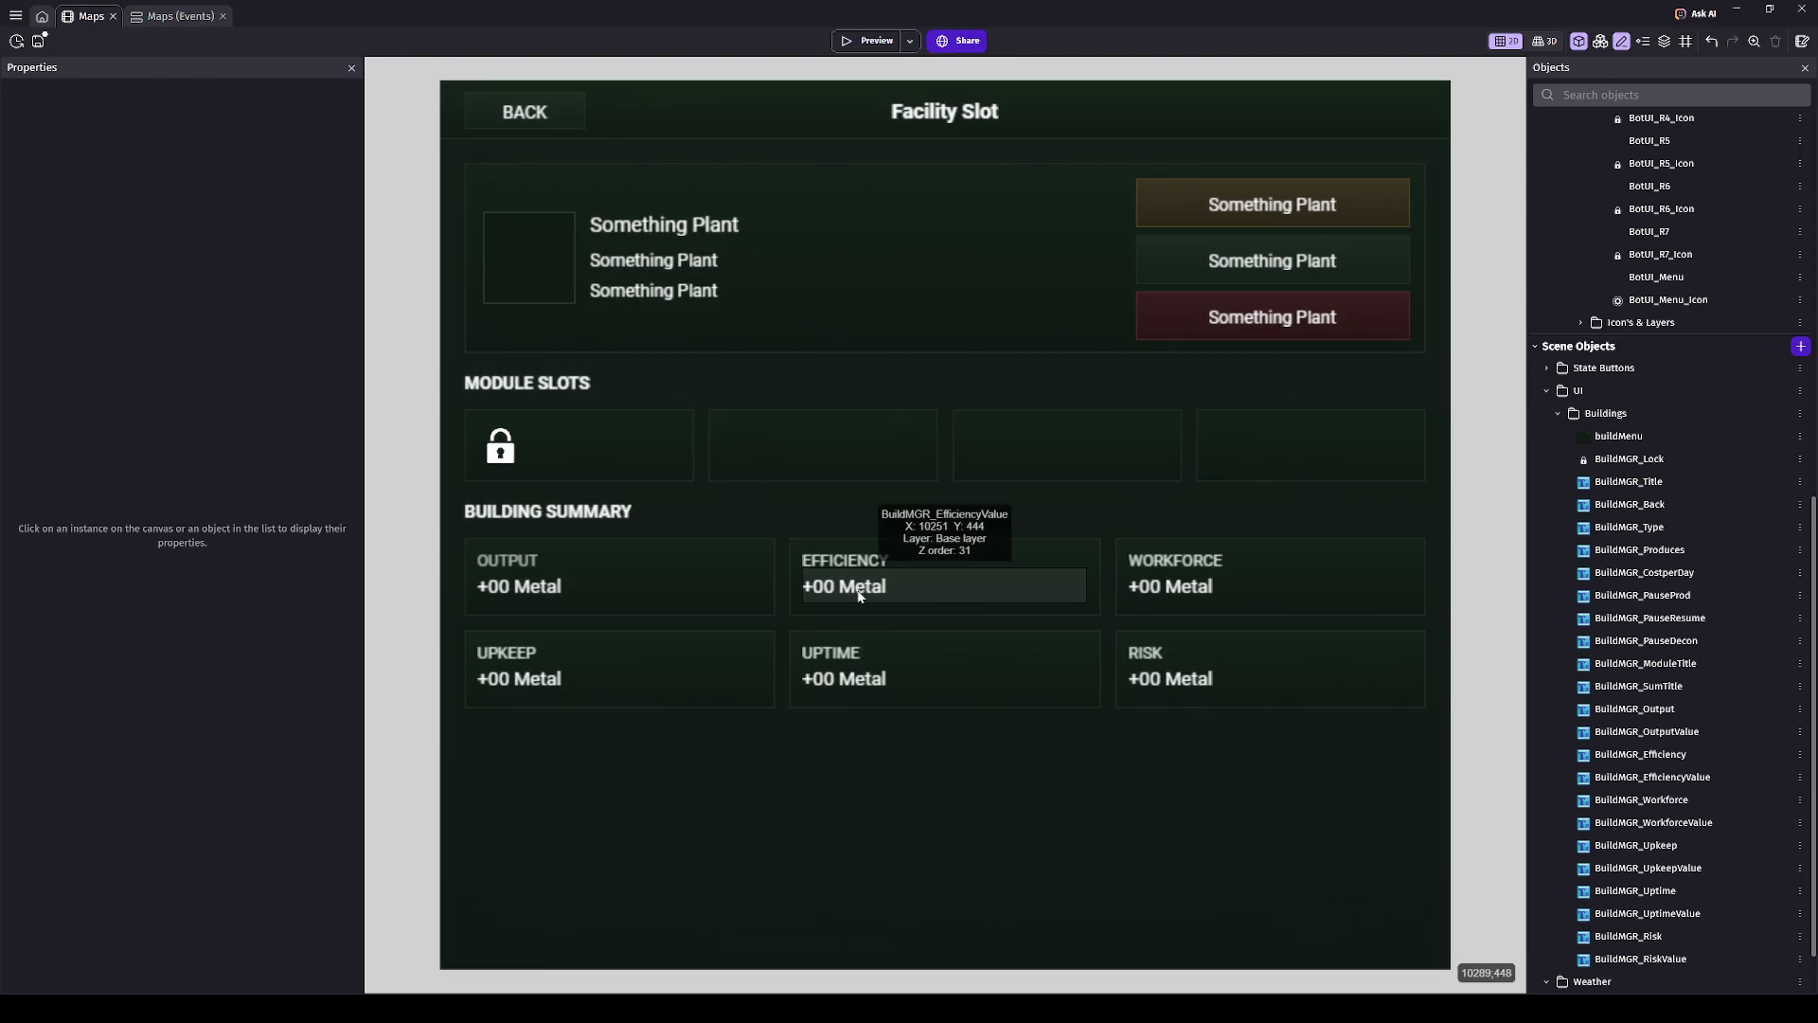
# - Replace the Efficiency value's text '+00 Metal' with '00%'
pyautogui.click(909, 586)
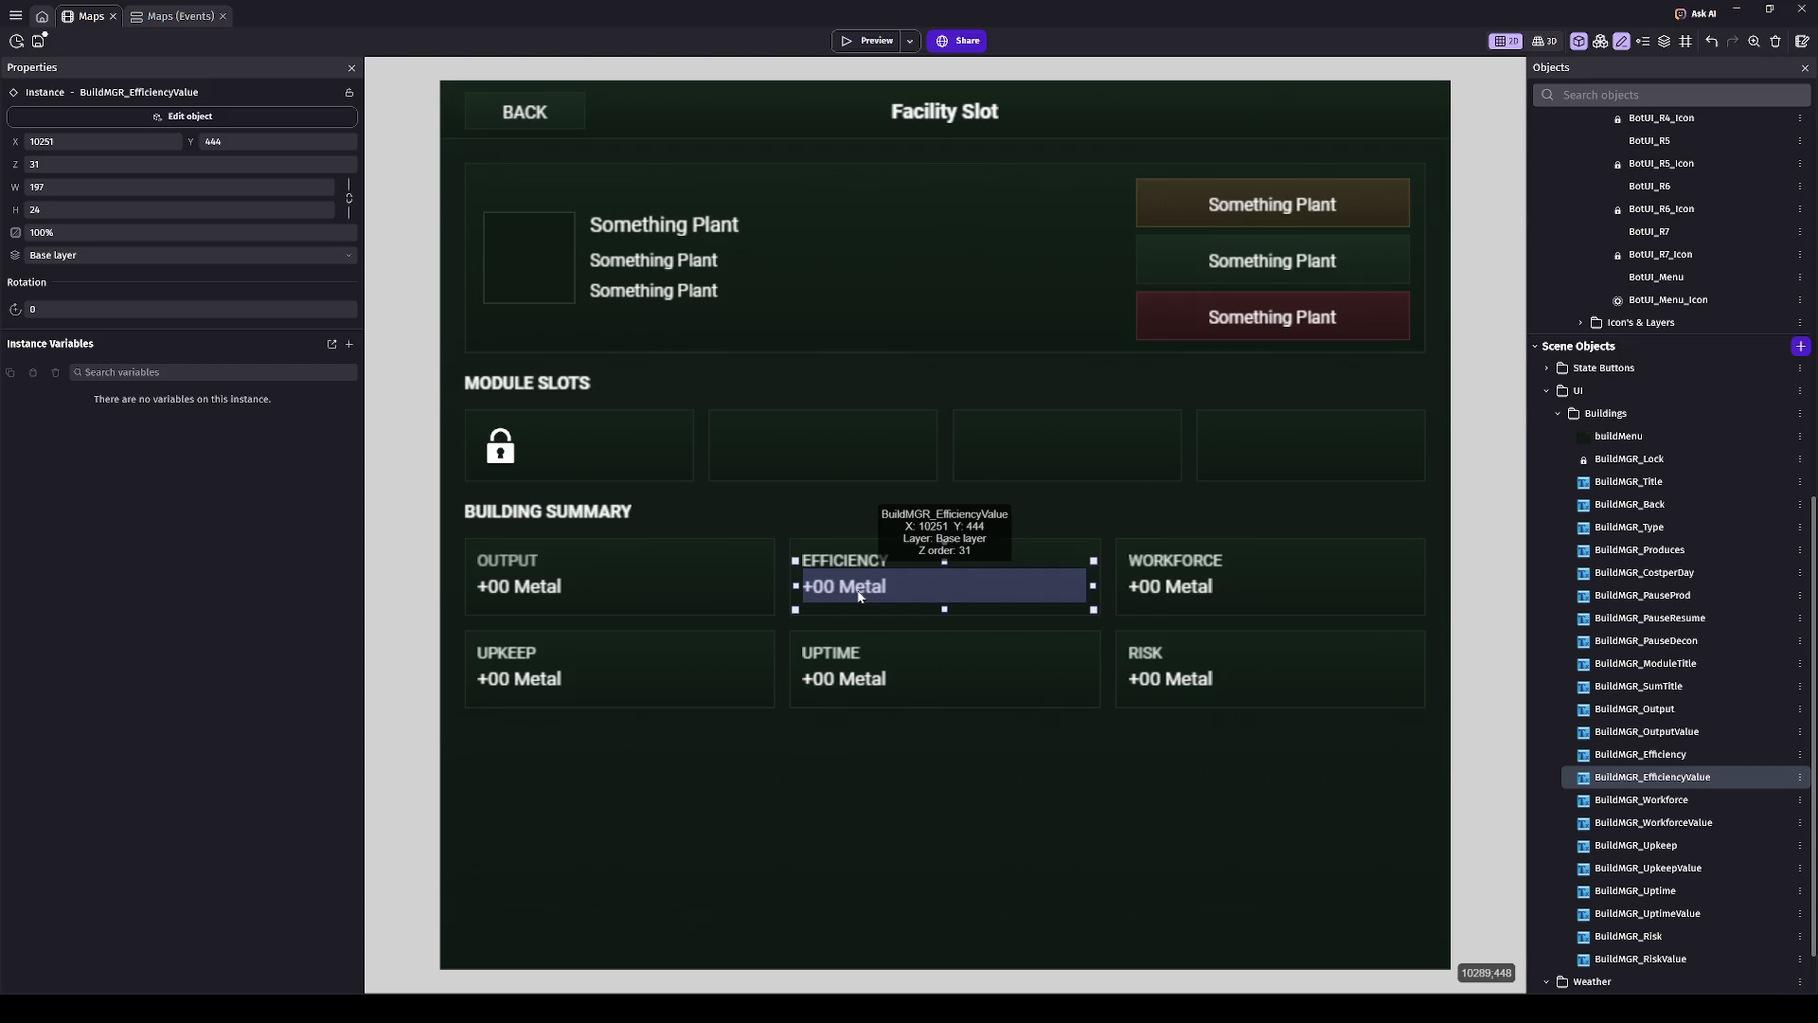
pyautogui.click(168, 117)
pyautogui.click(194, 207)
pyautogui.hotkey('ctrl', 'a')
pyautogui.write('00%')
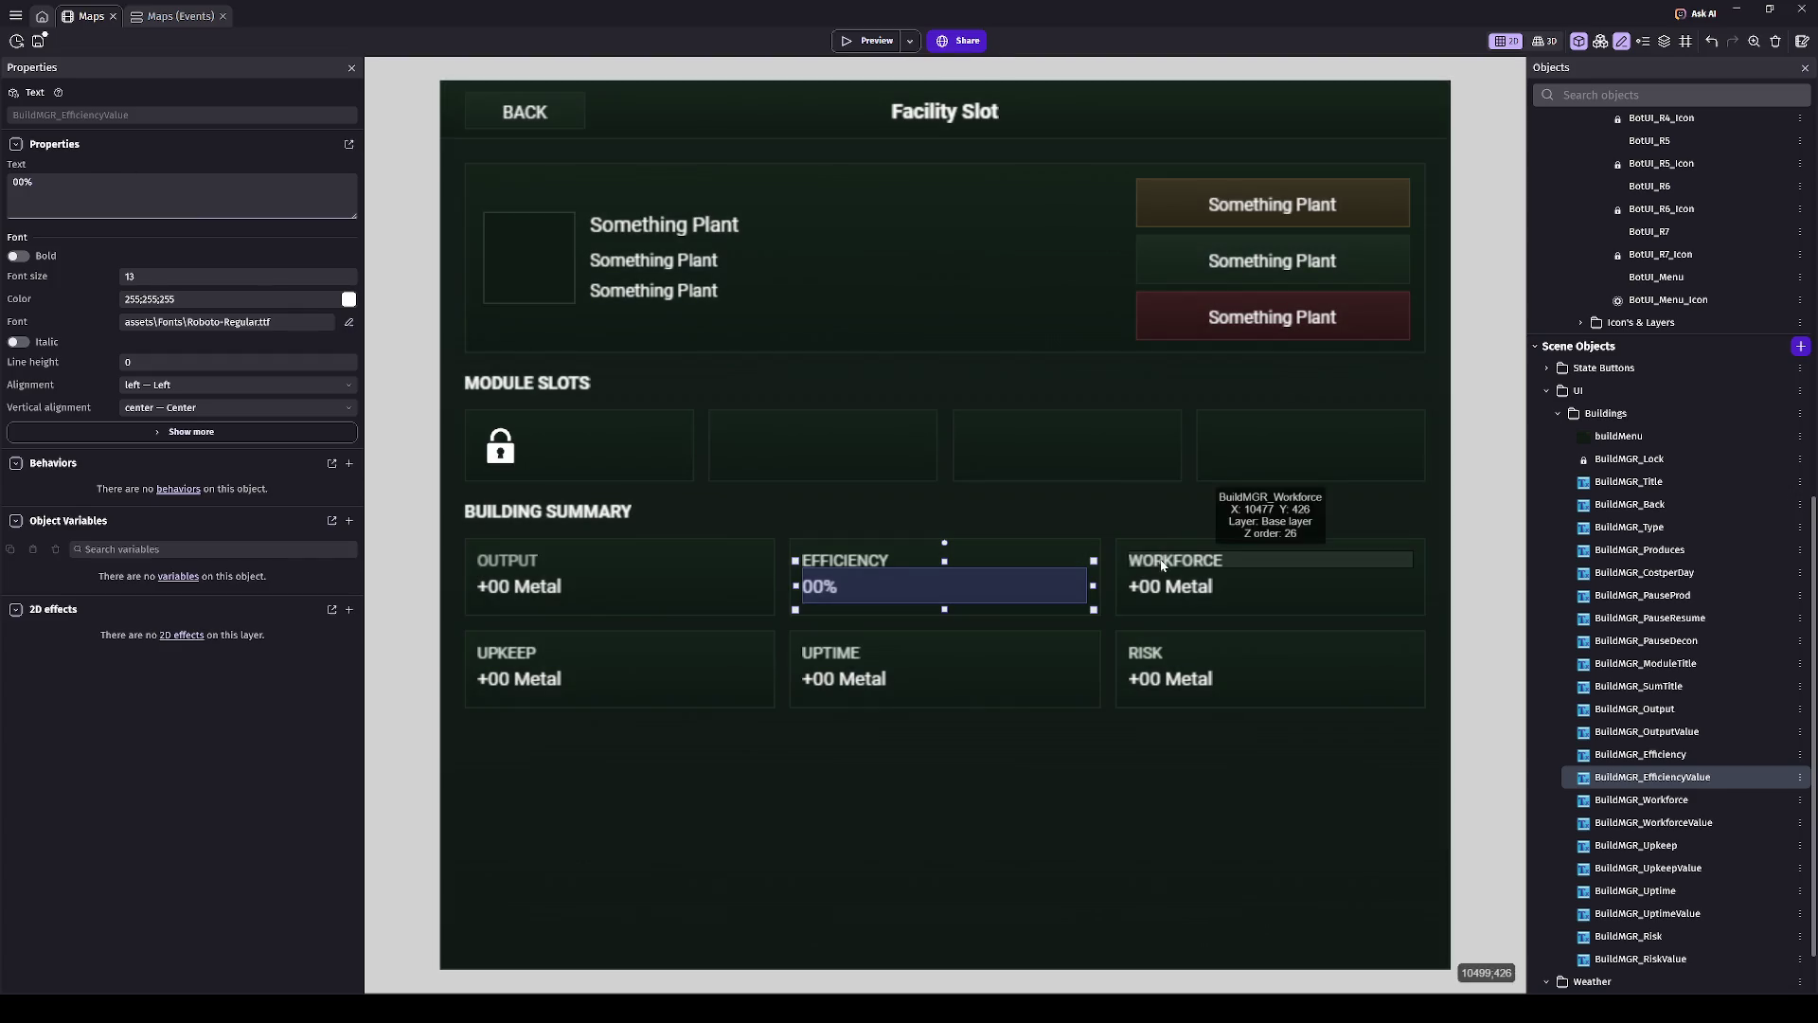
# - Change the Workforce value's text to '1,234'
pyautogui.click(1175, 586)
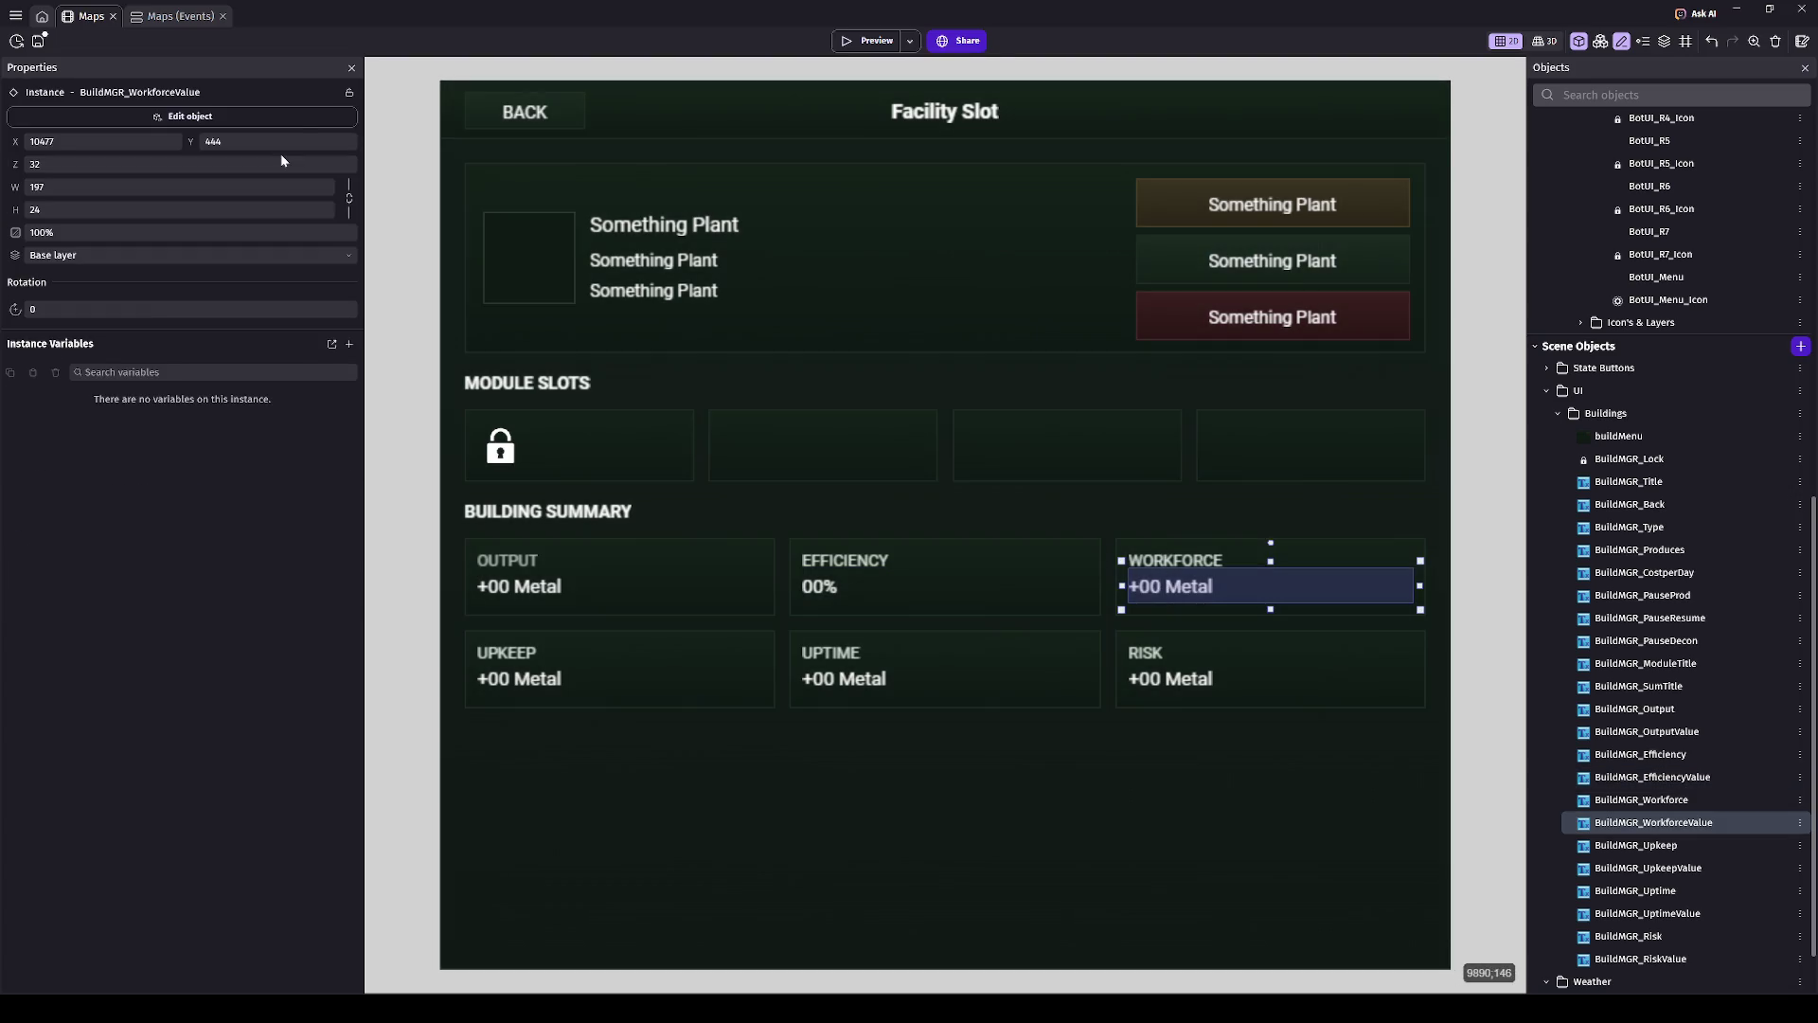
pyautogui.click(296, 119)
pyautogui.click(246, 182)
pyautogui.hotkey('ctrl', 'a')
pyautogui.write('1,200')
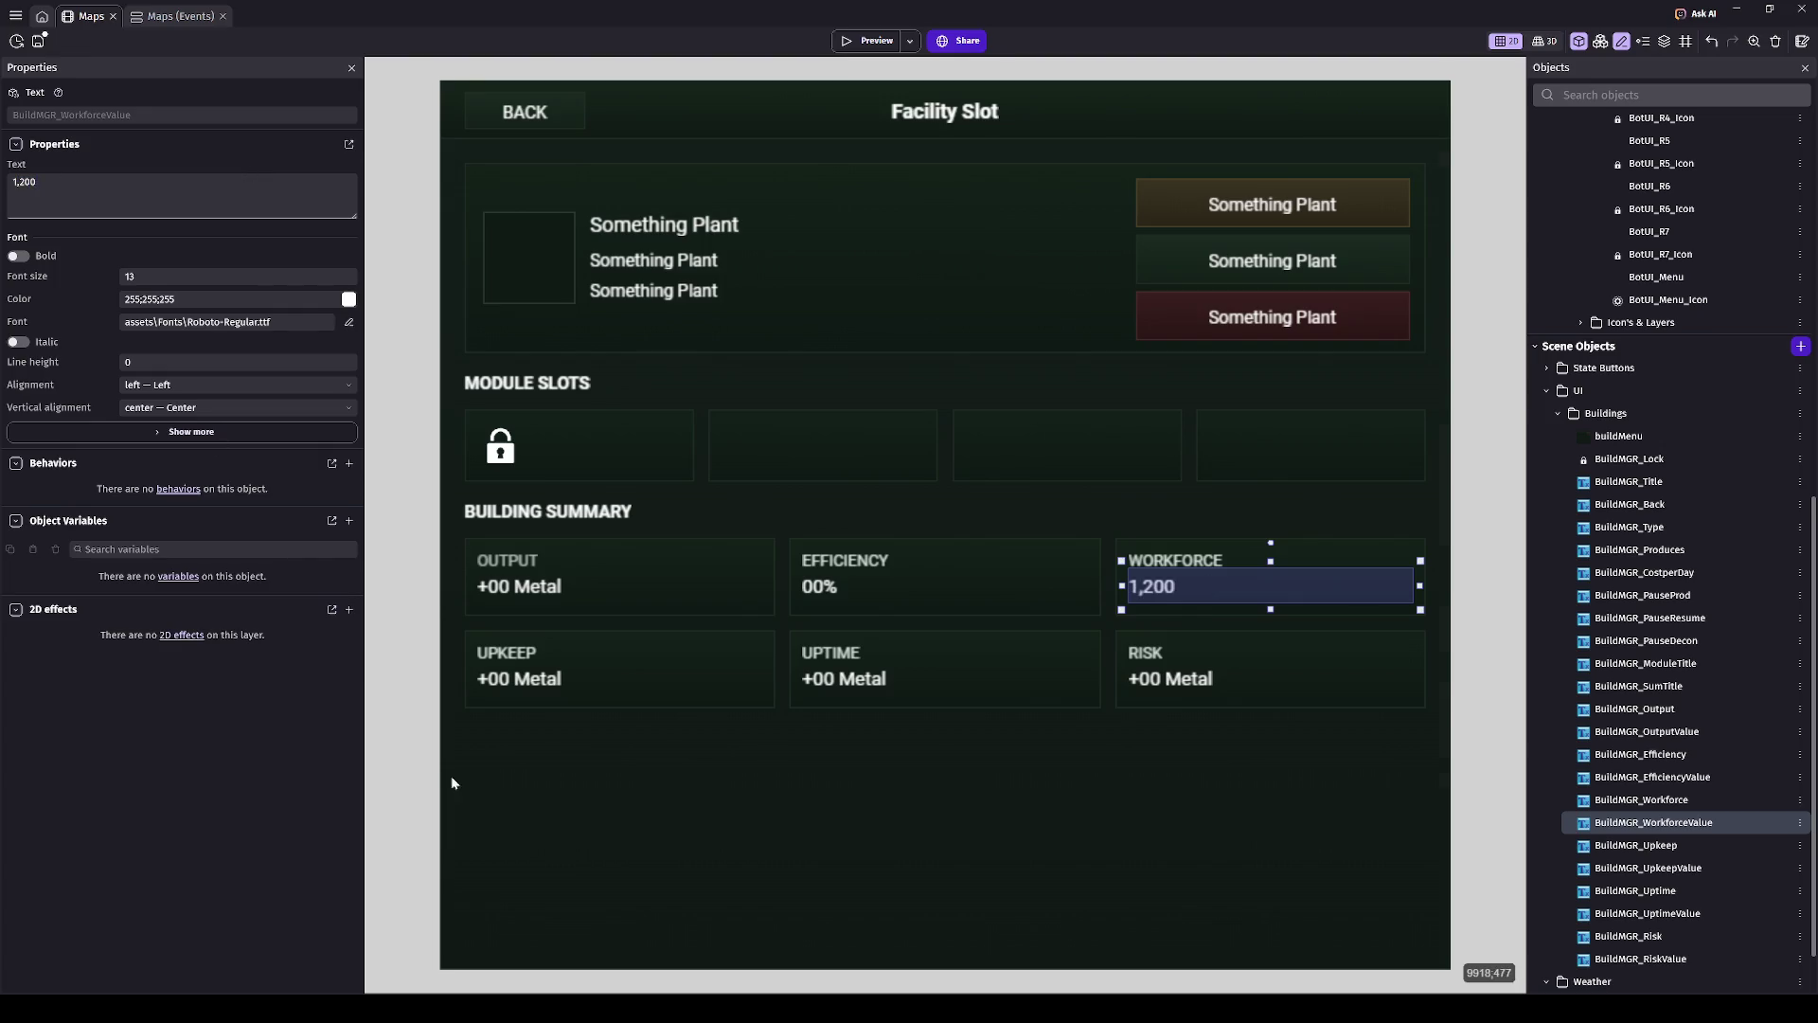
pyautogui.press('BackSpace')
pyautogui.press('BackSpace')
pyautogui.press('BackSpace')
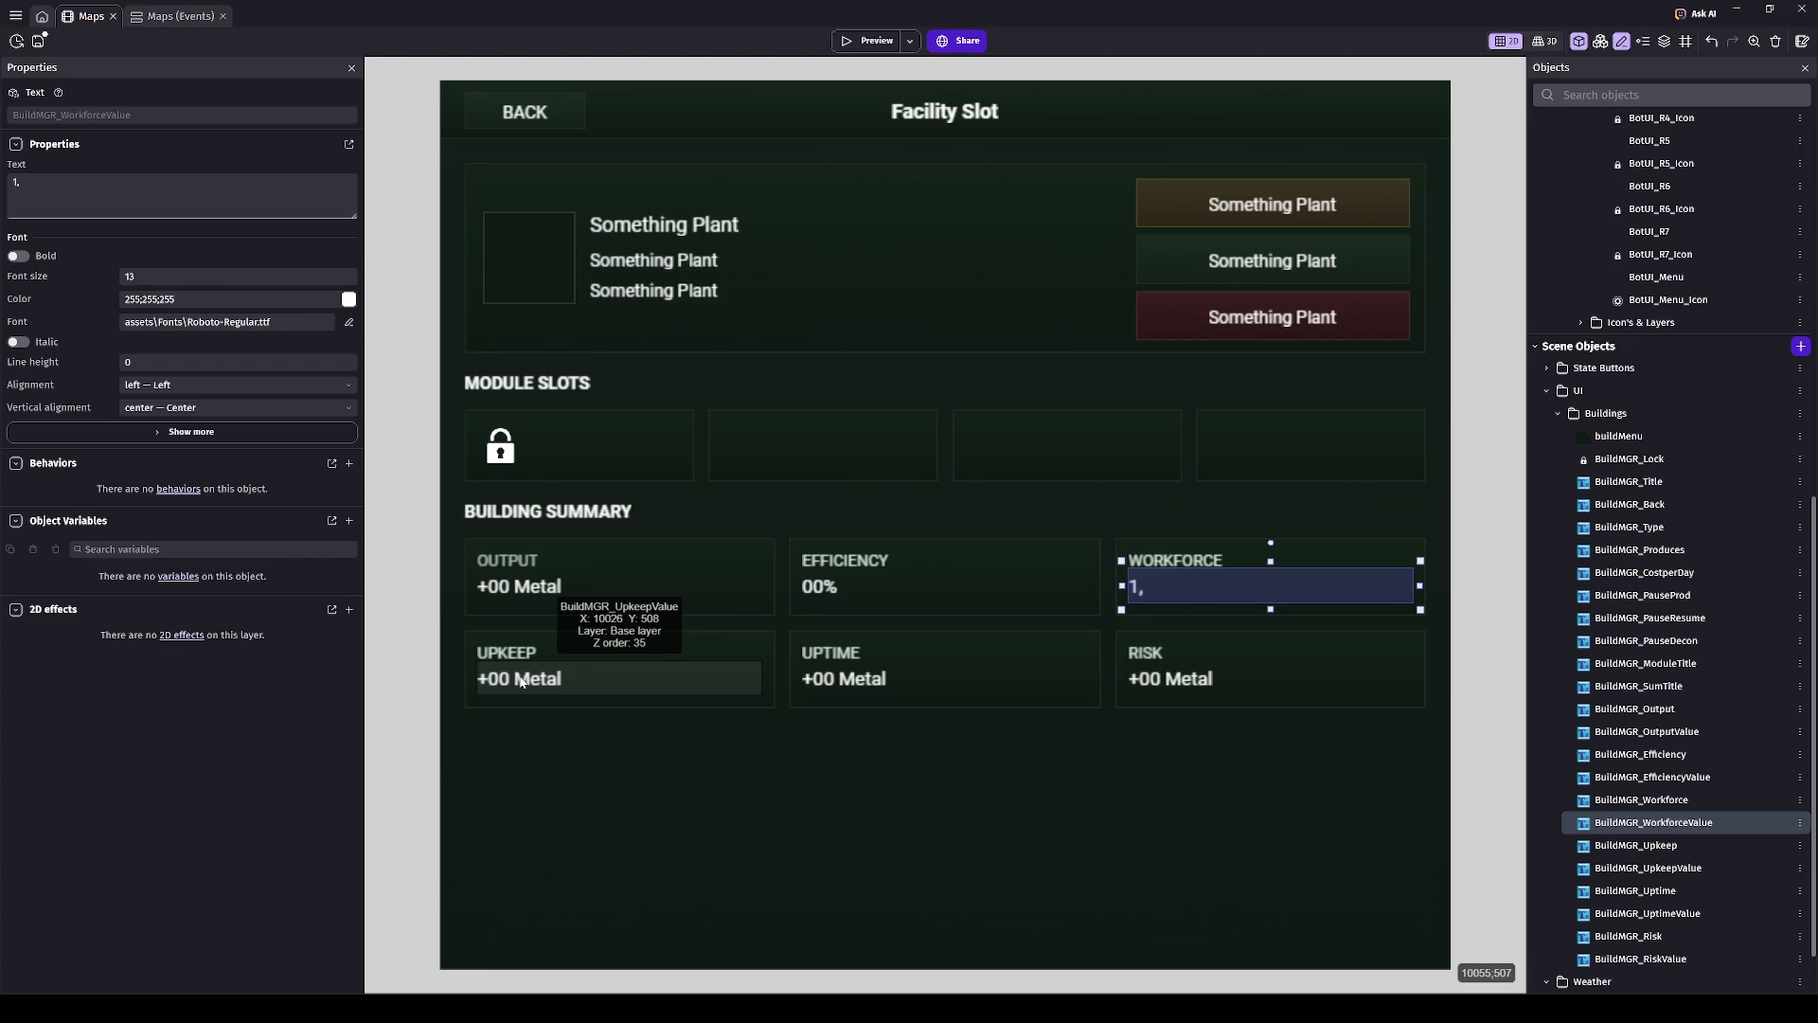
pyautogui.write('000')
pyautogui.press('BackSpace')
pyautogui.press('BackSpace')
pyautogui.press('BackSpace')
pyautogui.write('234')
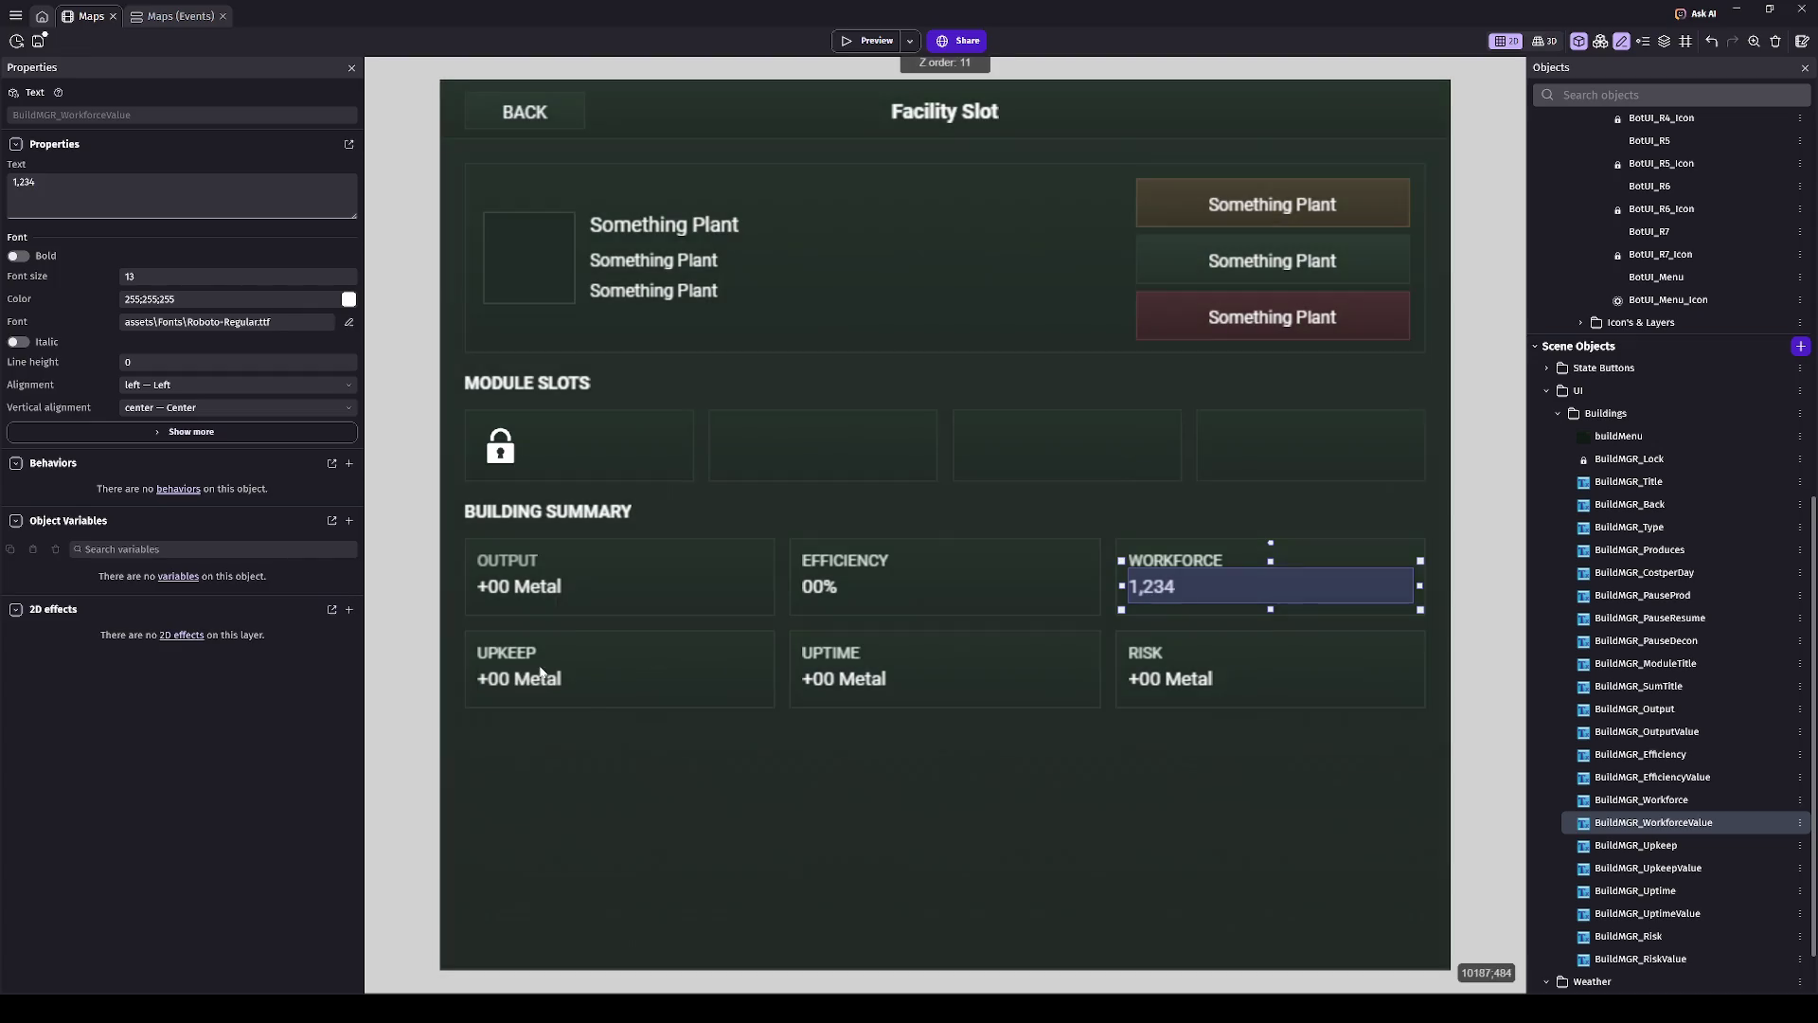
# - Change the Upkeep value's text to '5k per day'
pyautogui.click(522, 681)
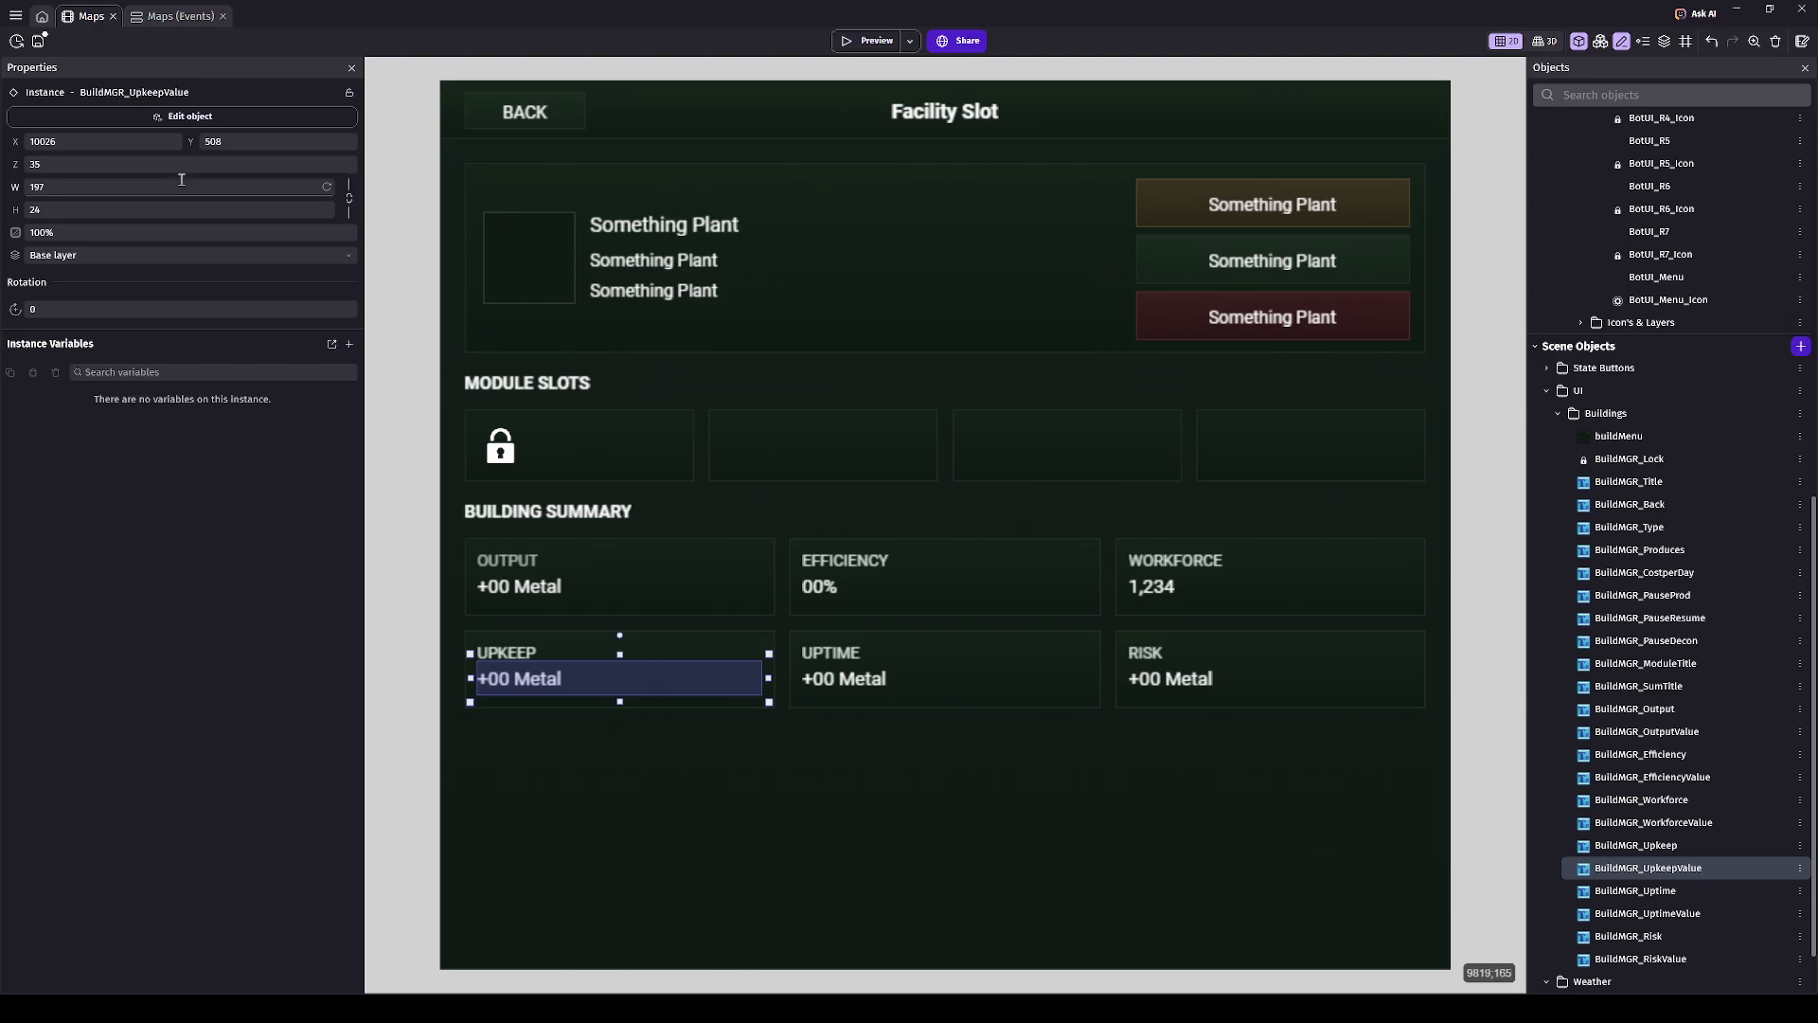
pyautogui.click(154, 175)
pyautogui.hotkey('ctrl', 'a')
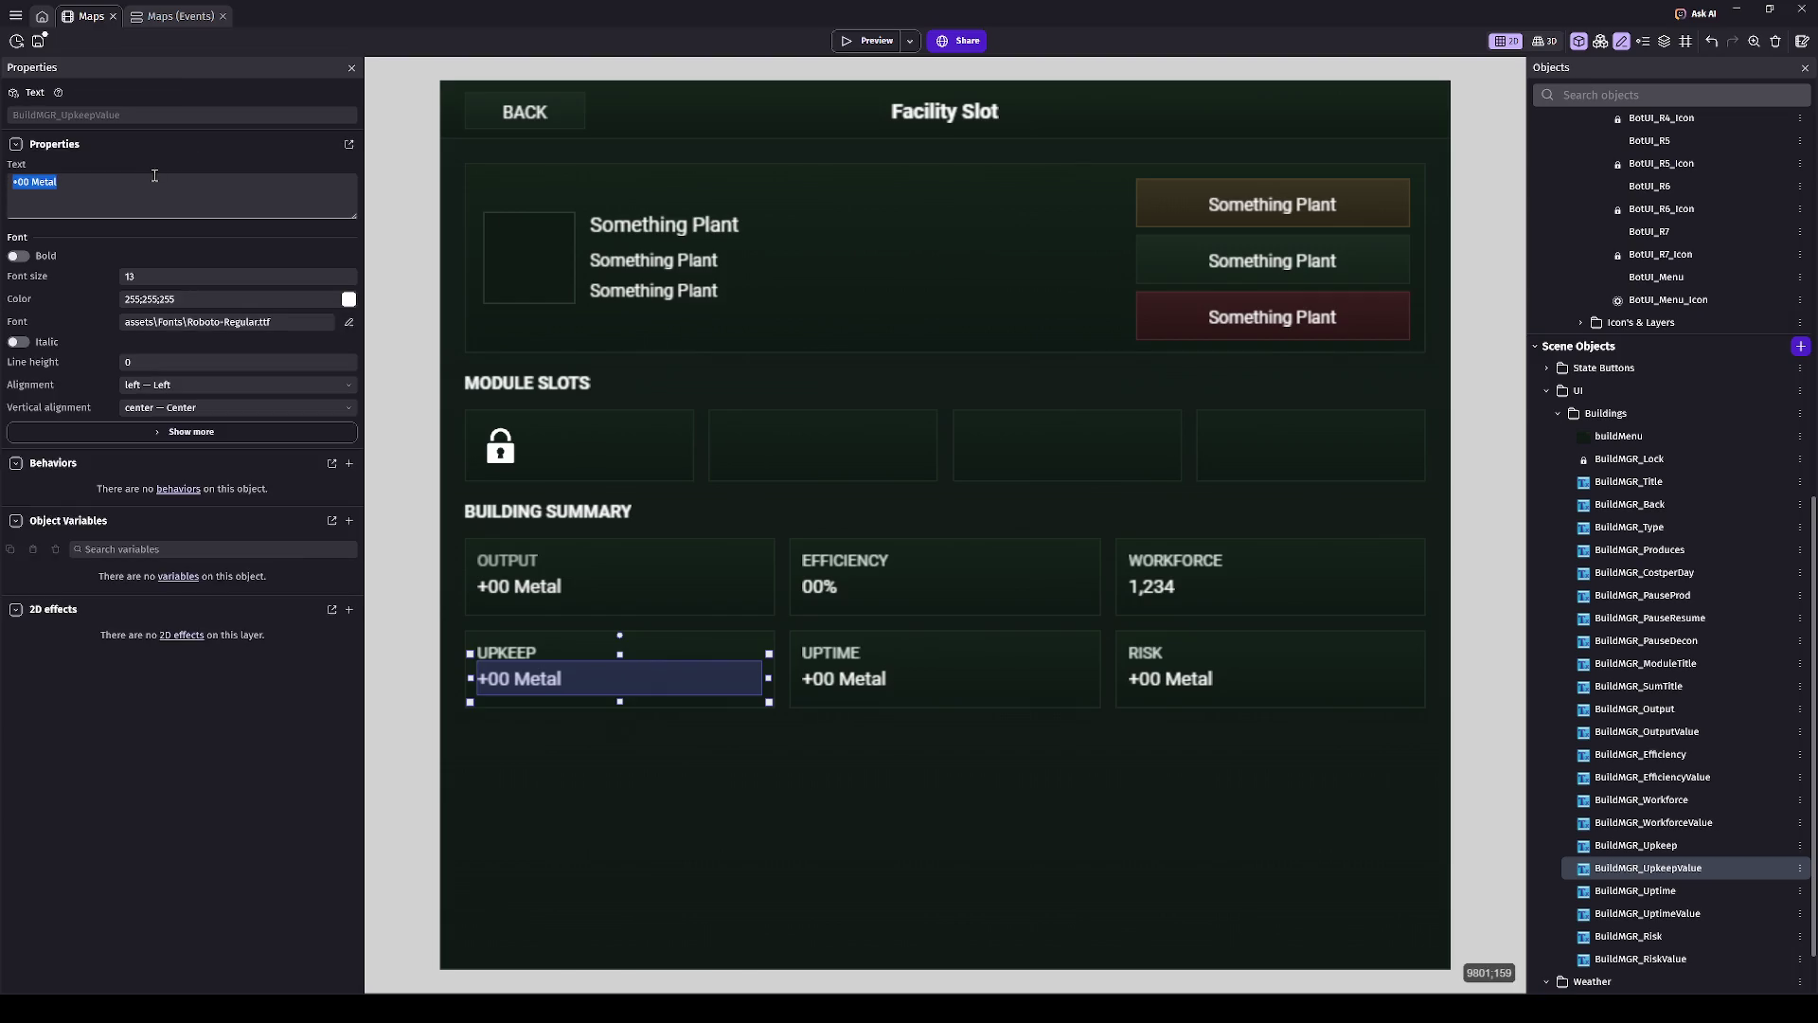
pyautogui.write('5k')
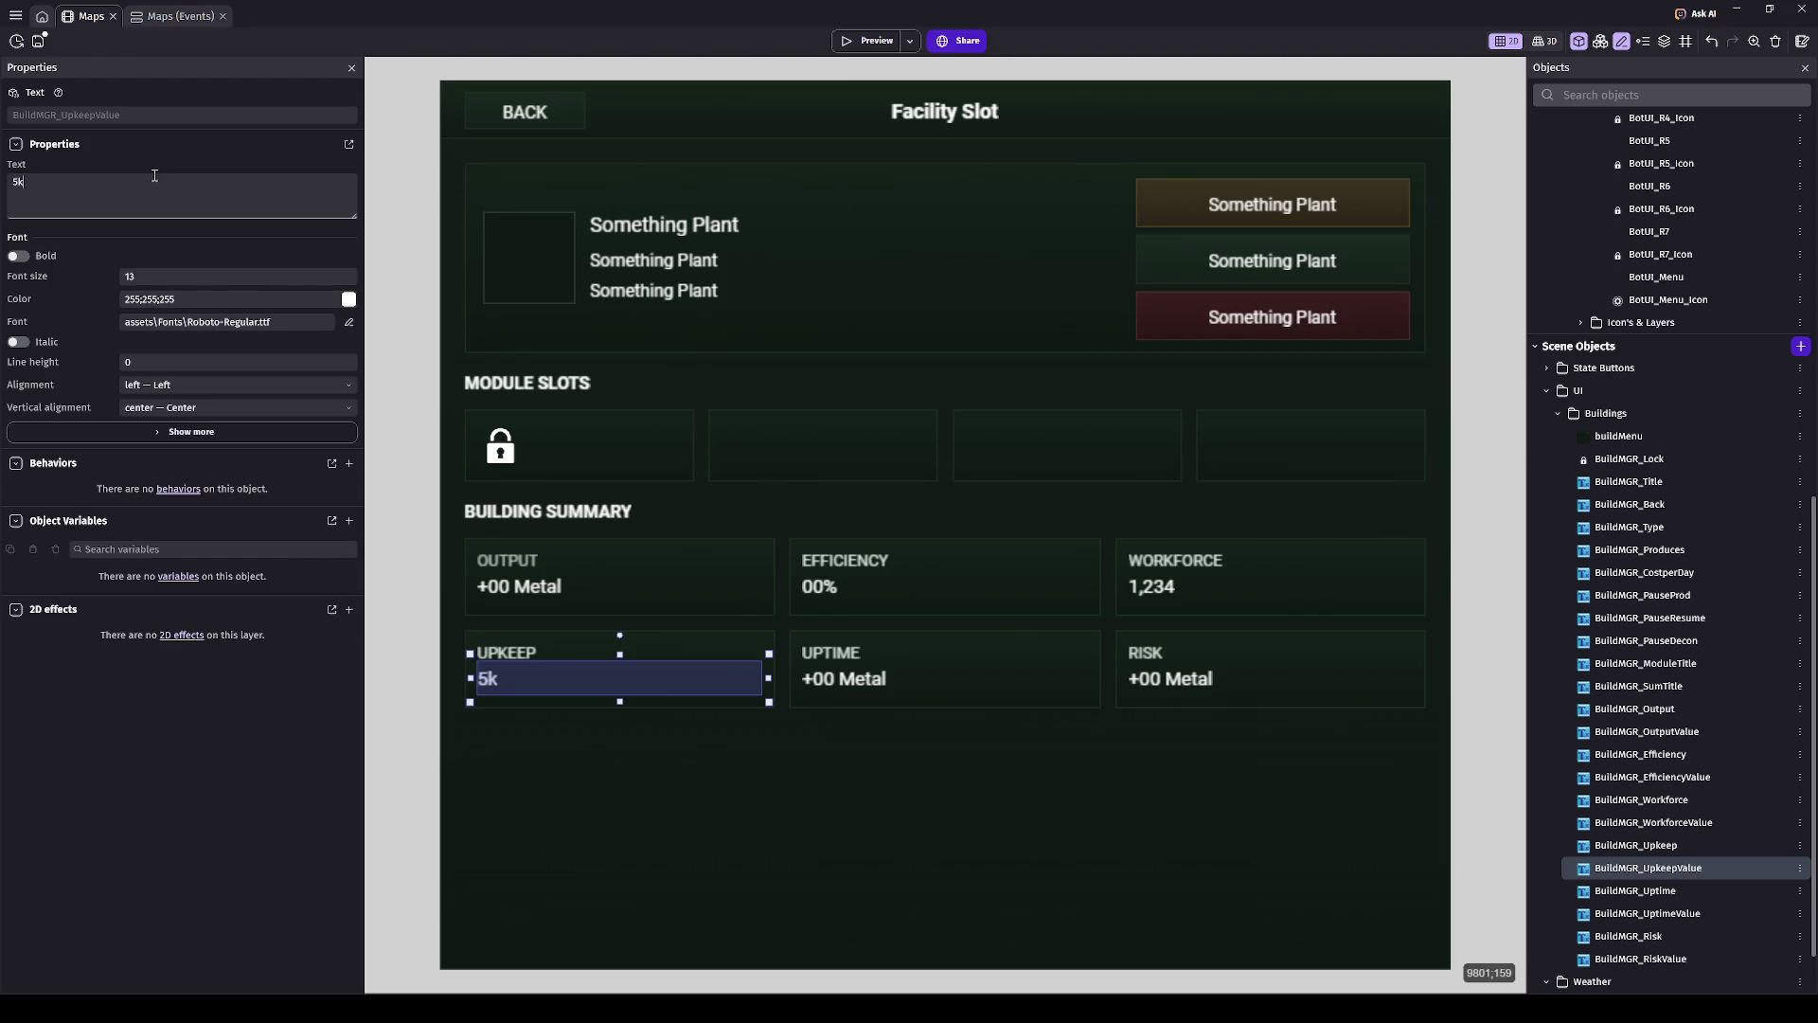
pyautogui.write(' per day')
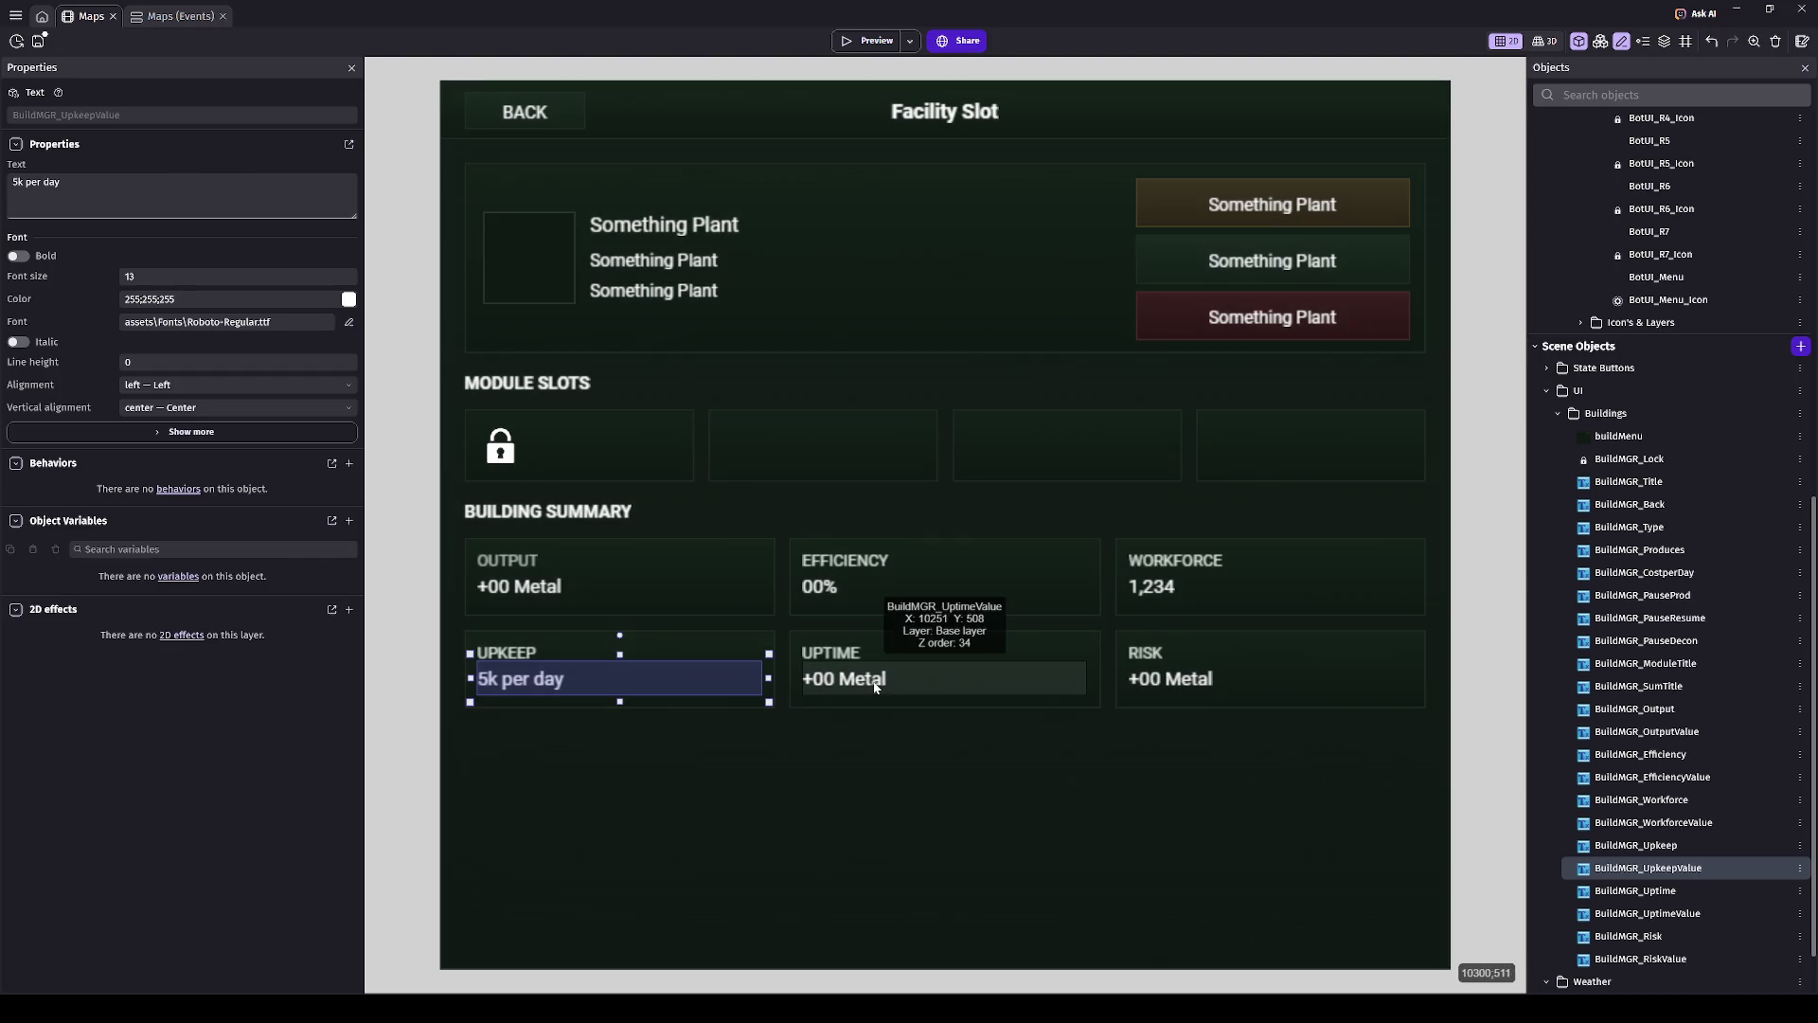
# - Change the Uptime value's text to '00%'
pyautogui.click(890, 691)
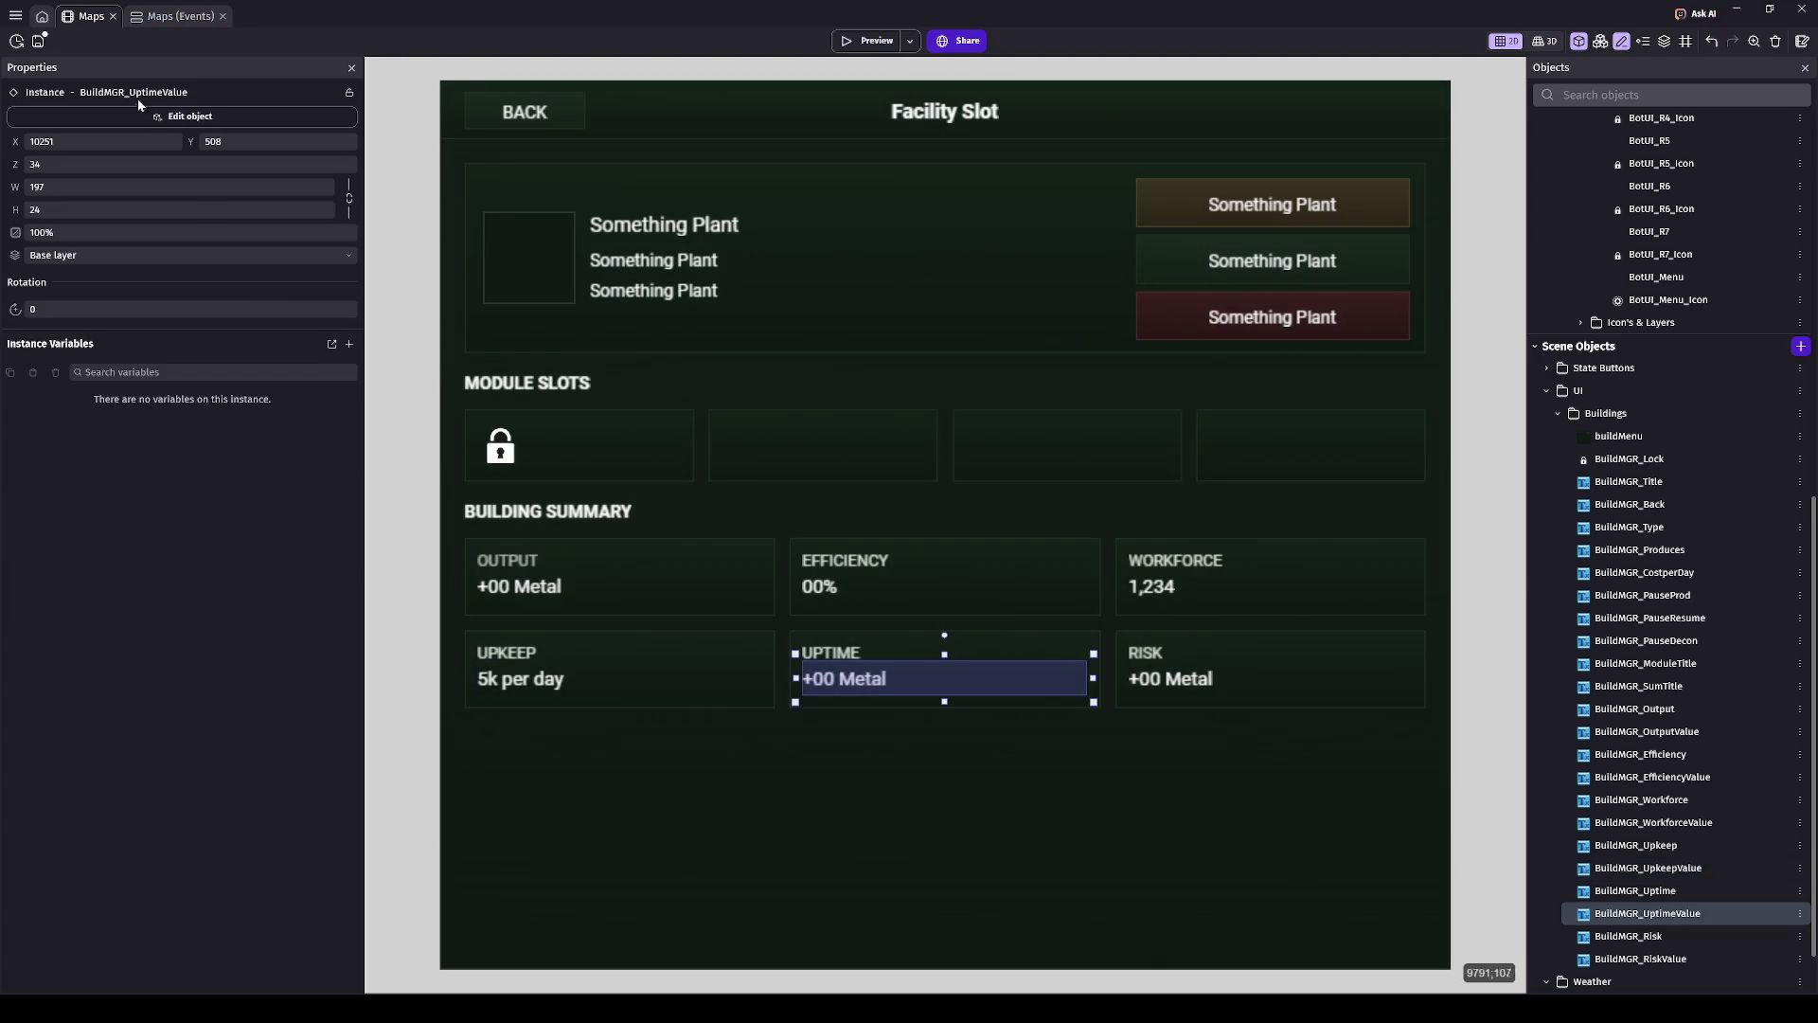
pyautogui.click(144, 116)
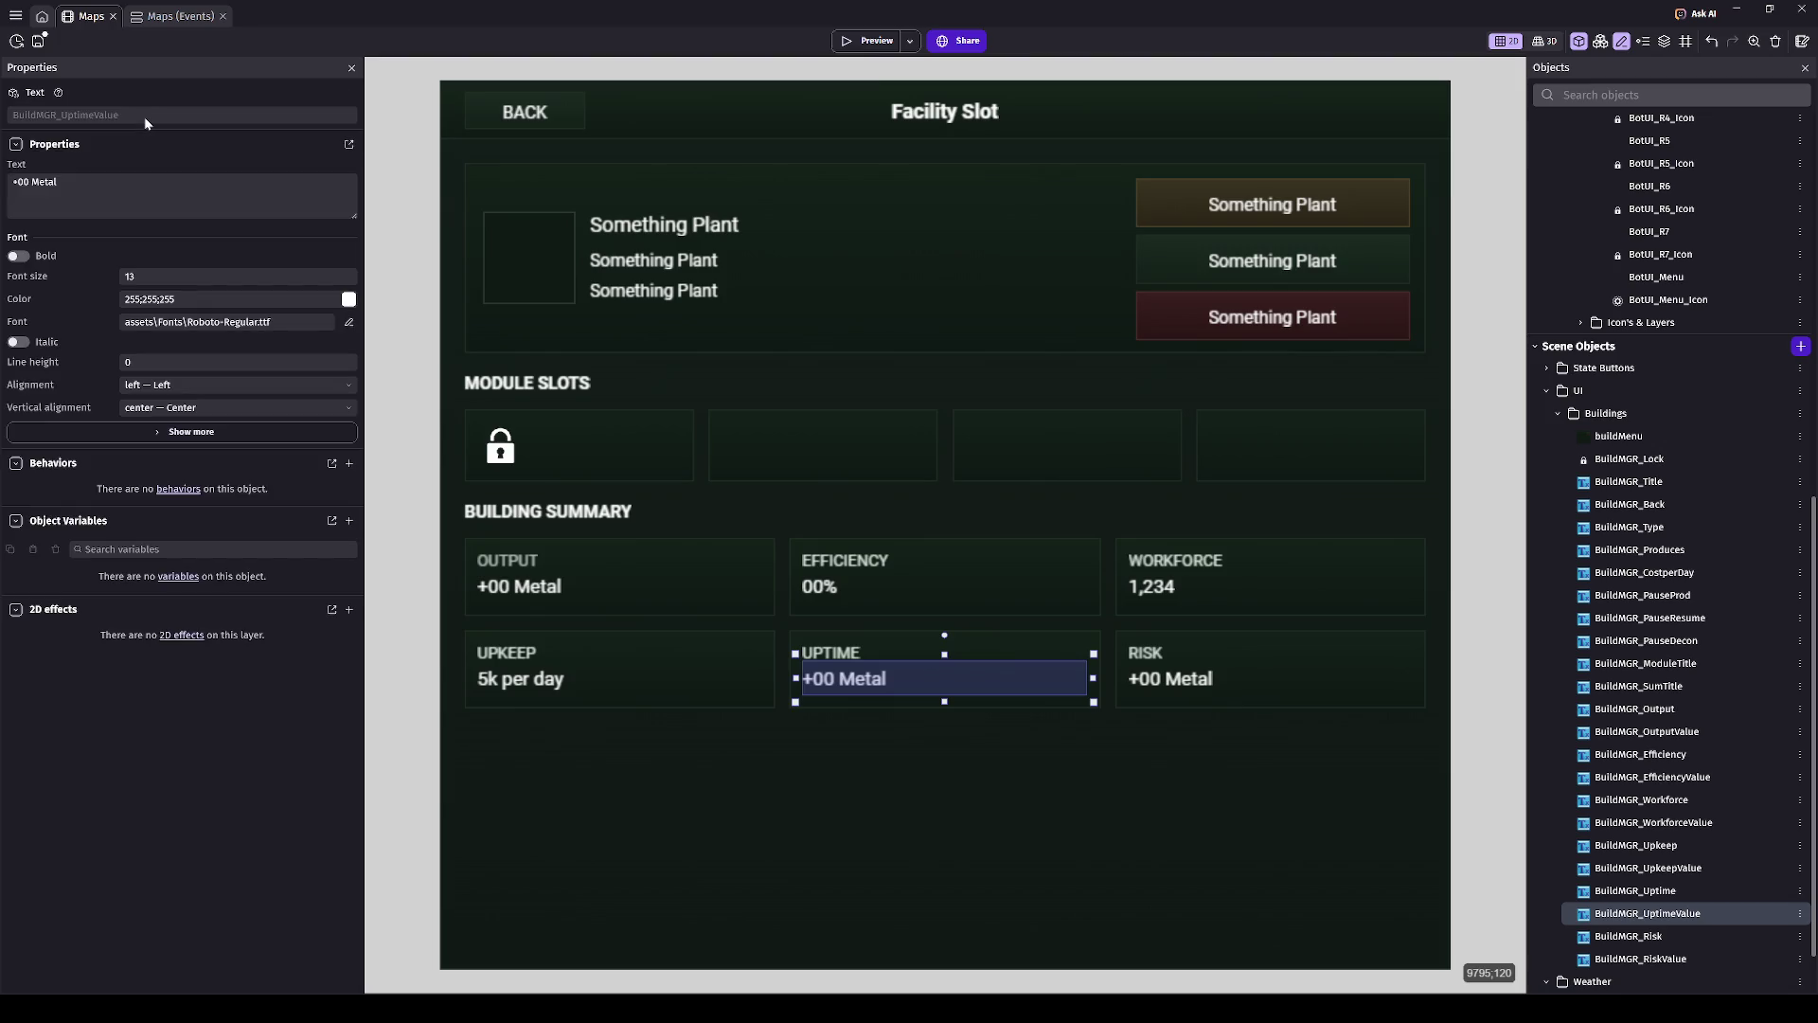
pyautogui.click(130, 187)
pyautogui.hotkey('ctrl', 'a')
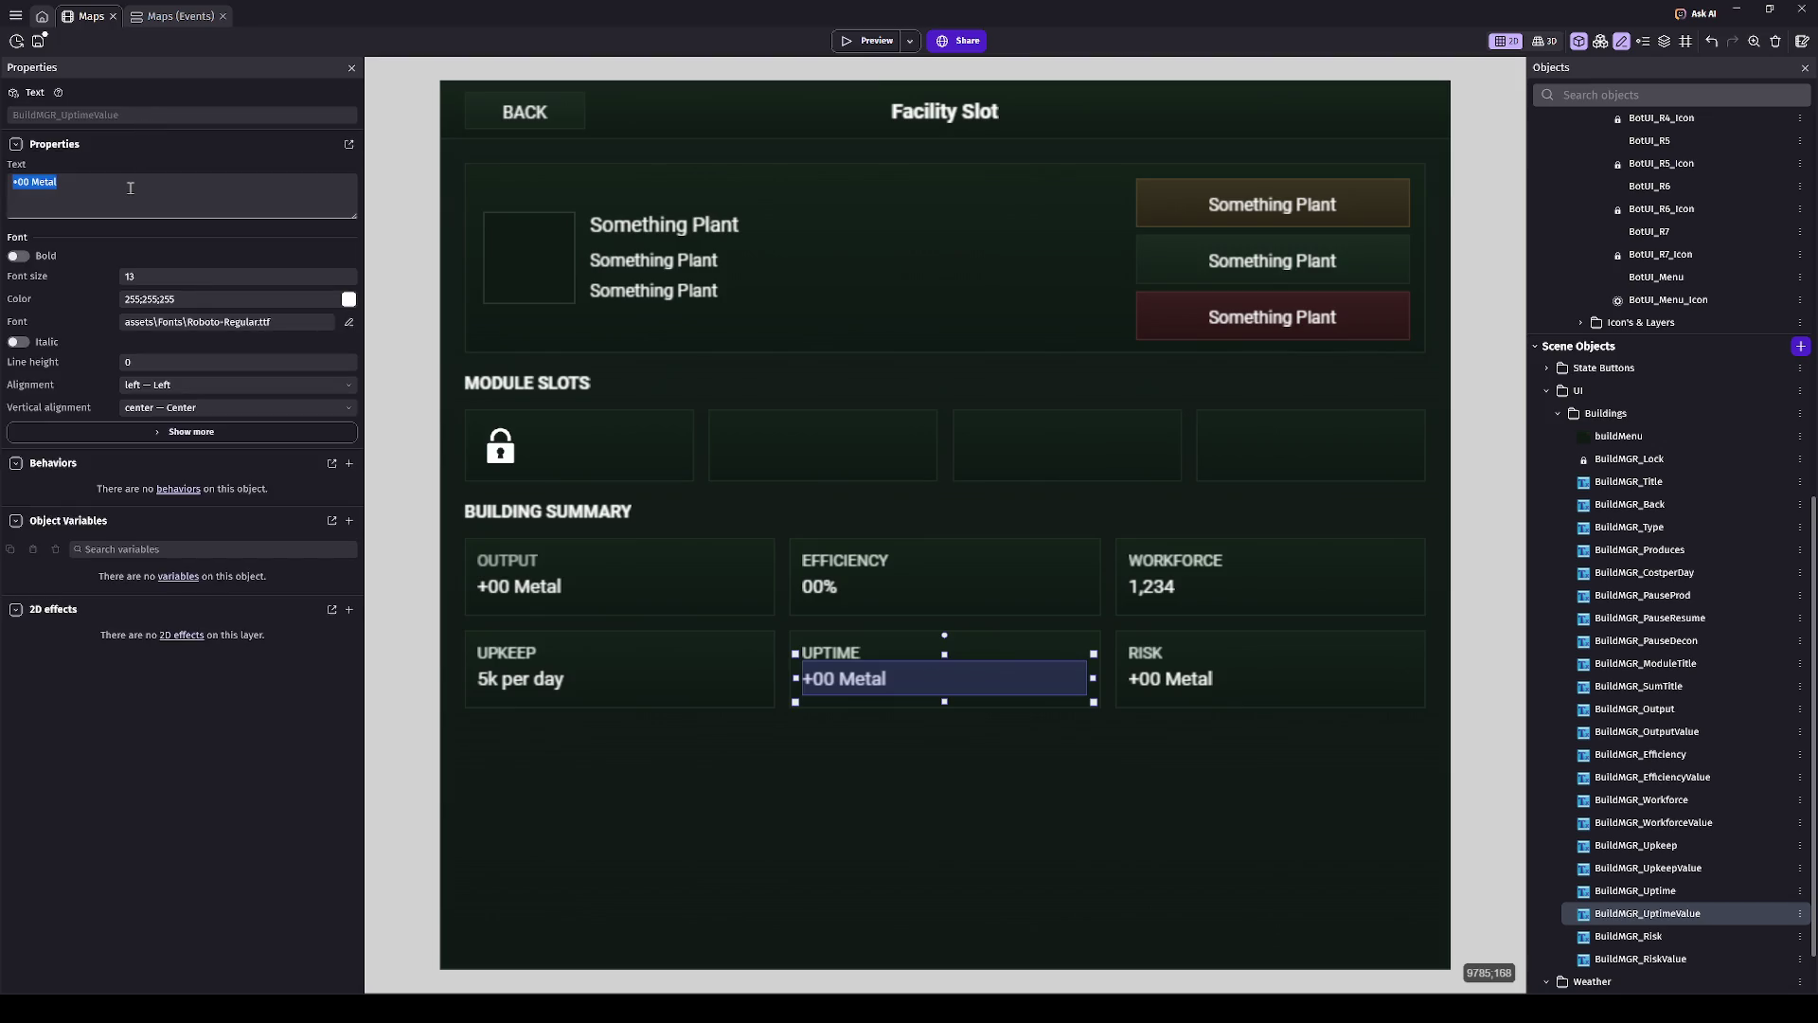
pyautogui.write('00%')
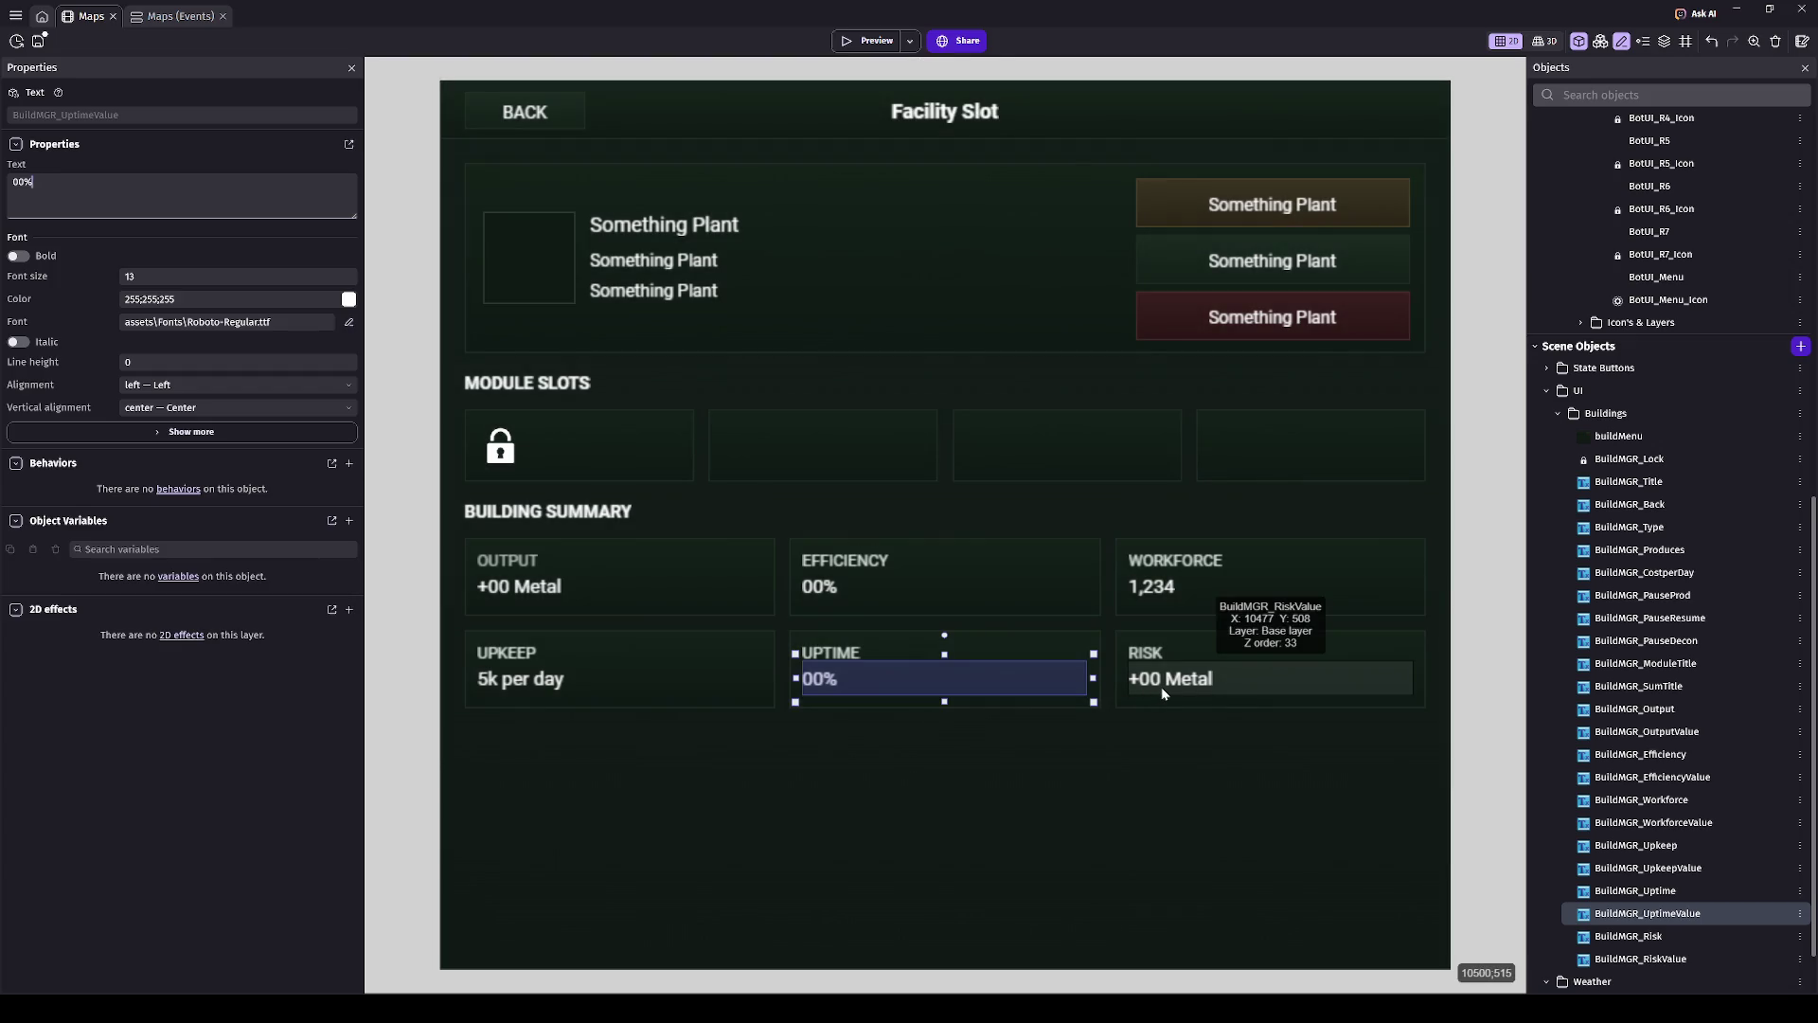
# - Set the Risk value's text to 'Low', then launch a preview of the scene
pyautogui.click(1161, 686)
pyautogui.click(208, 188)
pyautogui.hotkey('ctrl', 'a')
pyautogui.write('Low')
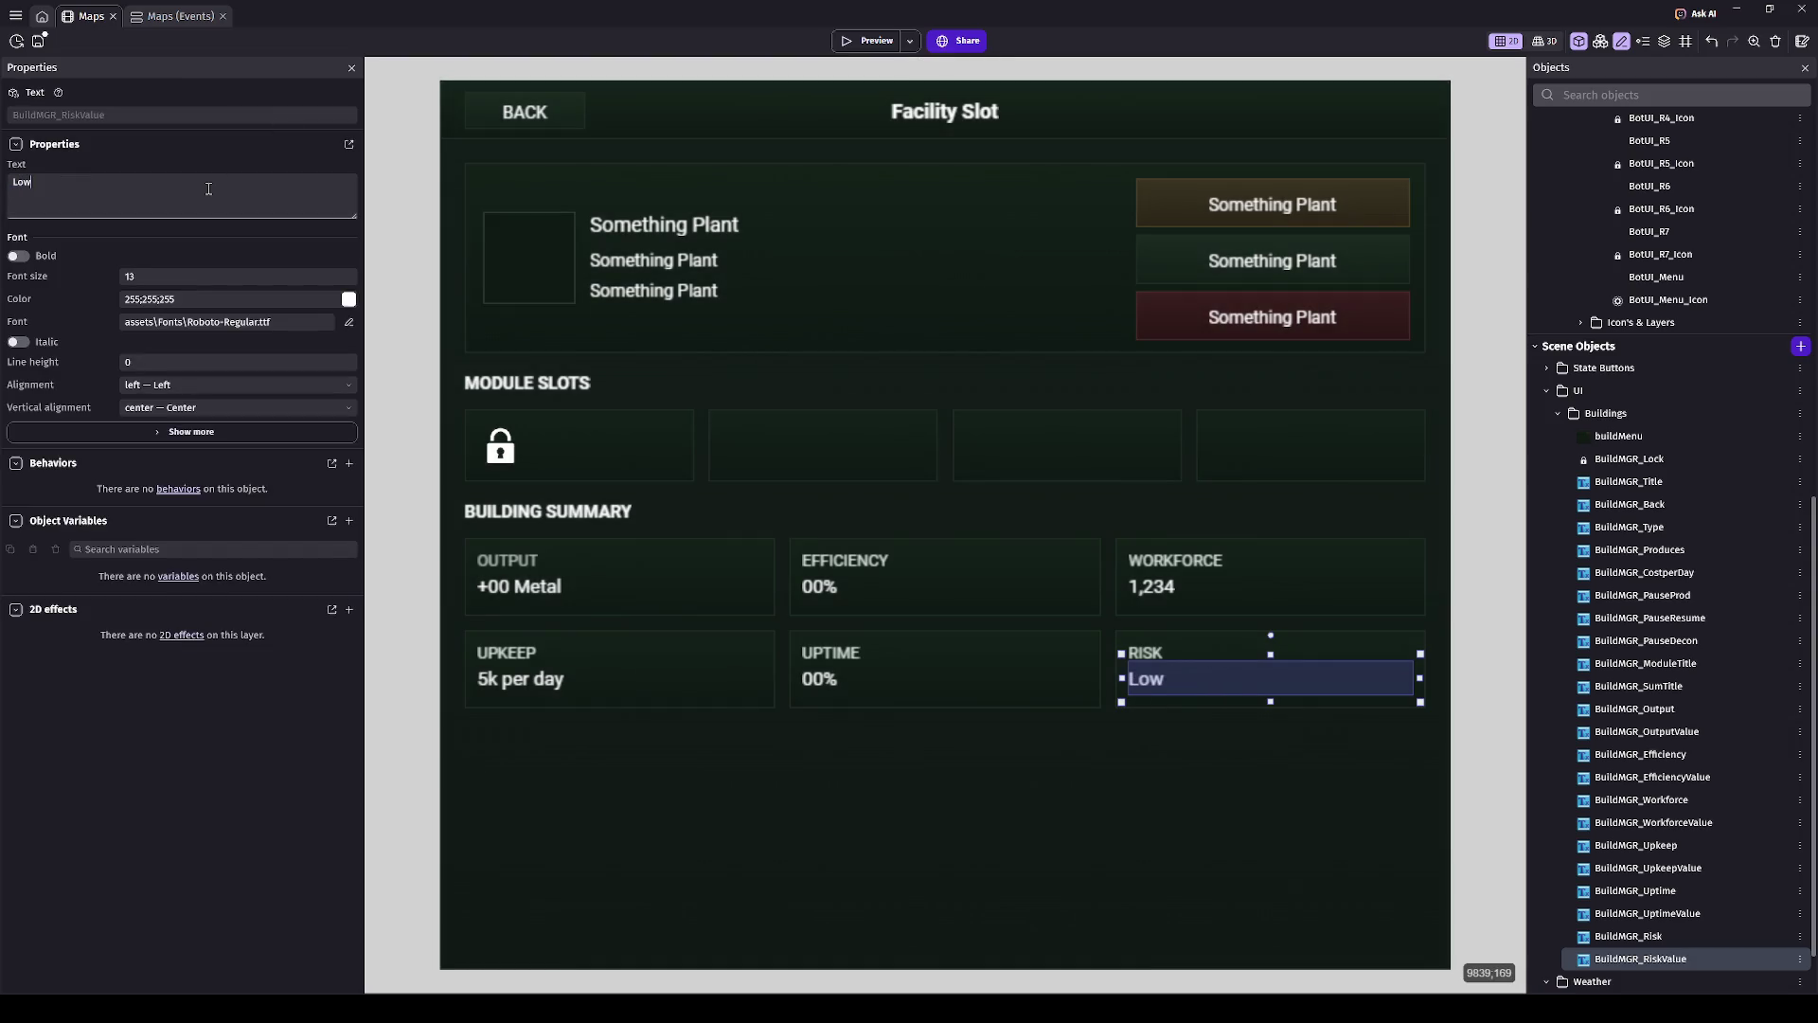
pyautogui.click(452, 252)
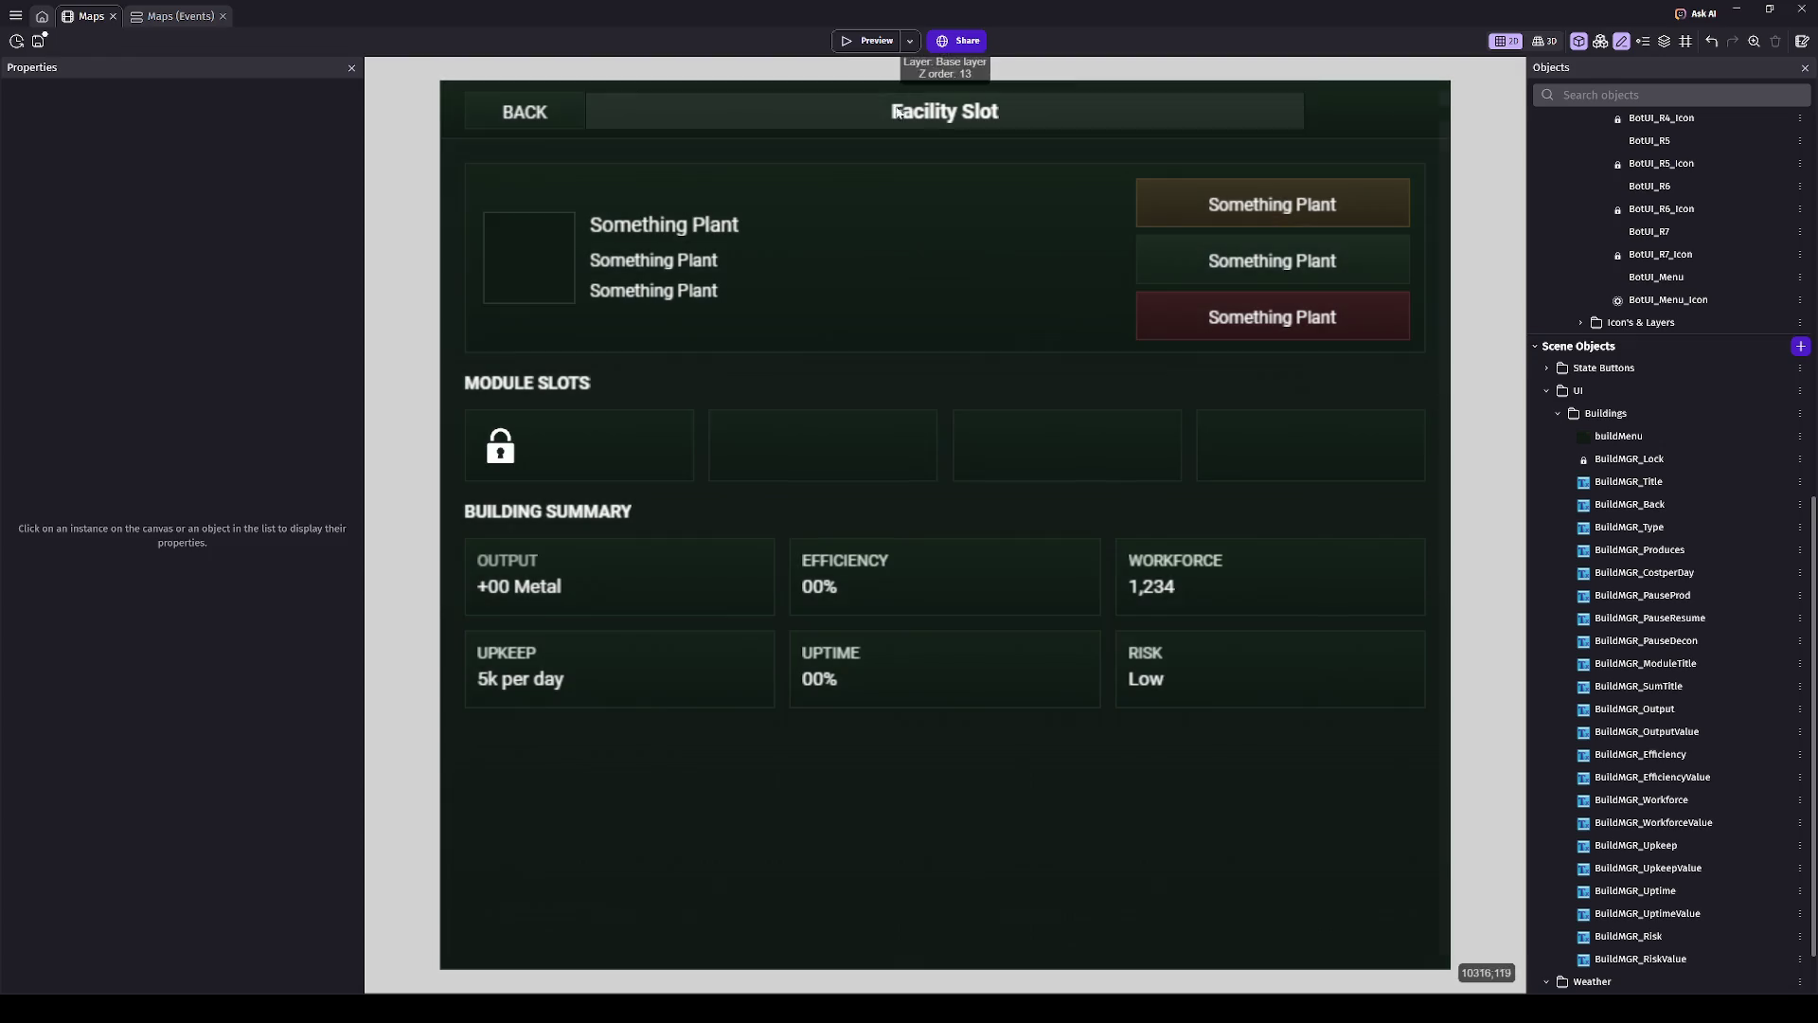
pyautogui.click(863, 39)
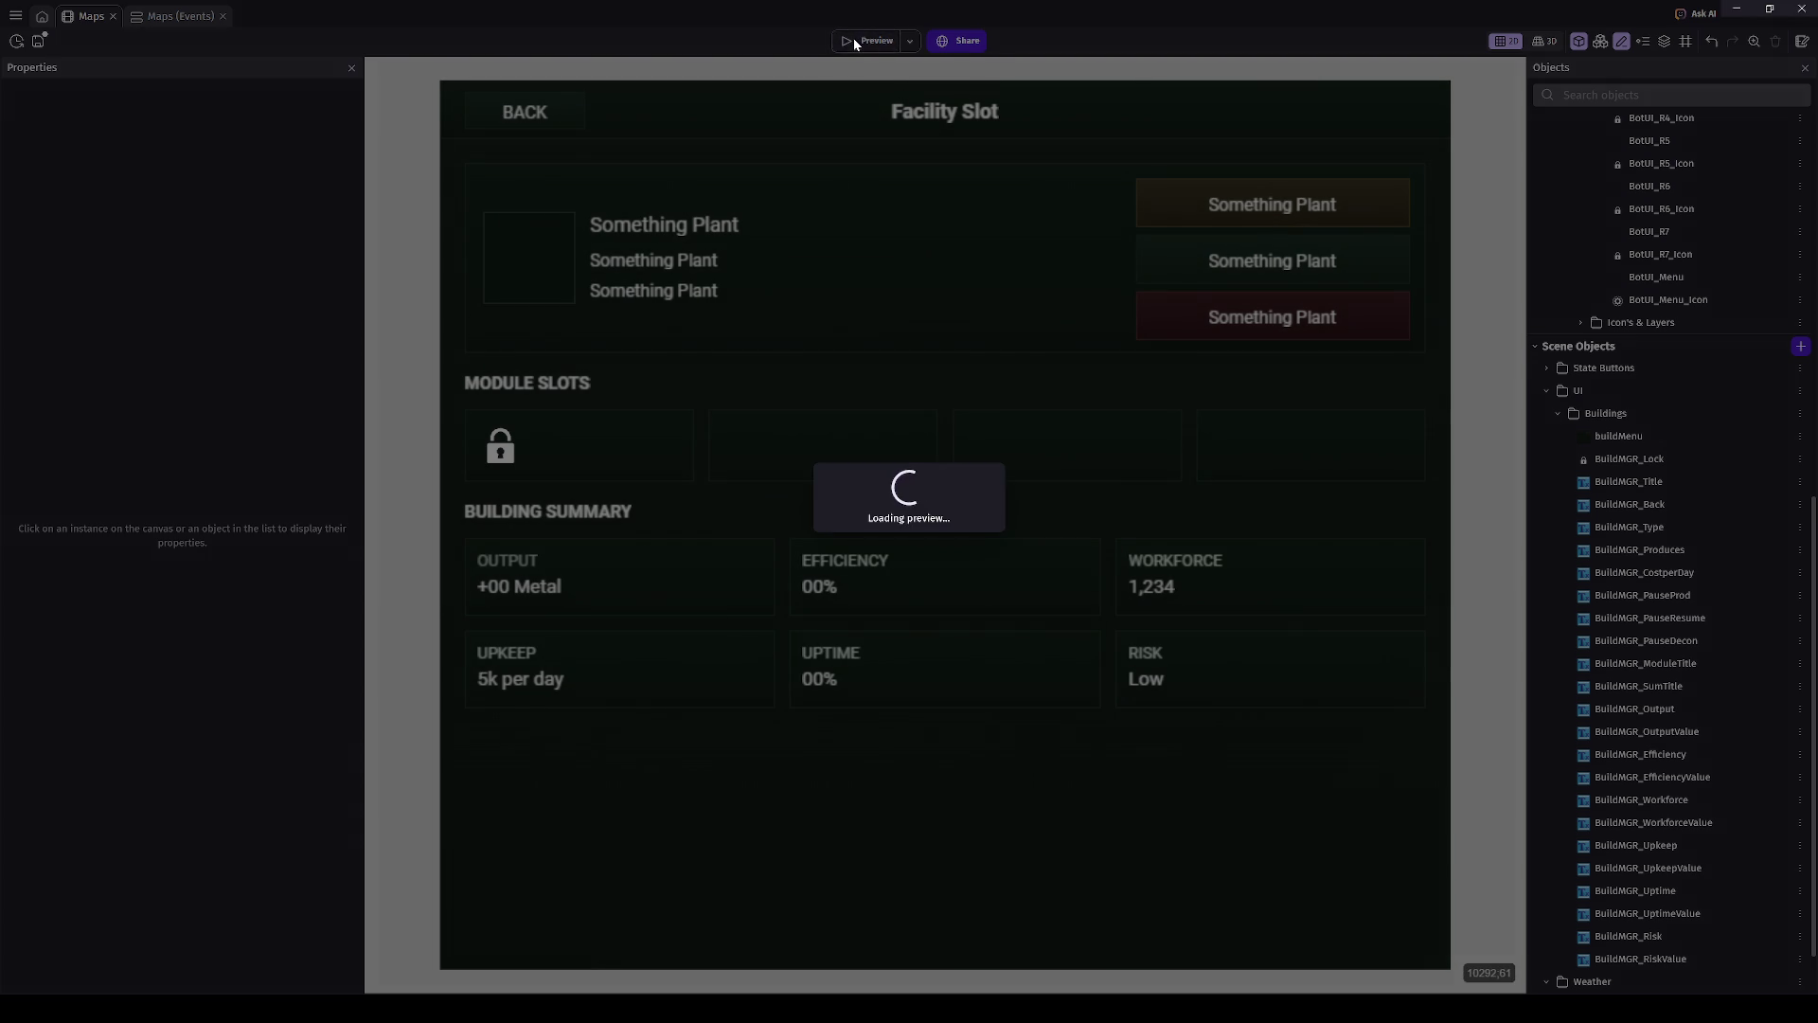
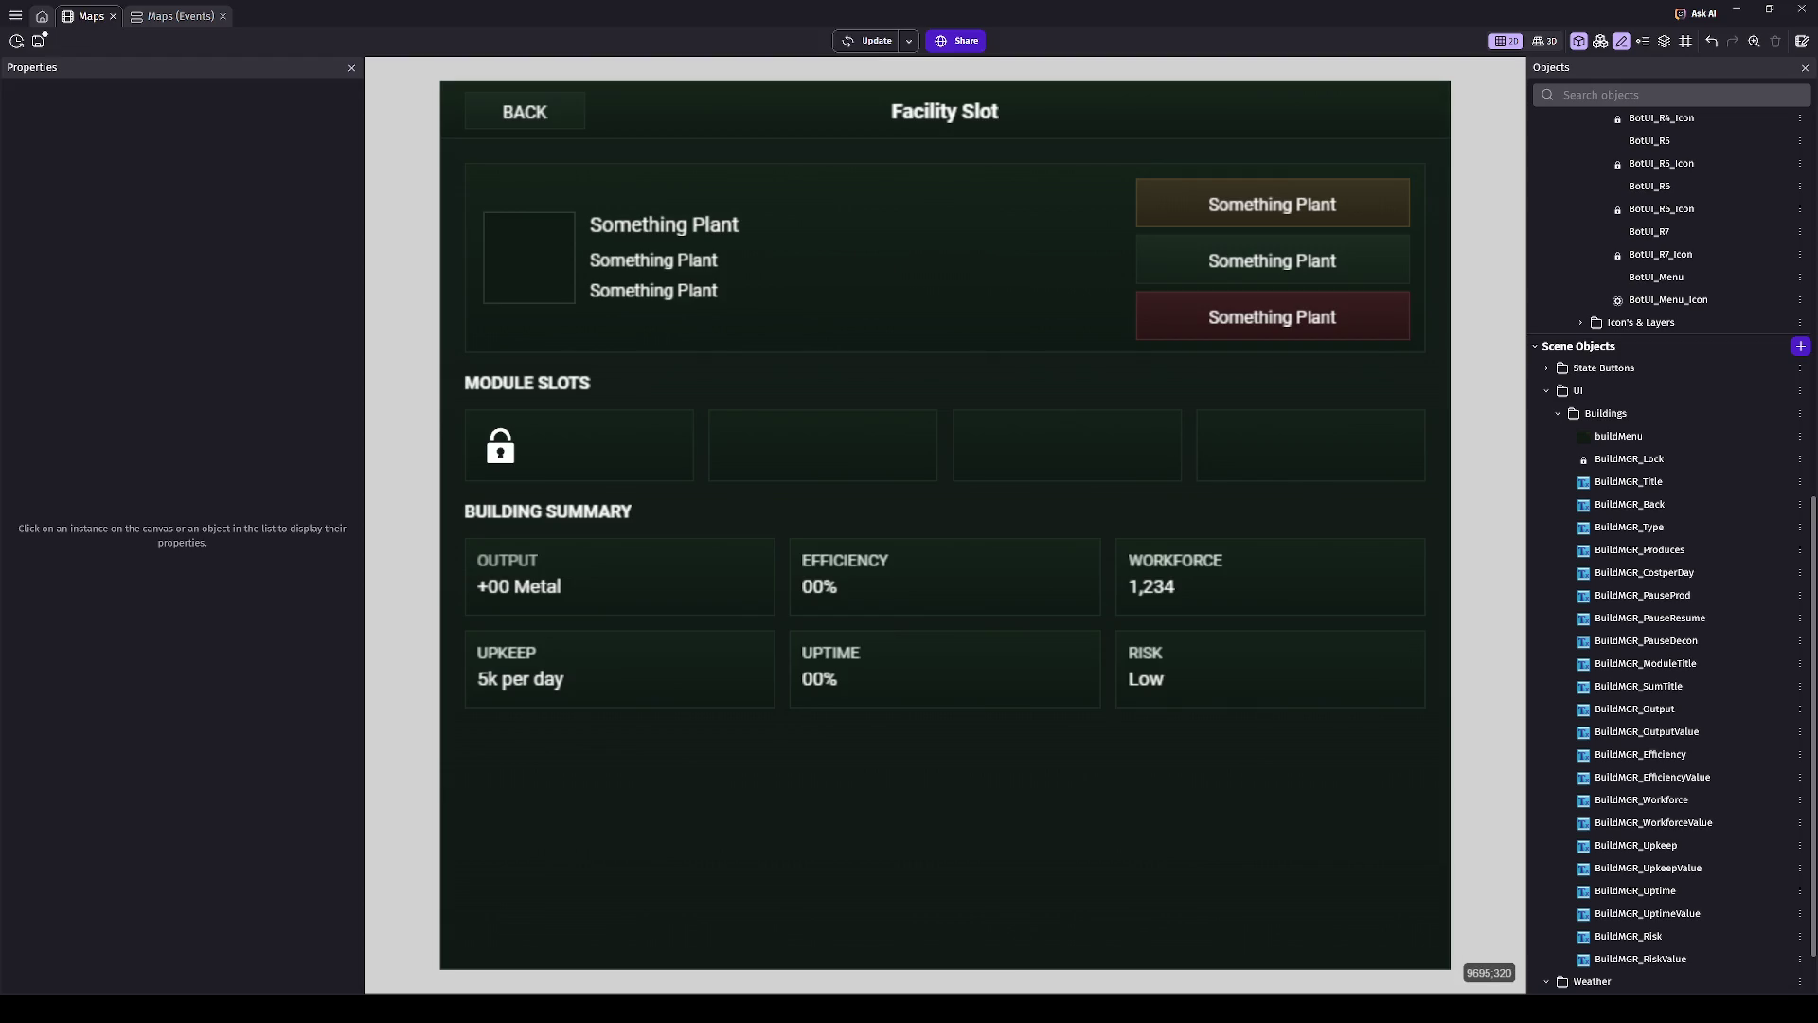
# - Relabel the top Facility Slot button to PAUSE PRODUCTION
pyautogui.hscroll(-2, 625, 496)
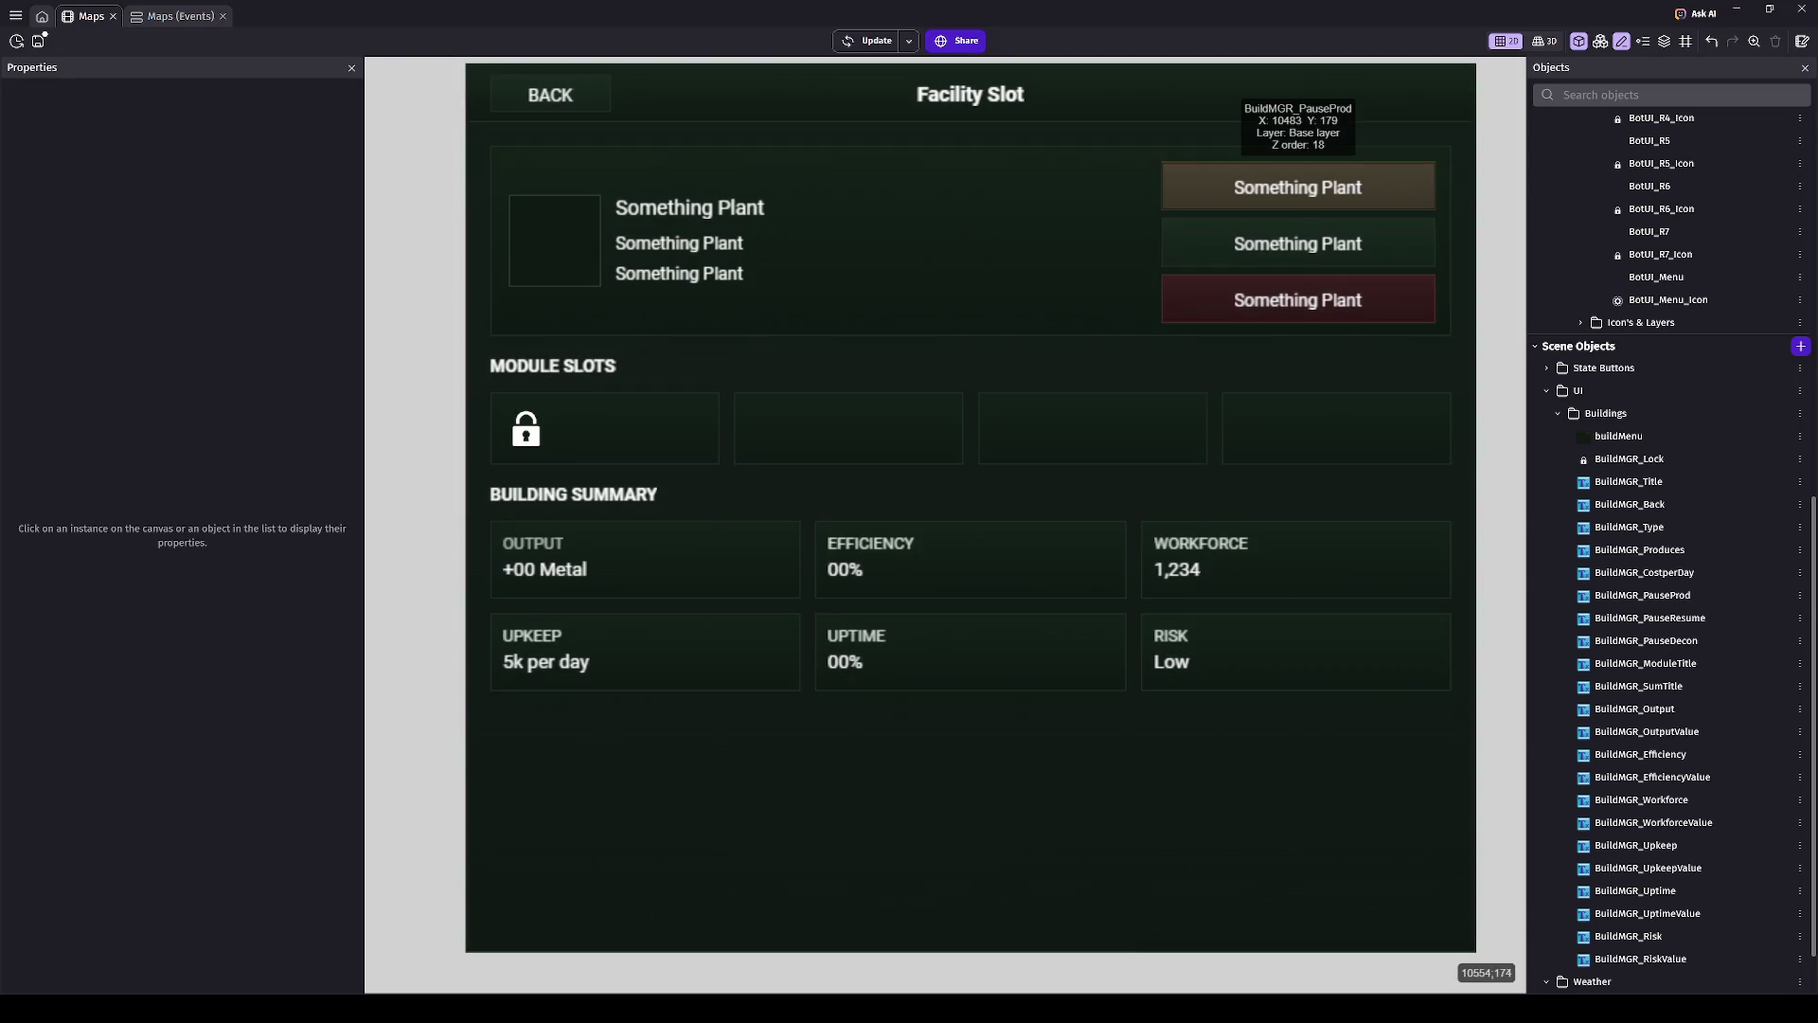
pyautogui.click(1298, 186)
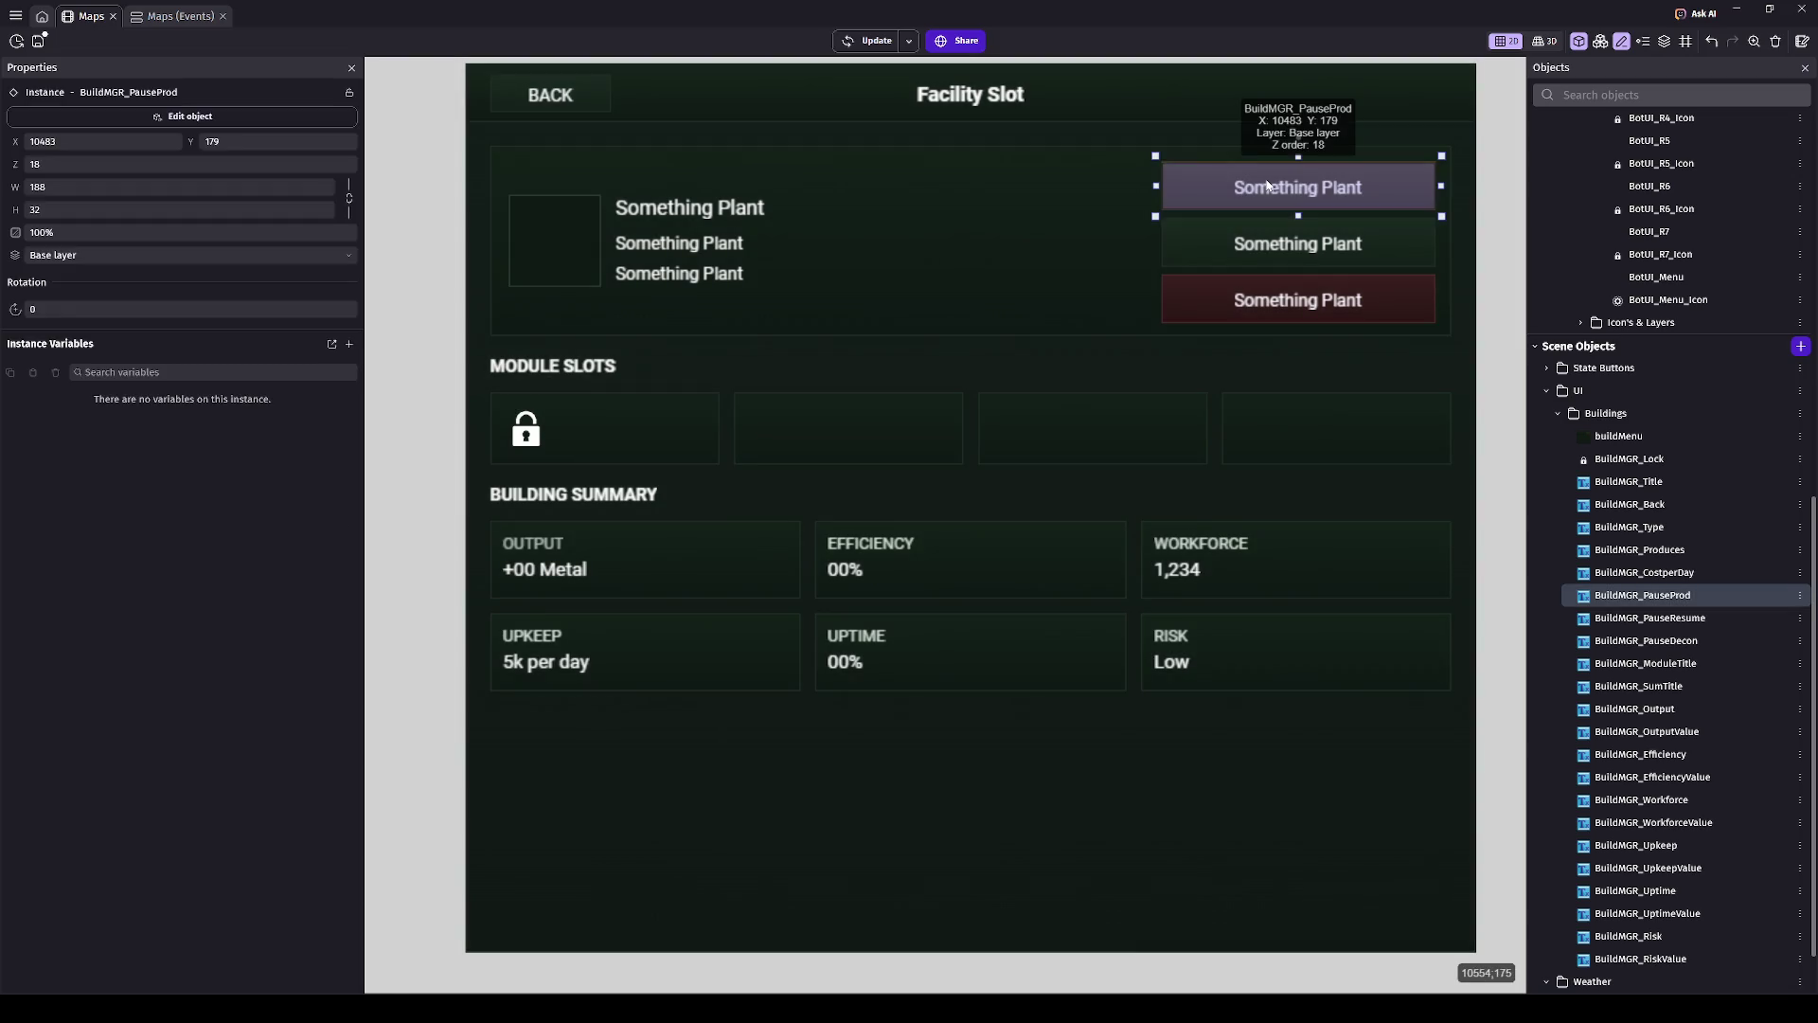
pyautogui.scroll(1, 891, 167)
pyautogui.click(225, 122)
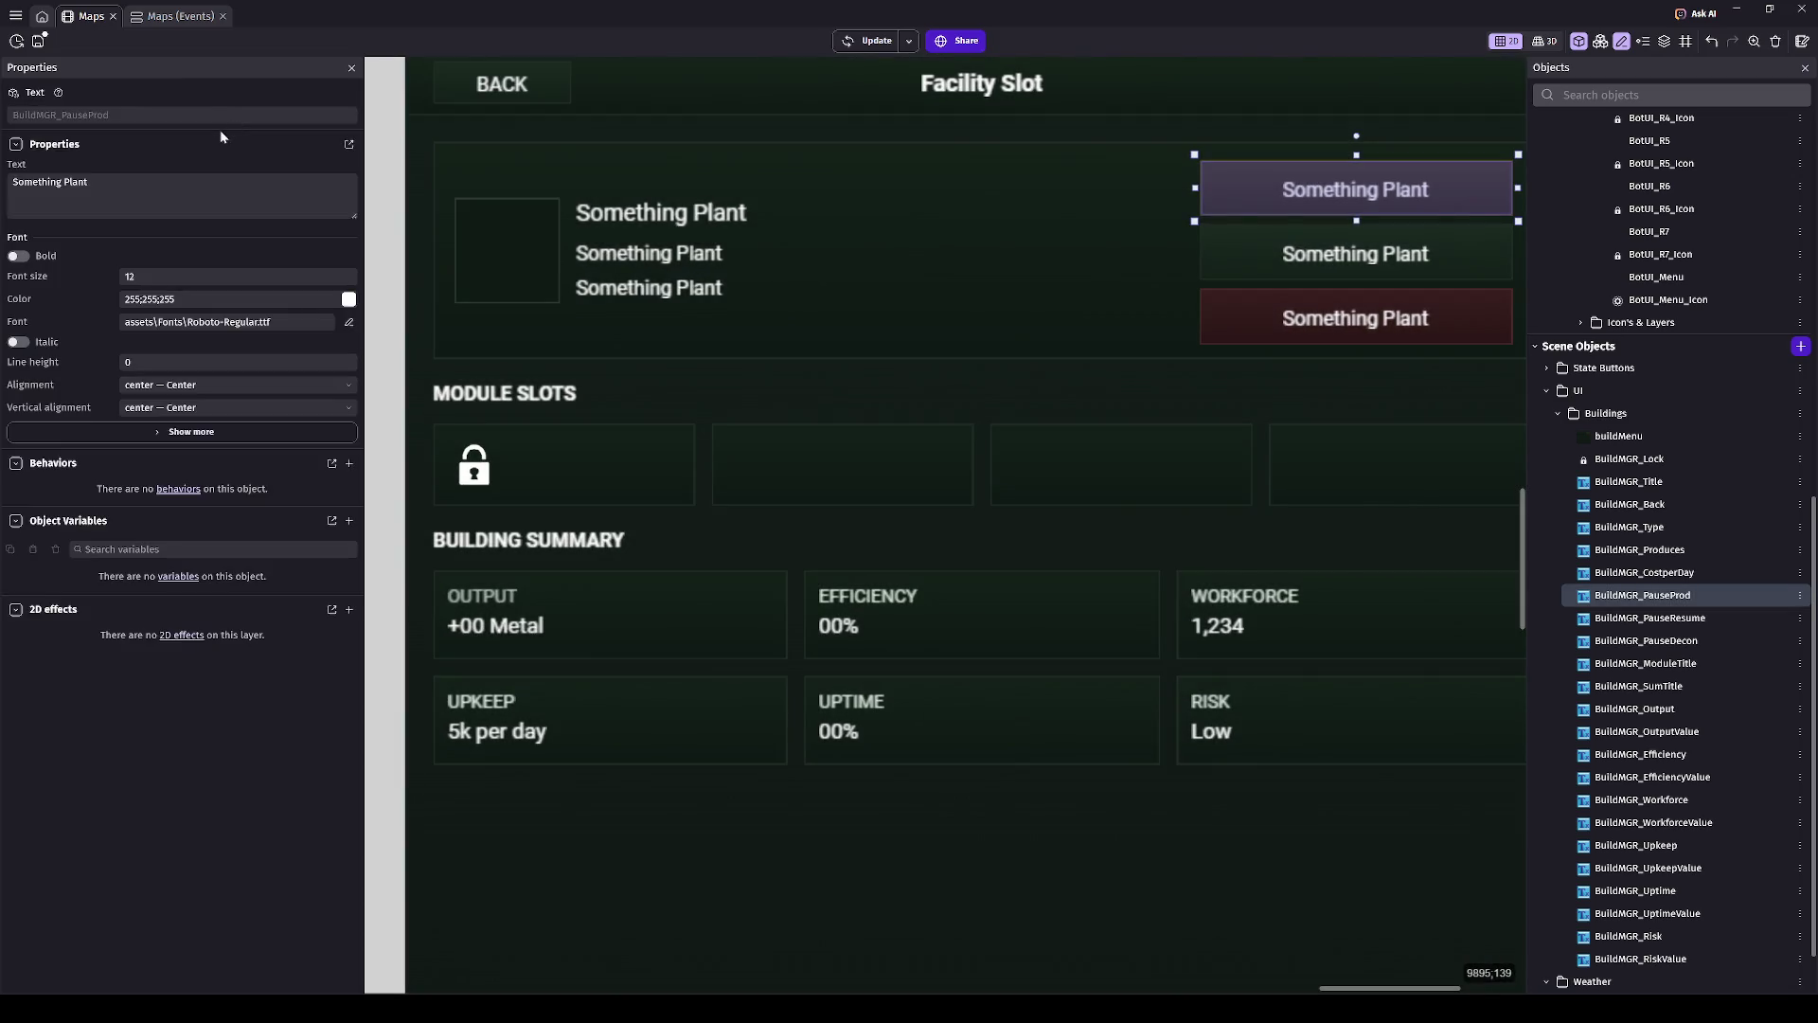
pyautogui.click(172, 197)
pyautogui.hotkey('ctrl', 'a')
pyautogui.write('PAUSE PRODUCTION')
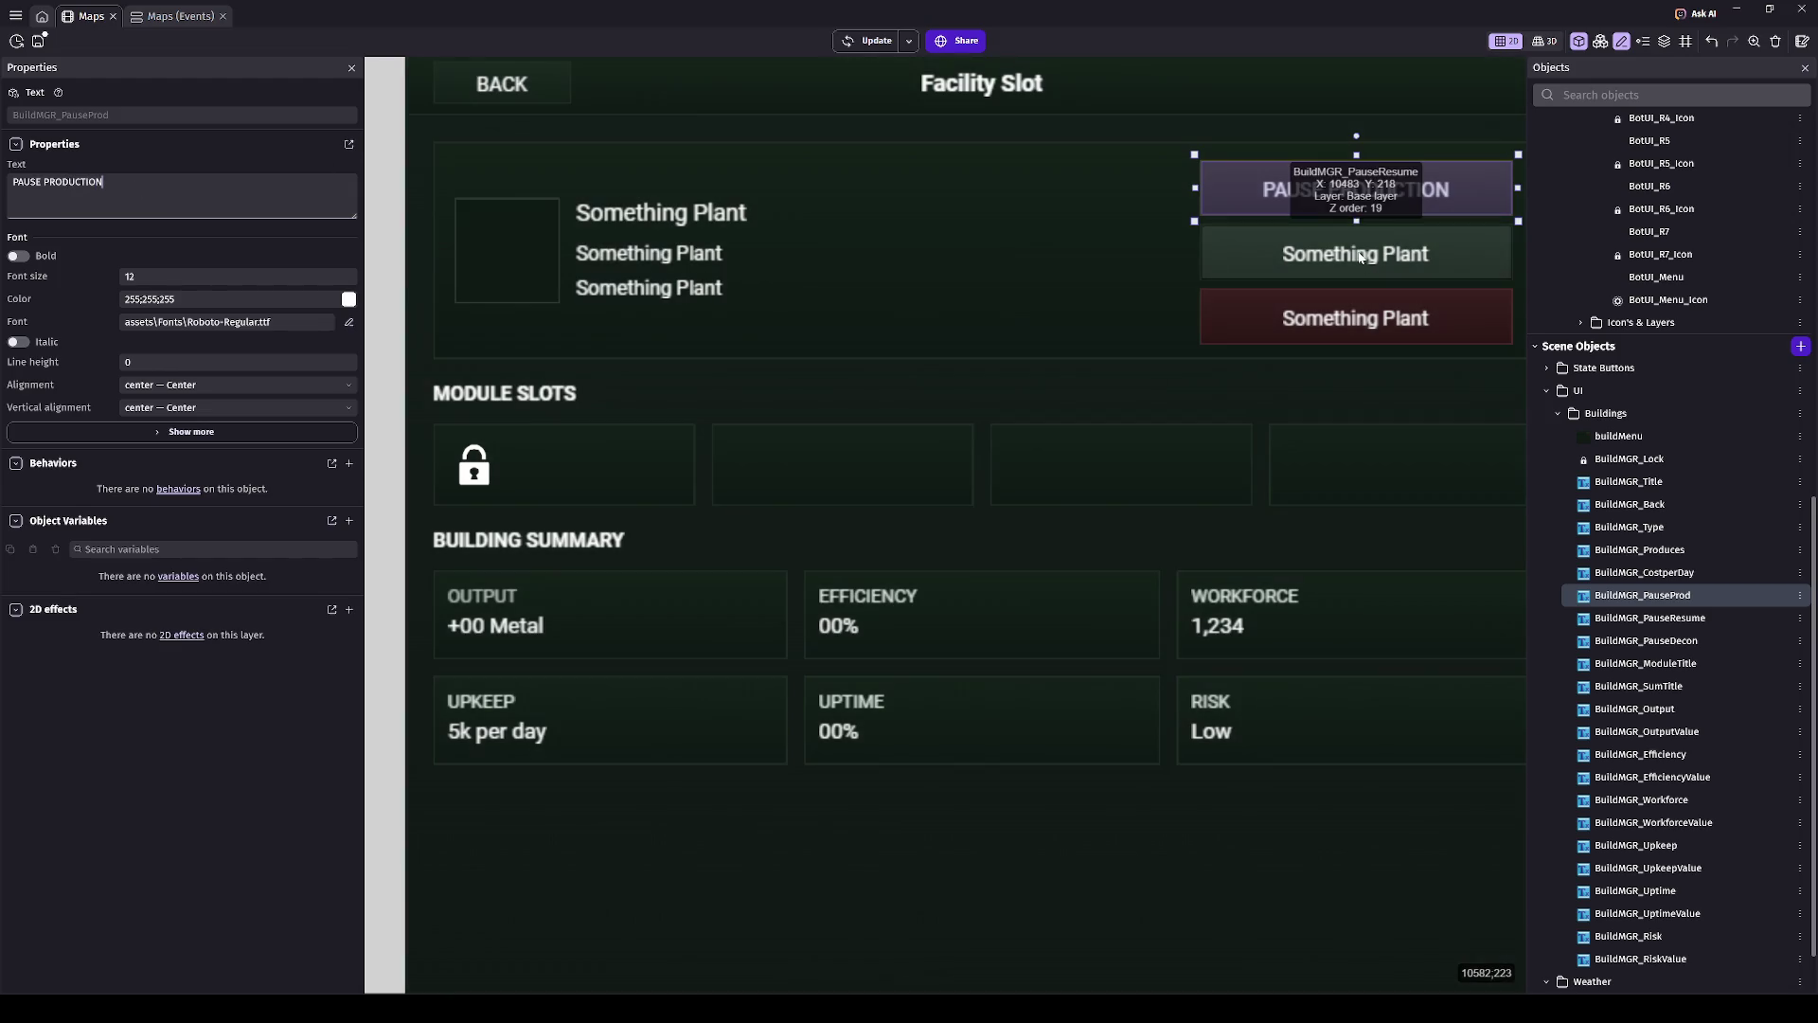
# - Relabel the middle button to RESUME PRODUCTION
pyautogui.click(1231, 252)
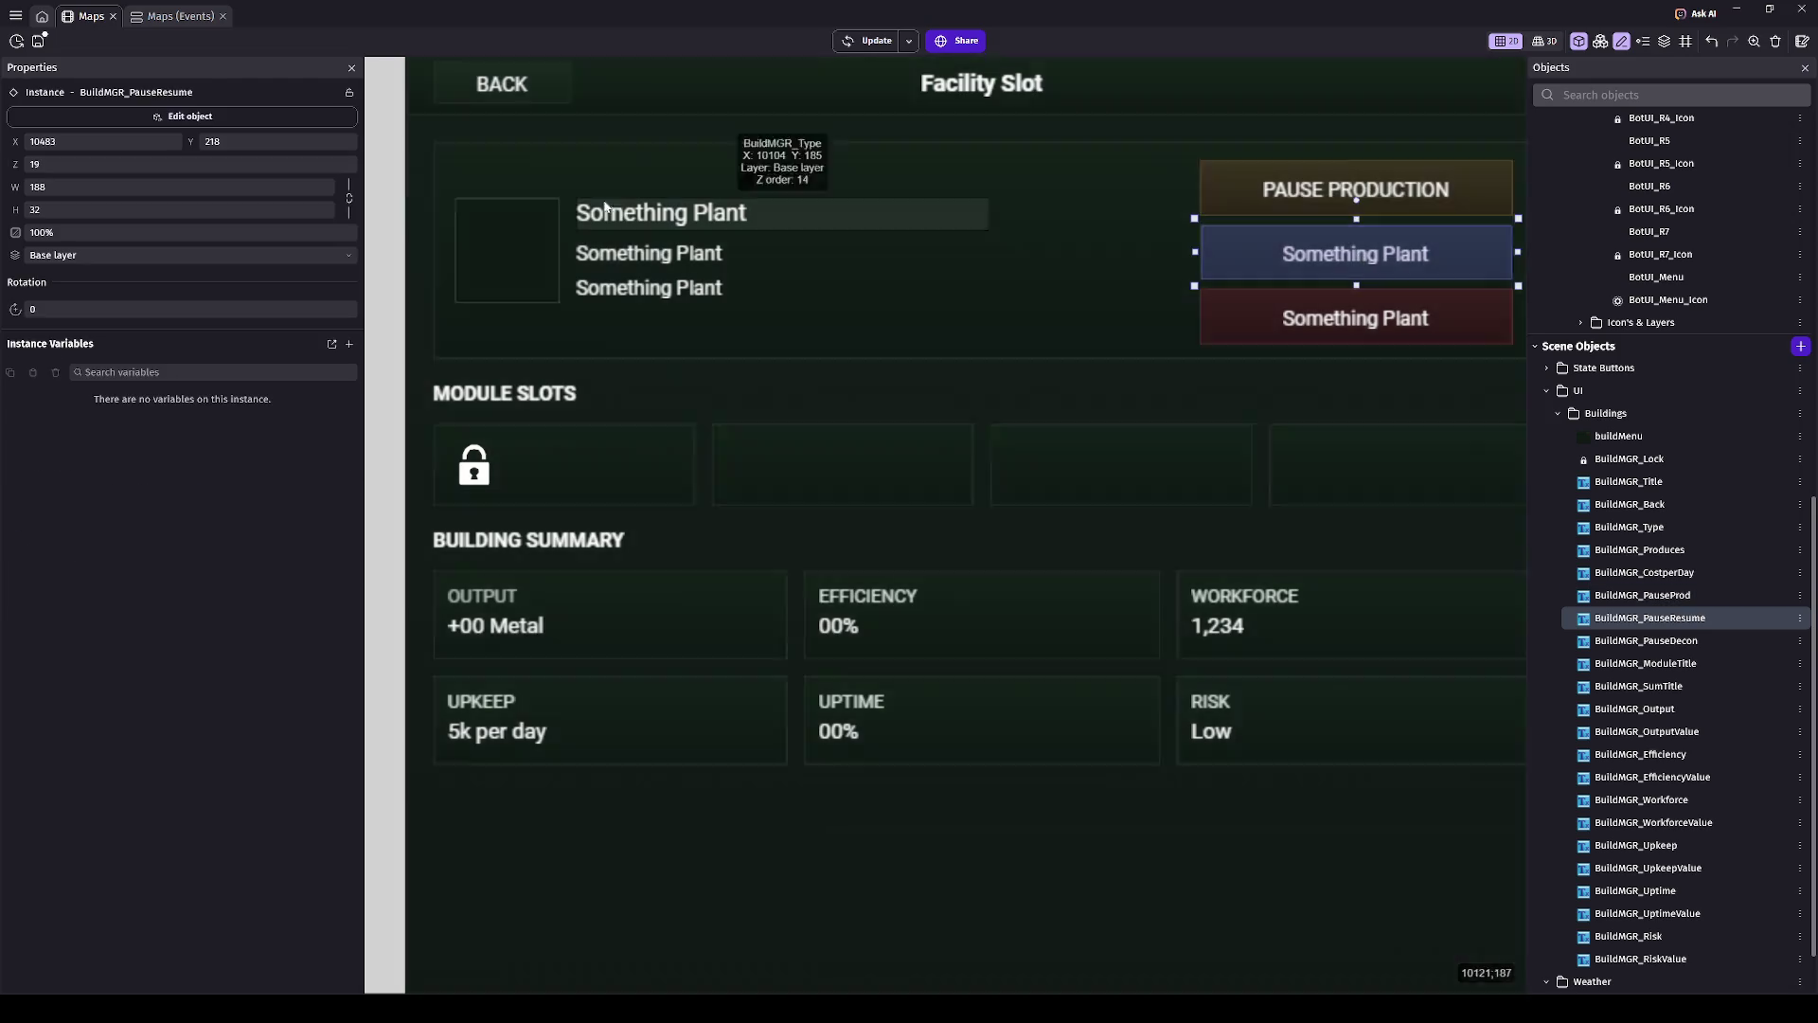
pyautogui.click(189, 116)
pyautogui.hotkey('ctrl', 'a')
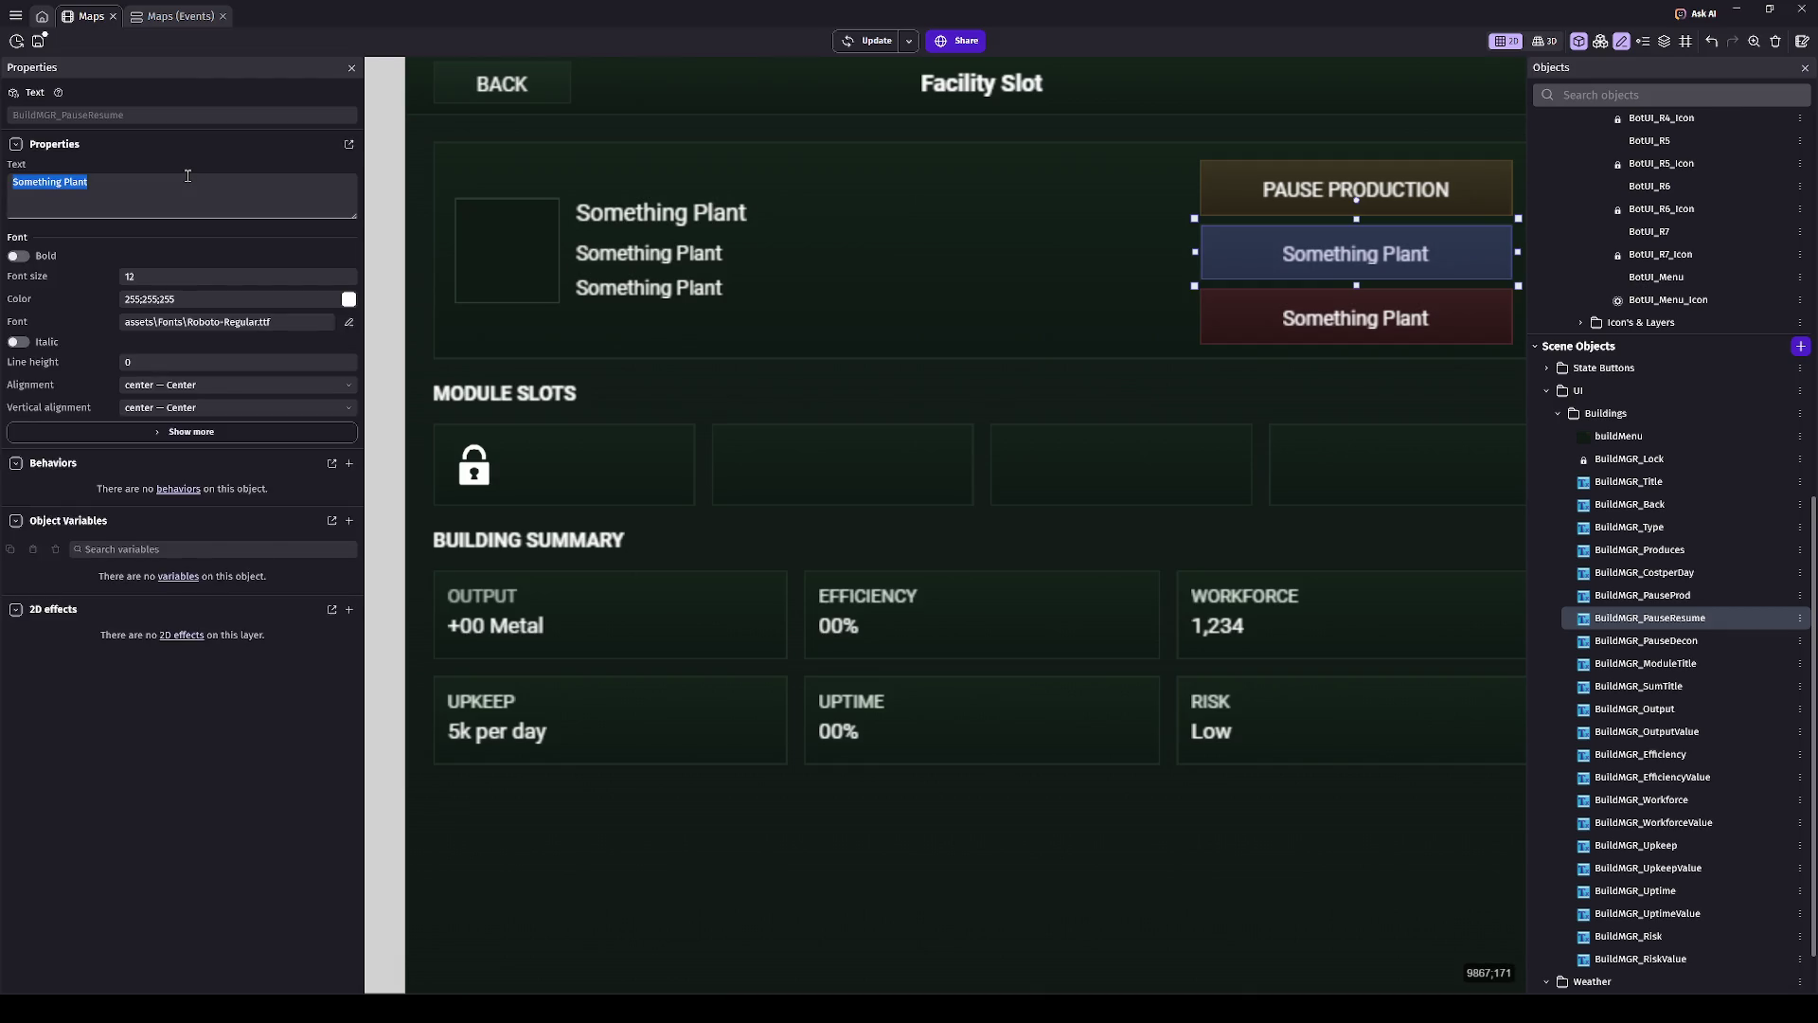
pyautogui.write('RESUME P')
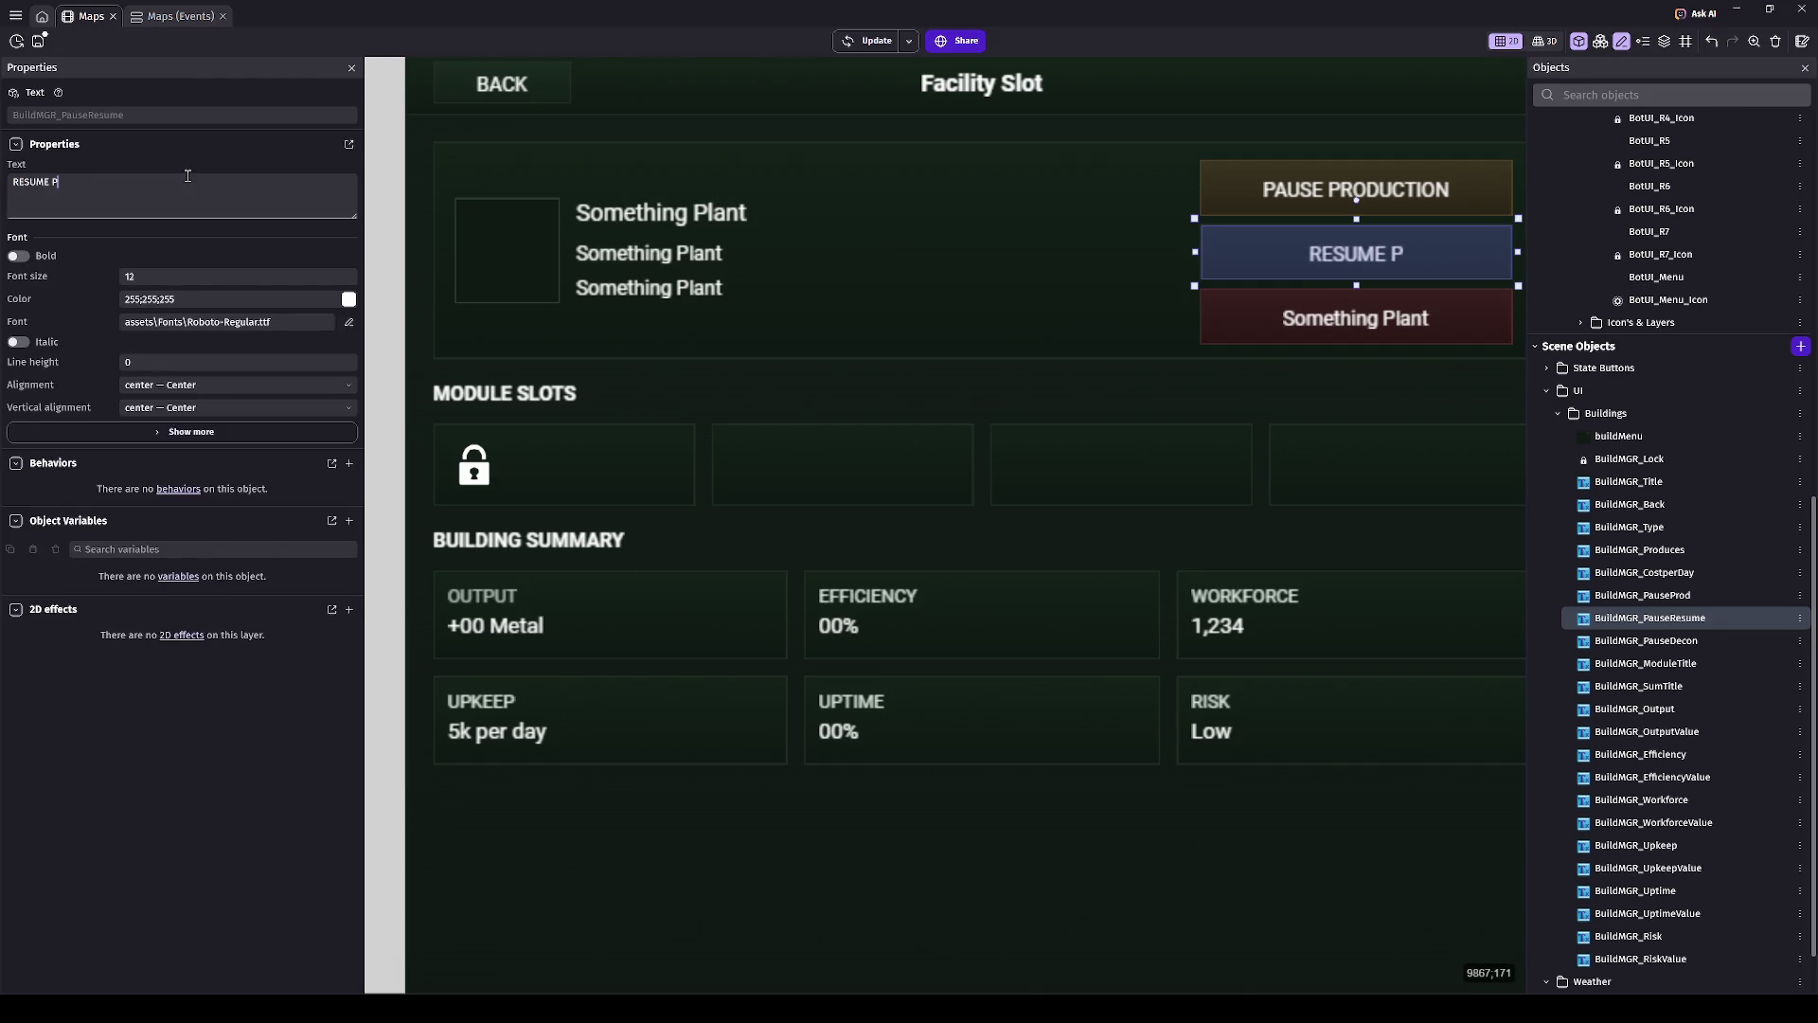
pyautogui.write('RODUCTION')
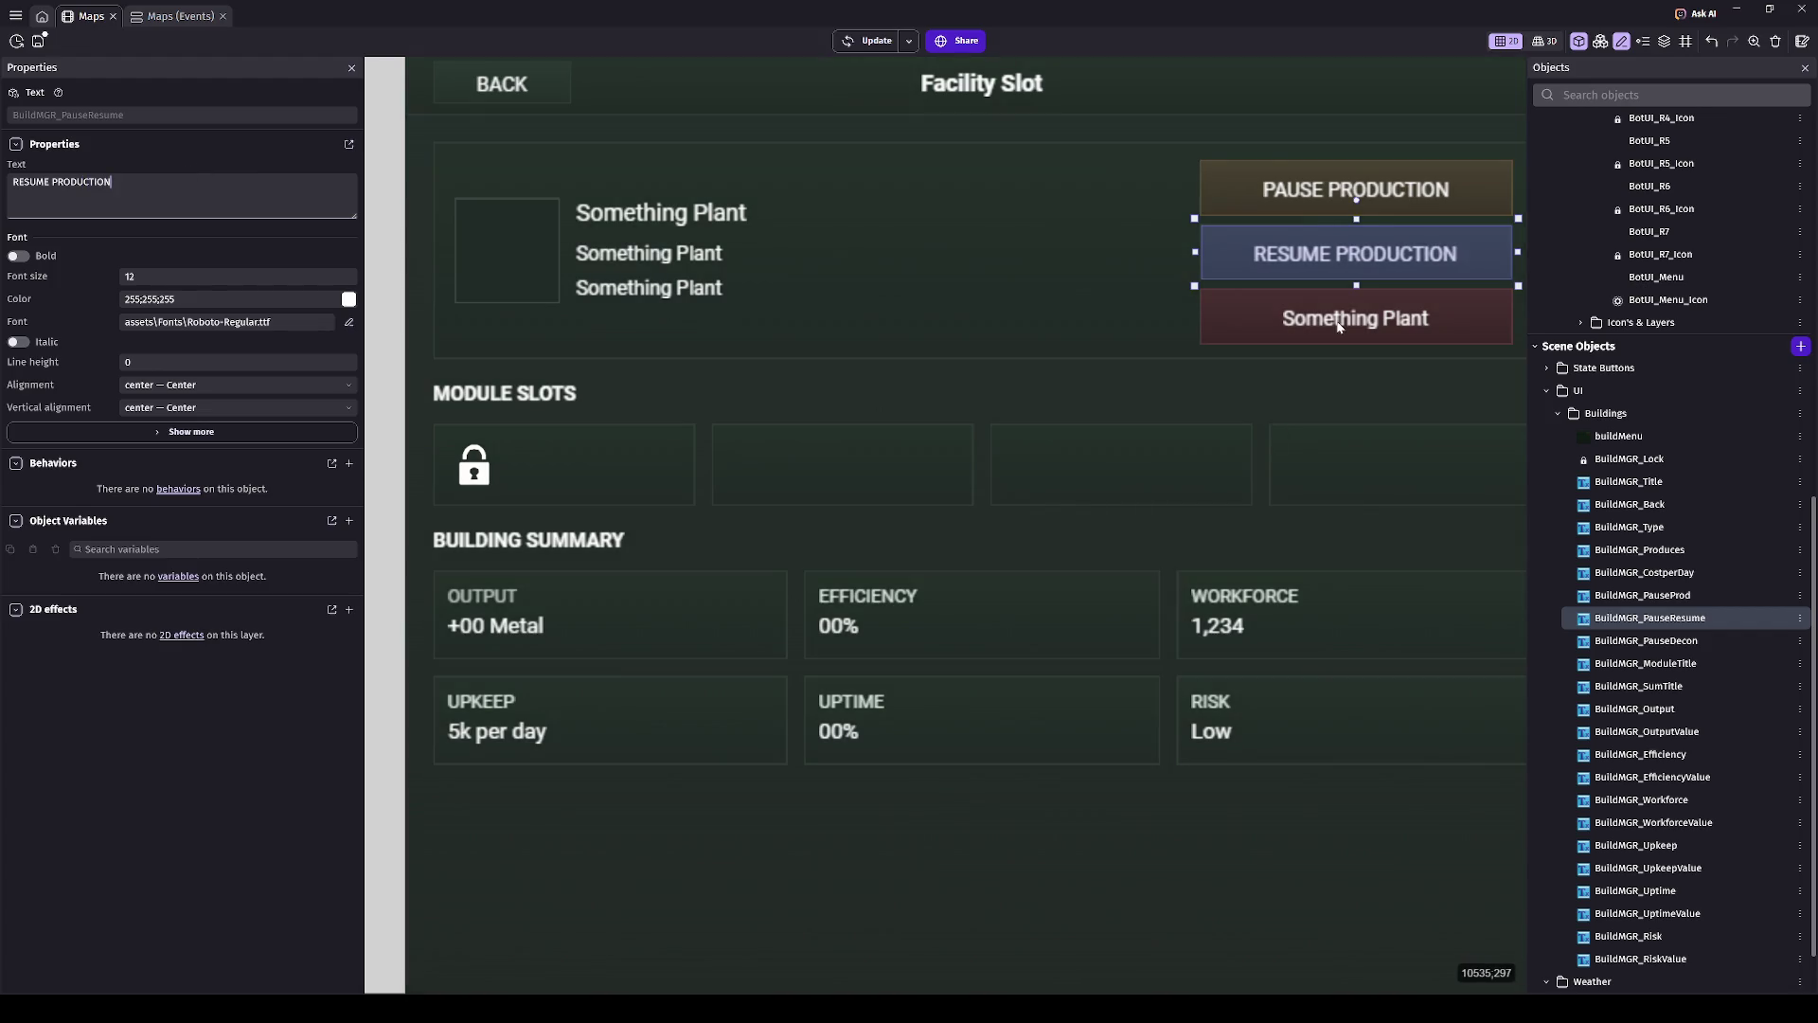
# - Relabel the bottom button to DECONSTRUCT
pyautogui.click(1356, 318)
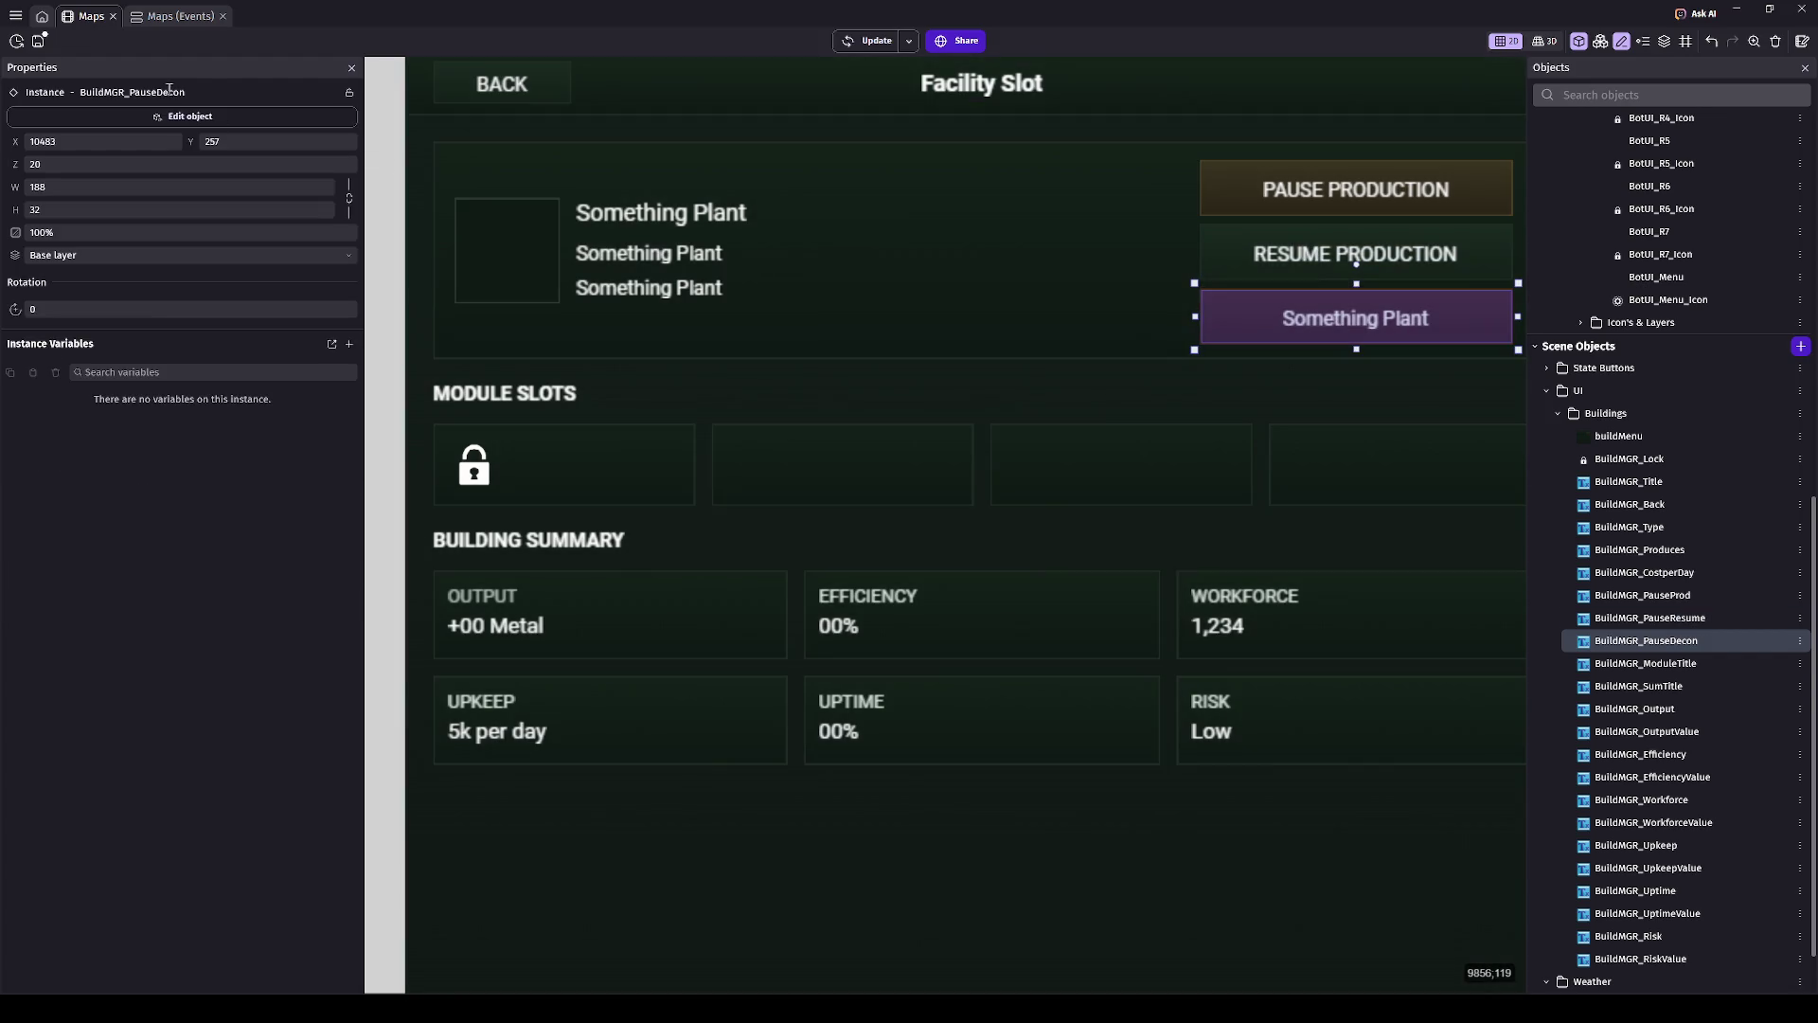
pyautogui.click(172, 118)
pyautogui.write('DECON')
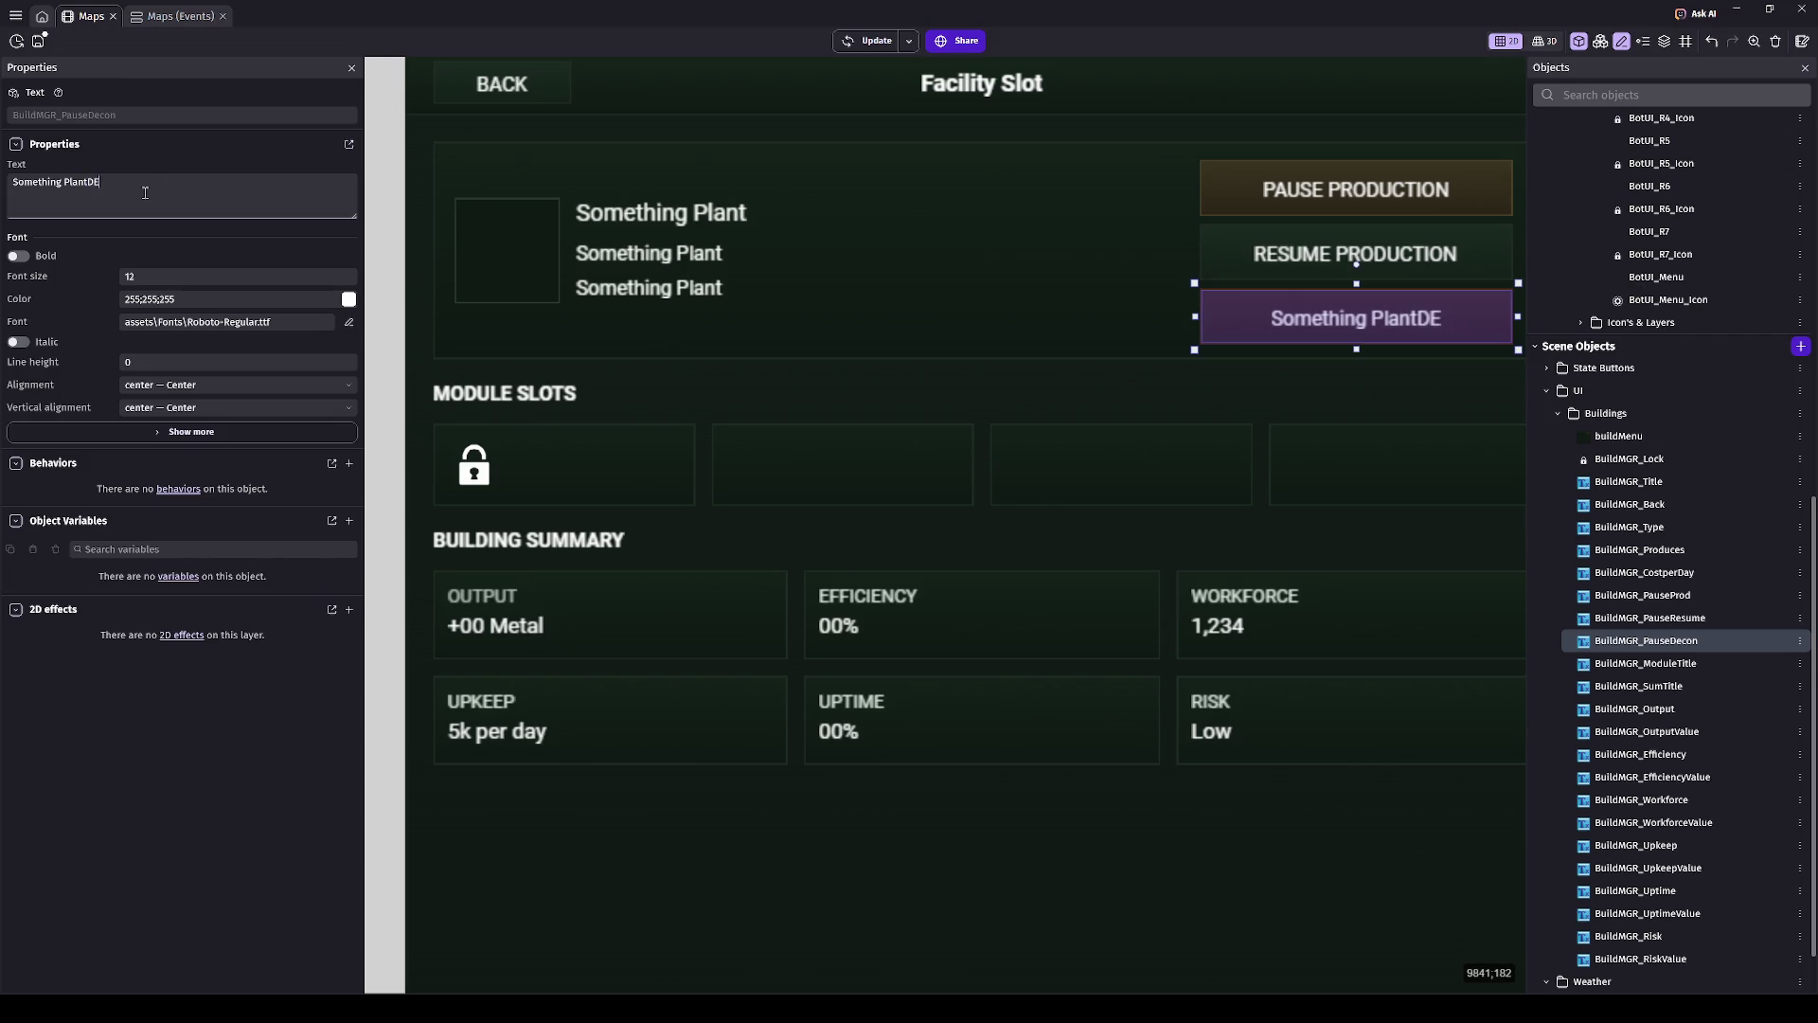
pyautogui.hotkey('ctrl', 'a')
pyautogui.write('DECON')
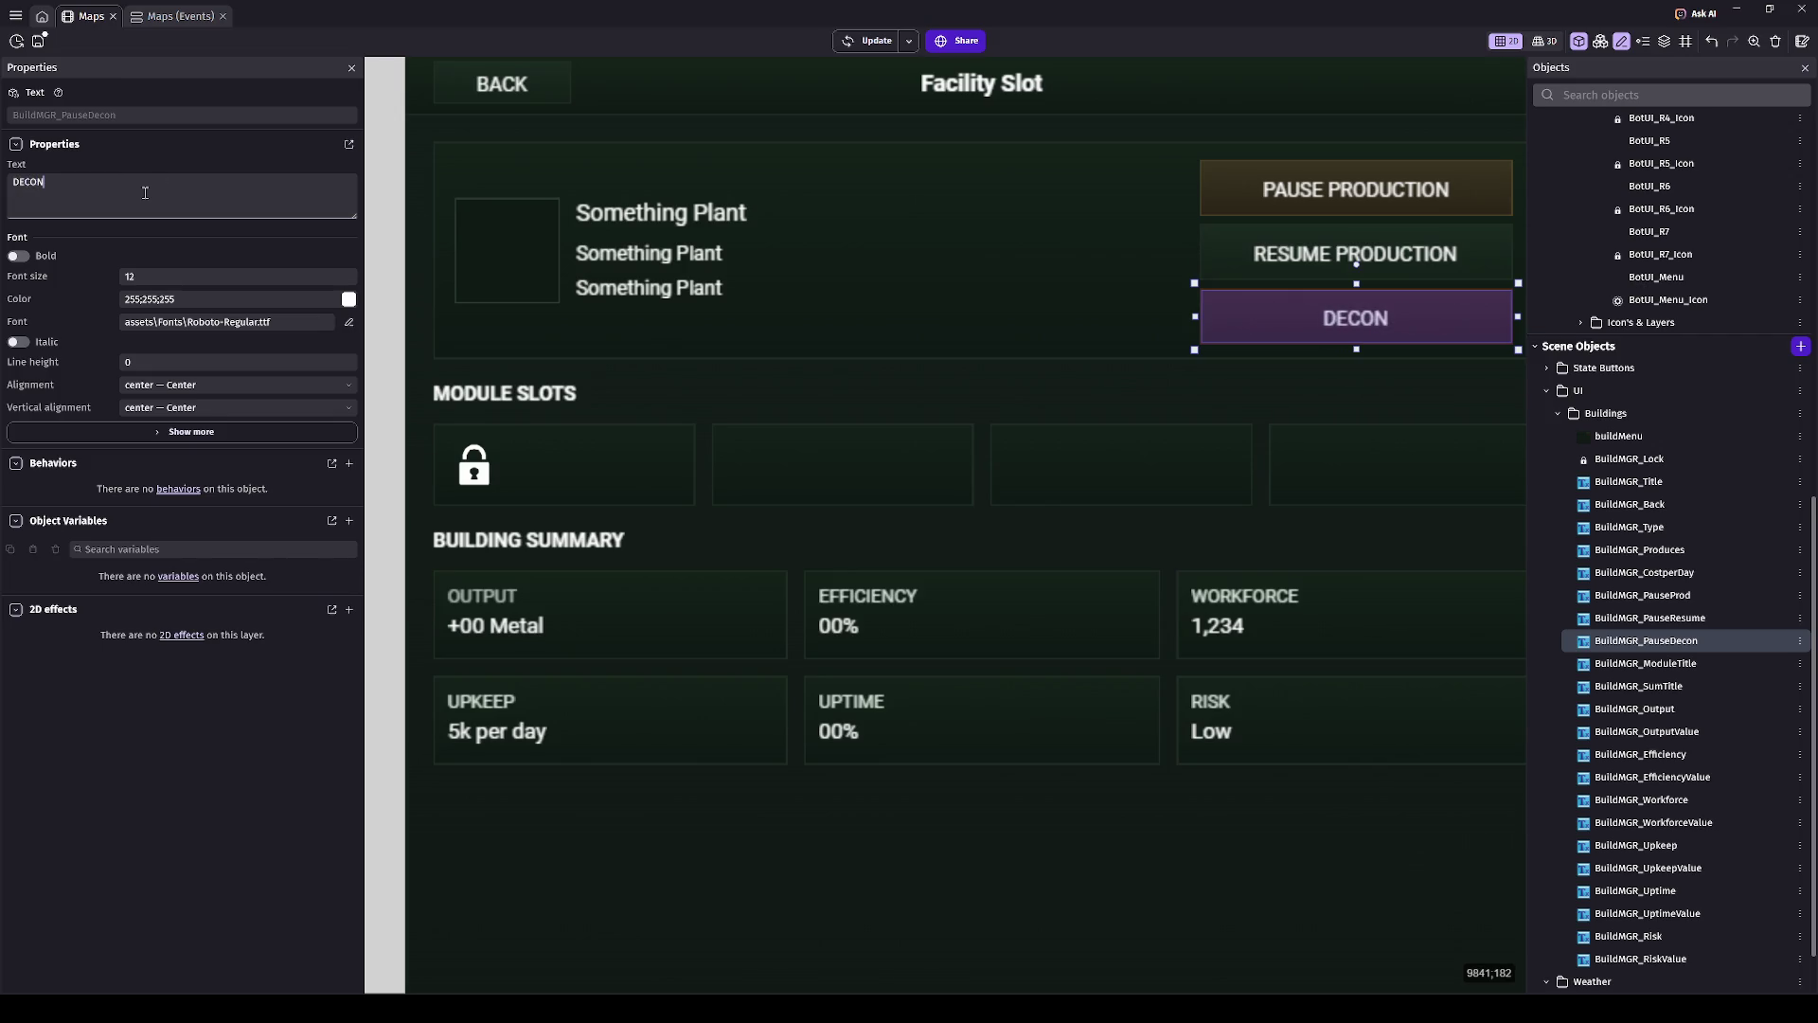
pyautogui.write('STRUCT')
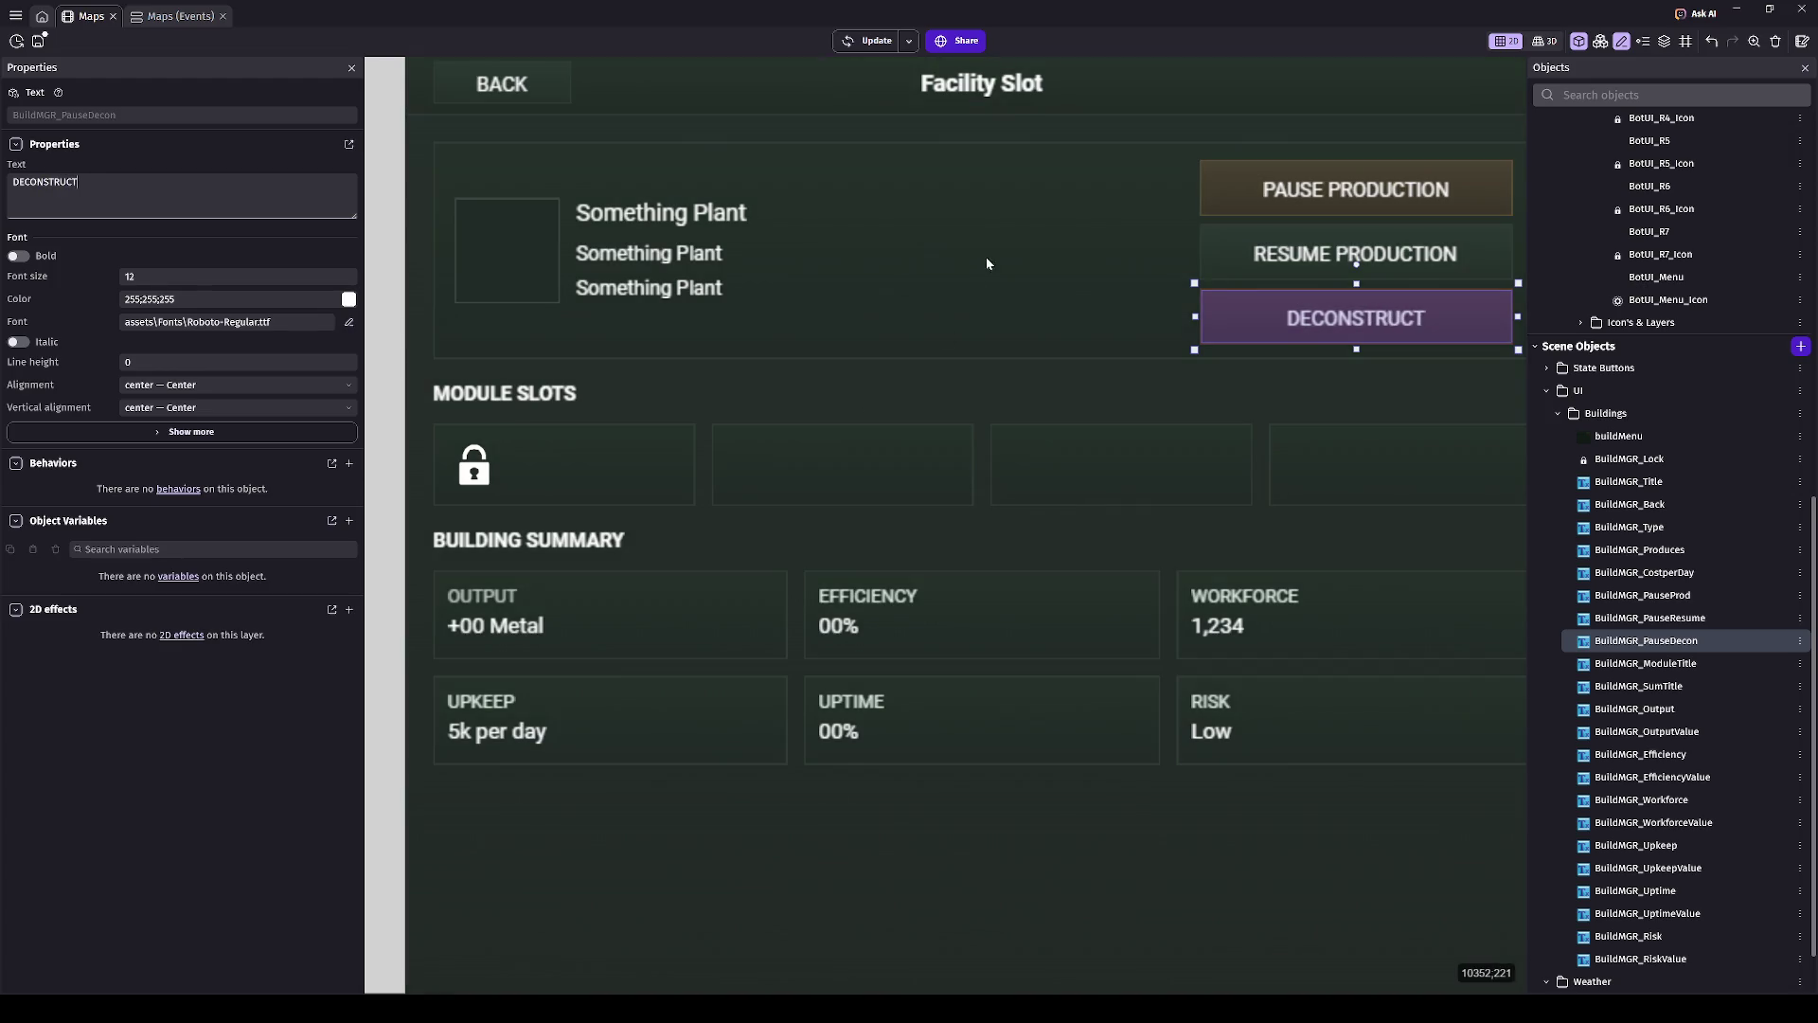
pyautogui.moveTo(985, 258); pyautogui.dragTo(907, 307)
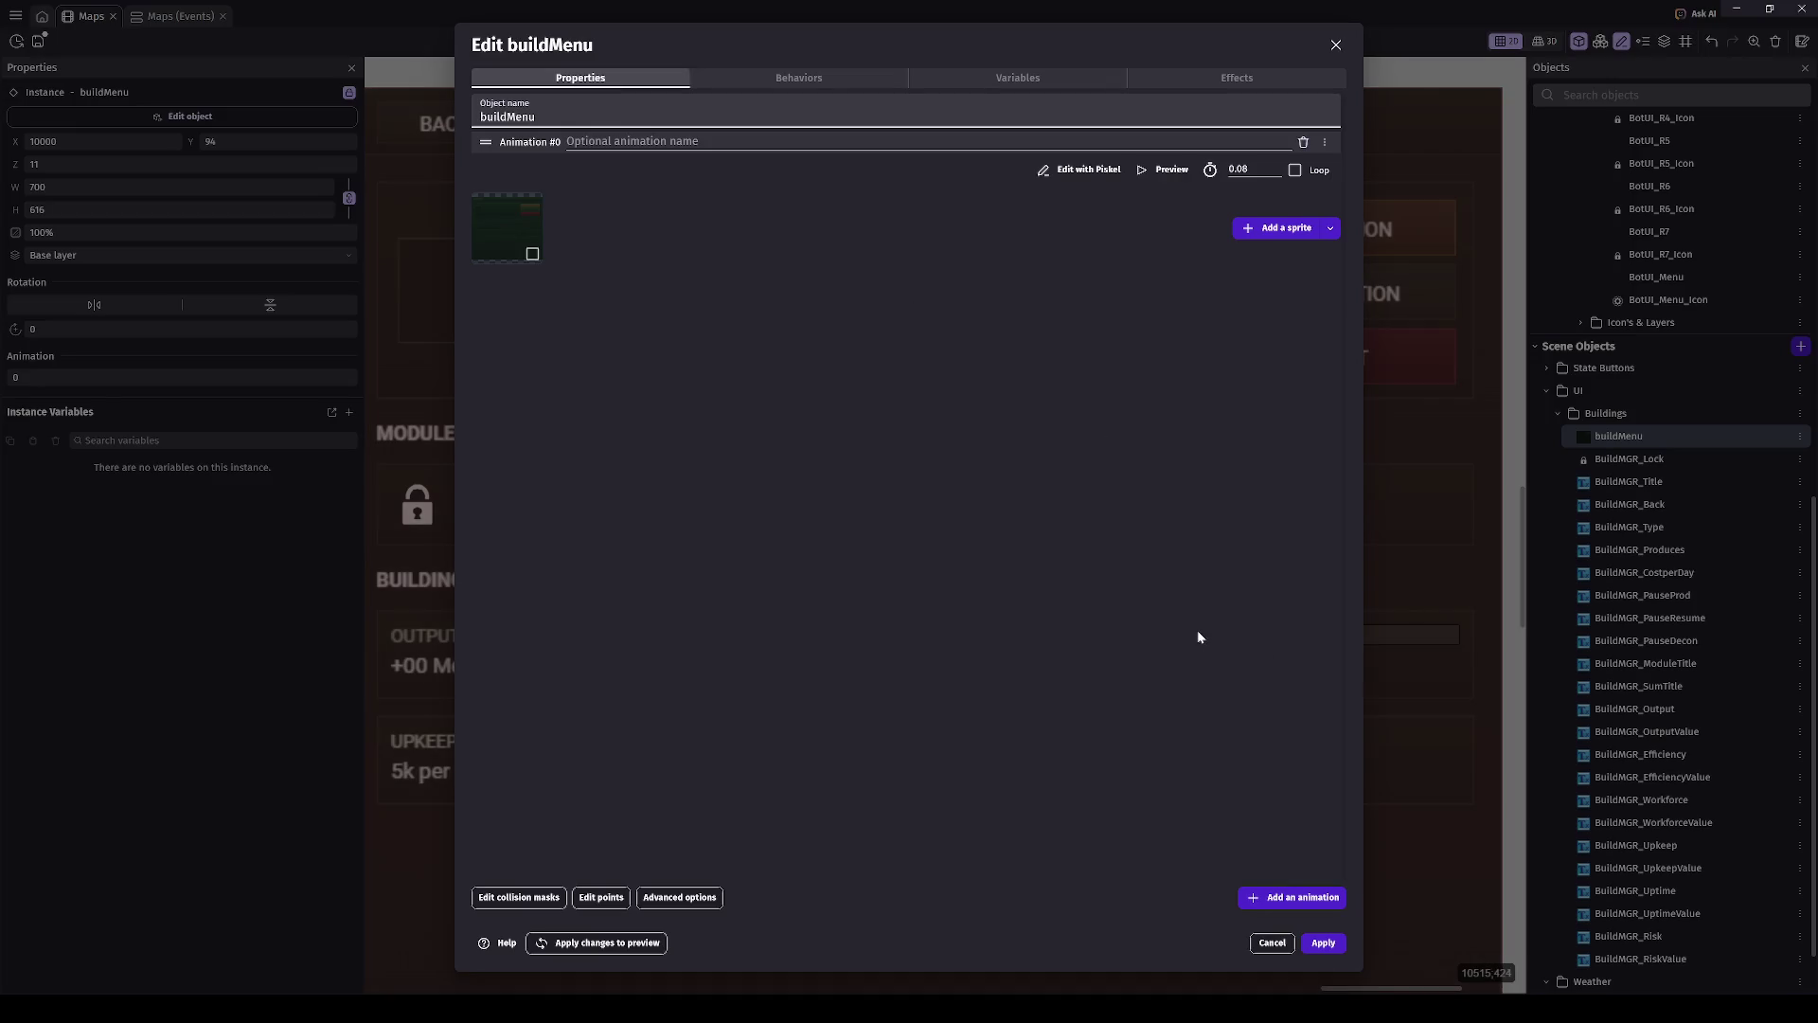
# - Close the buildMenu object editor and select the Something Plant heading text on the canvas
pyautogui.click(1323, 942)
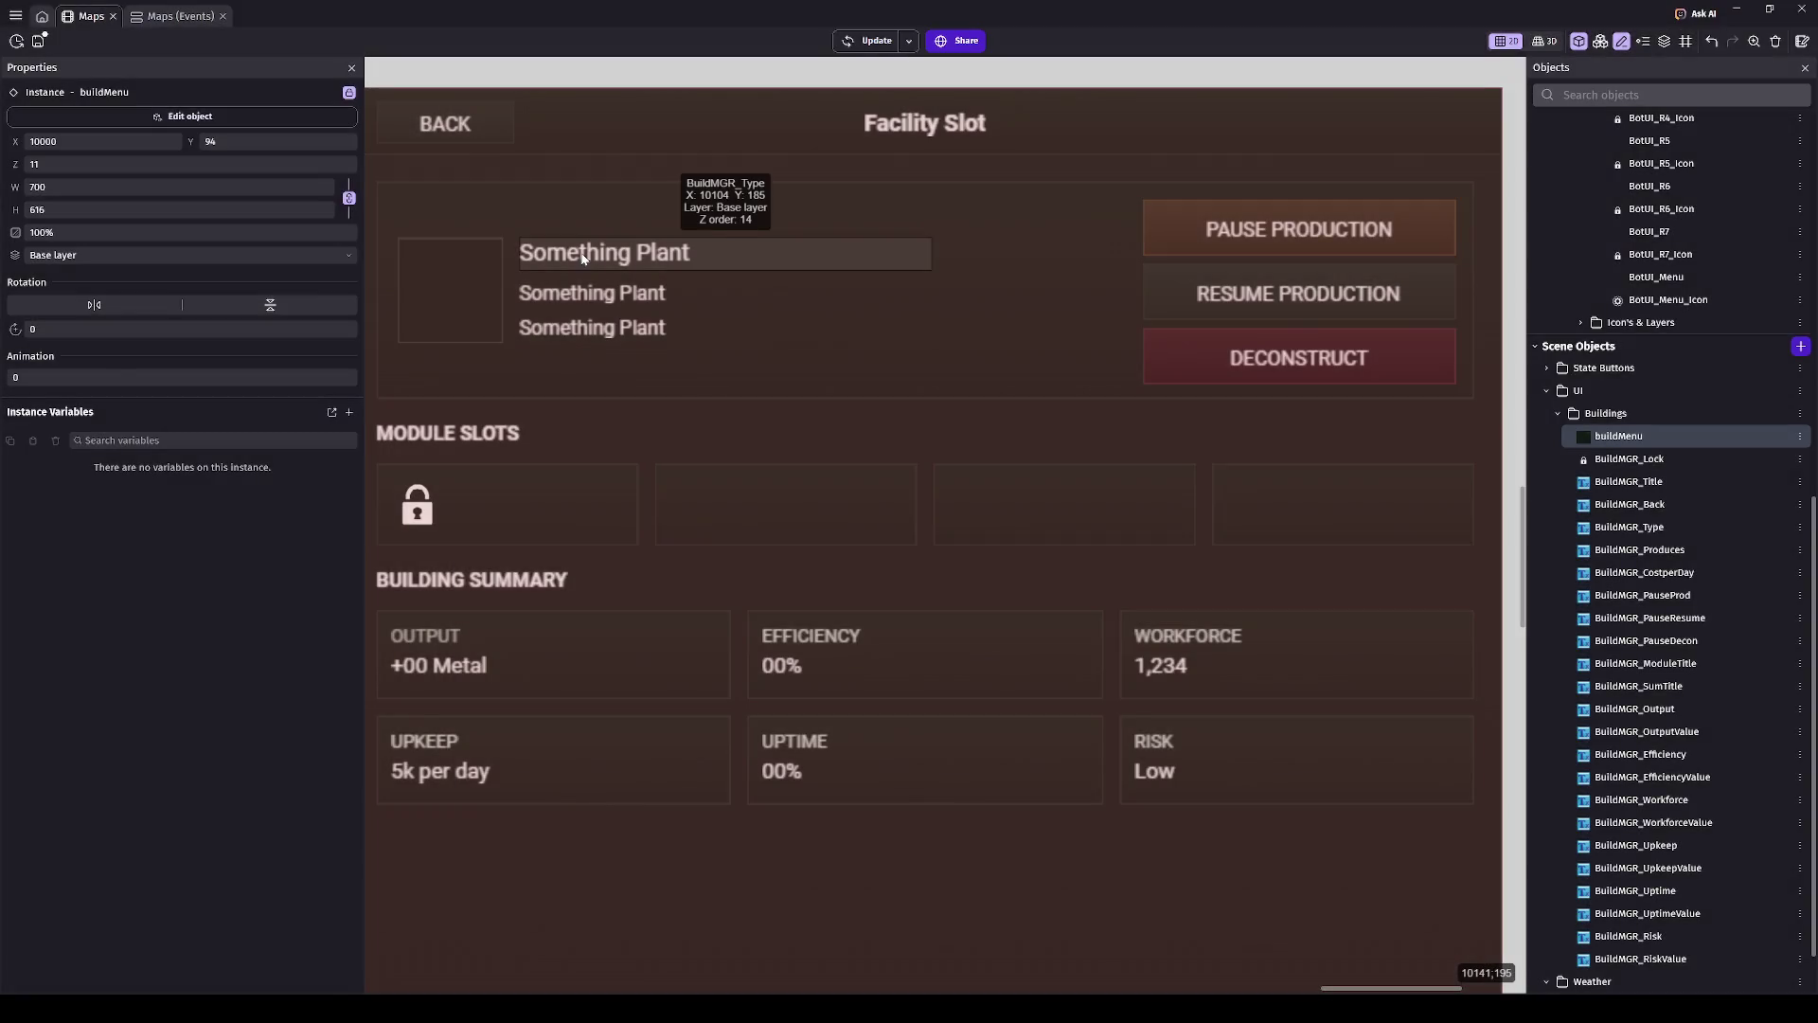
pyautogui.click(584, 258)
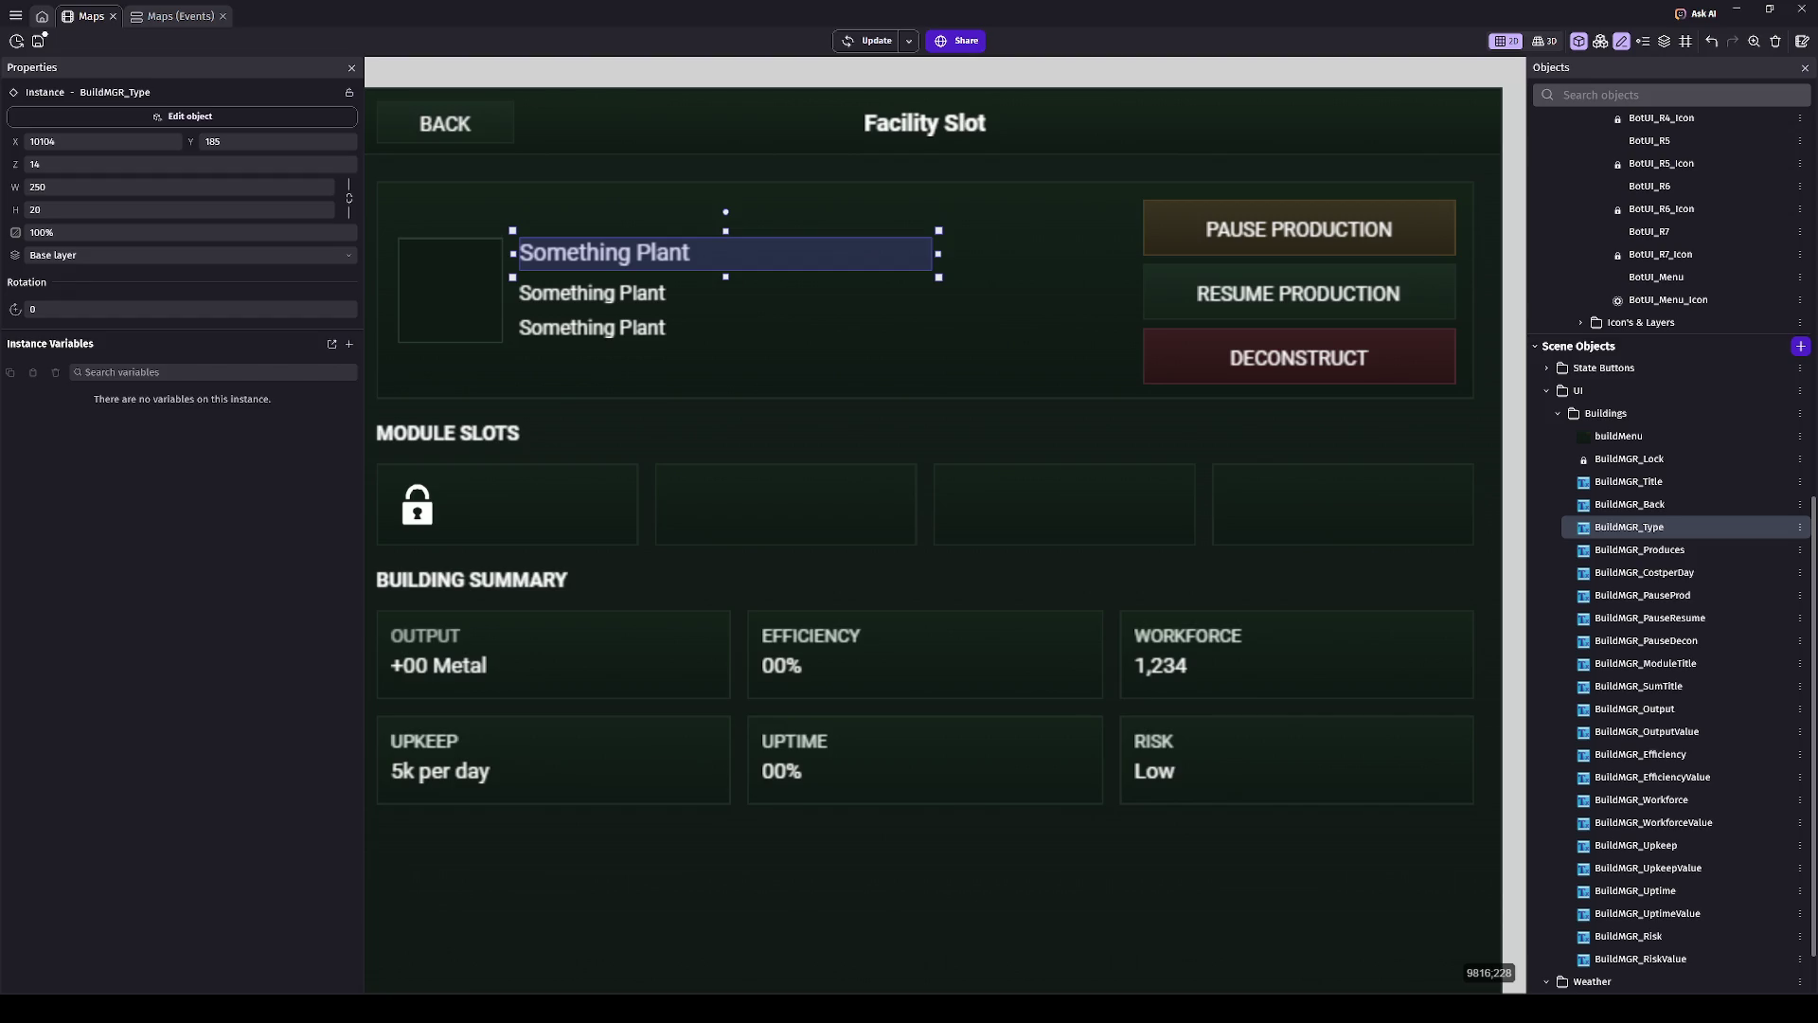
pyautogui.hscroll(-1, 658, 304)
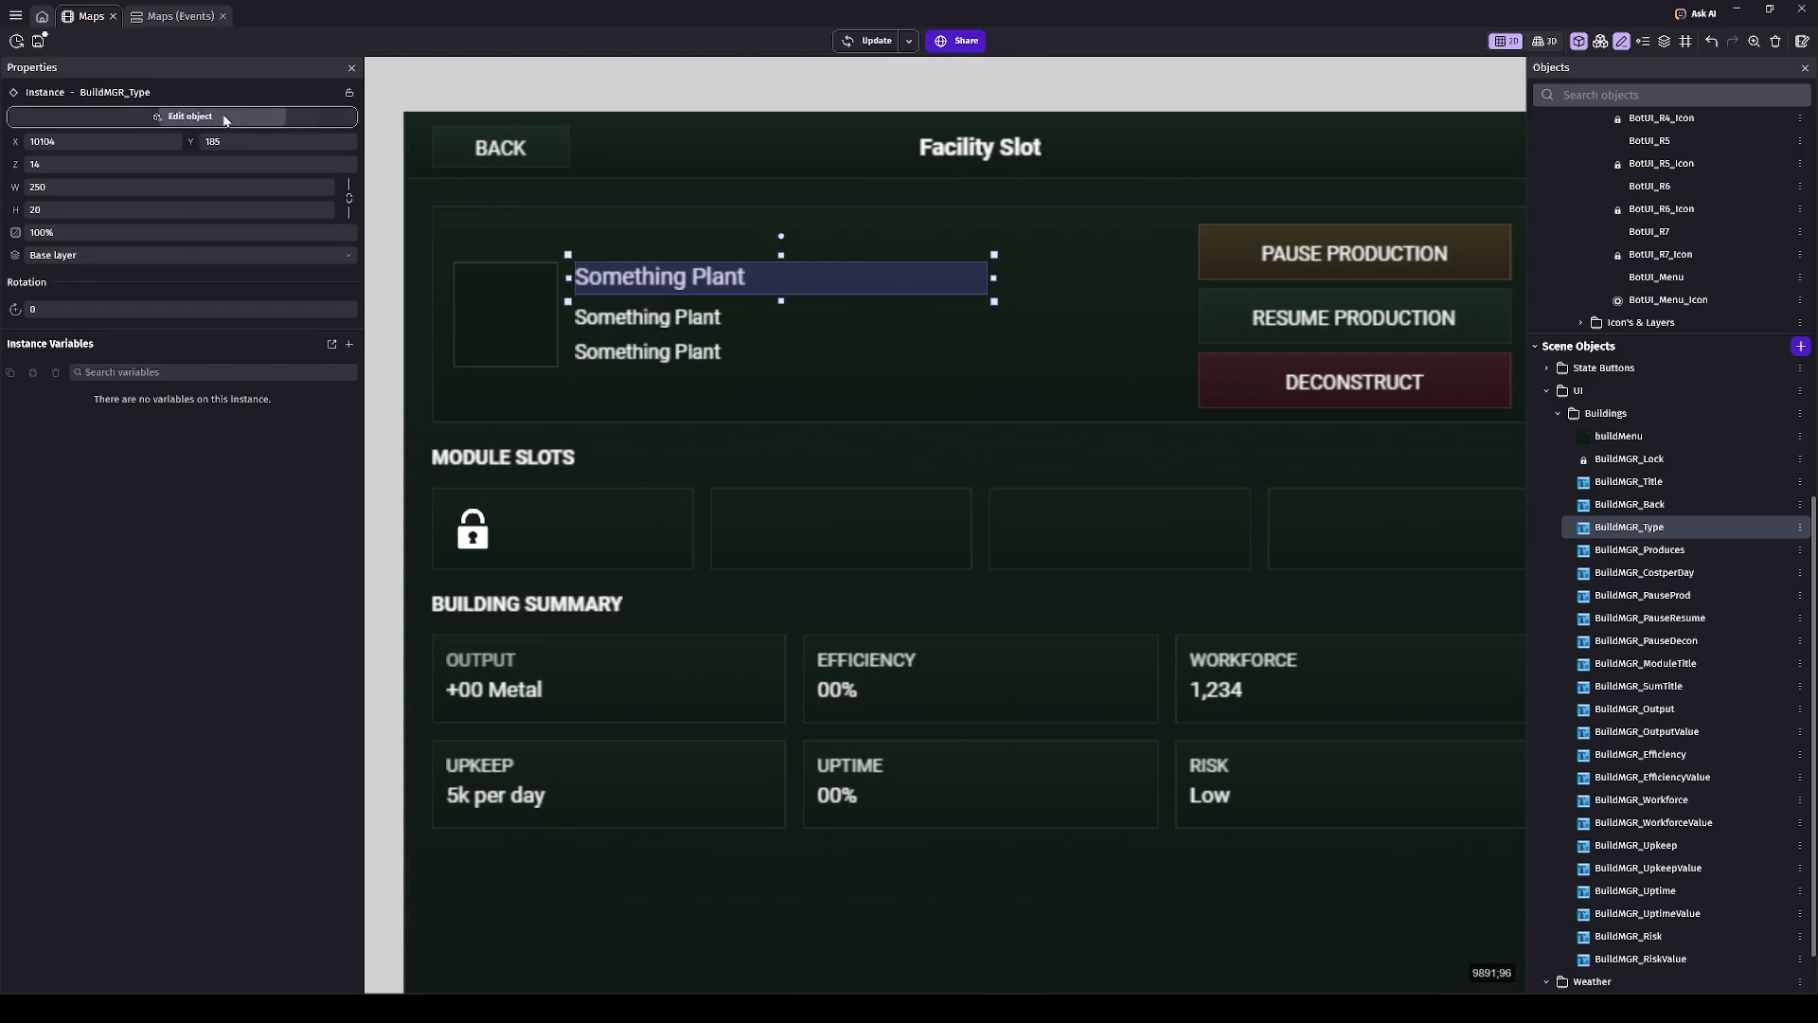
# - Change the heading text object's text to Metal Plant
pyautogui.click(218, 117)
pyautogui.click(185, 184)
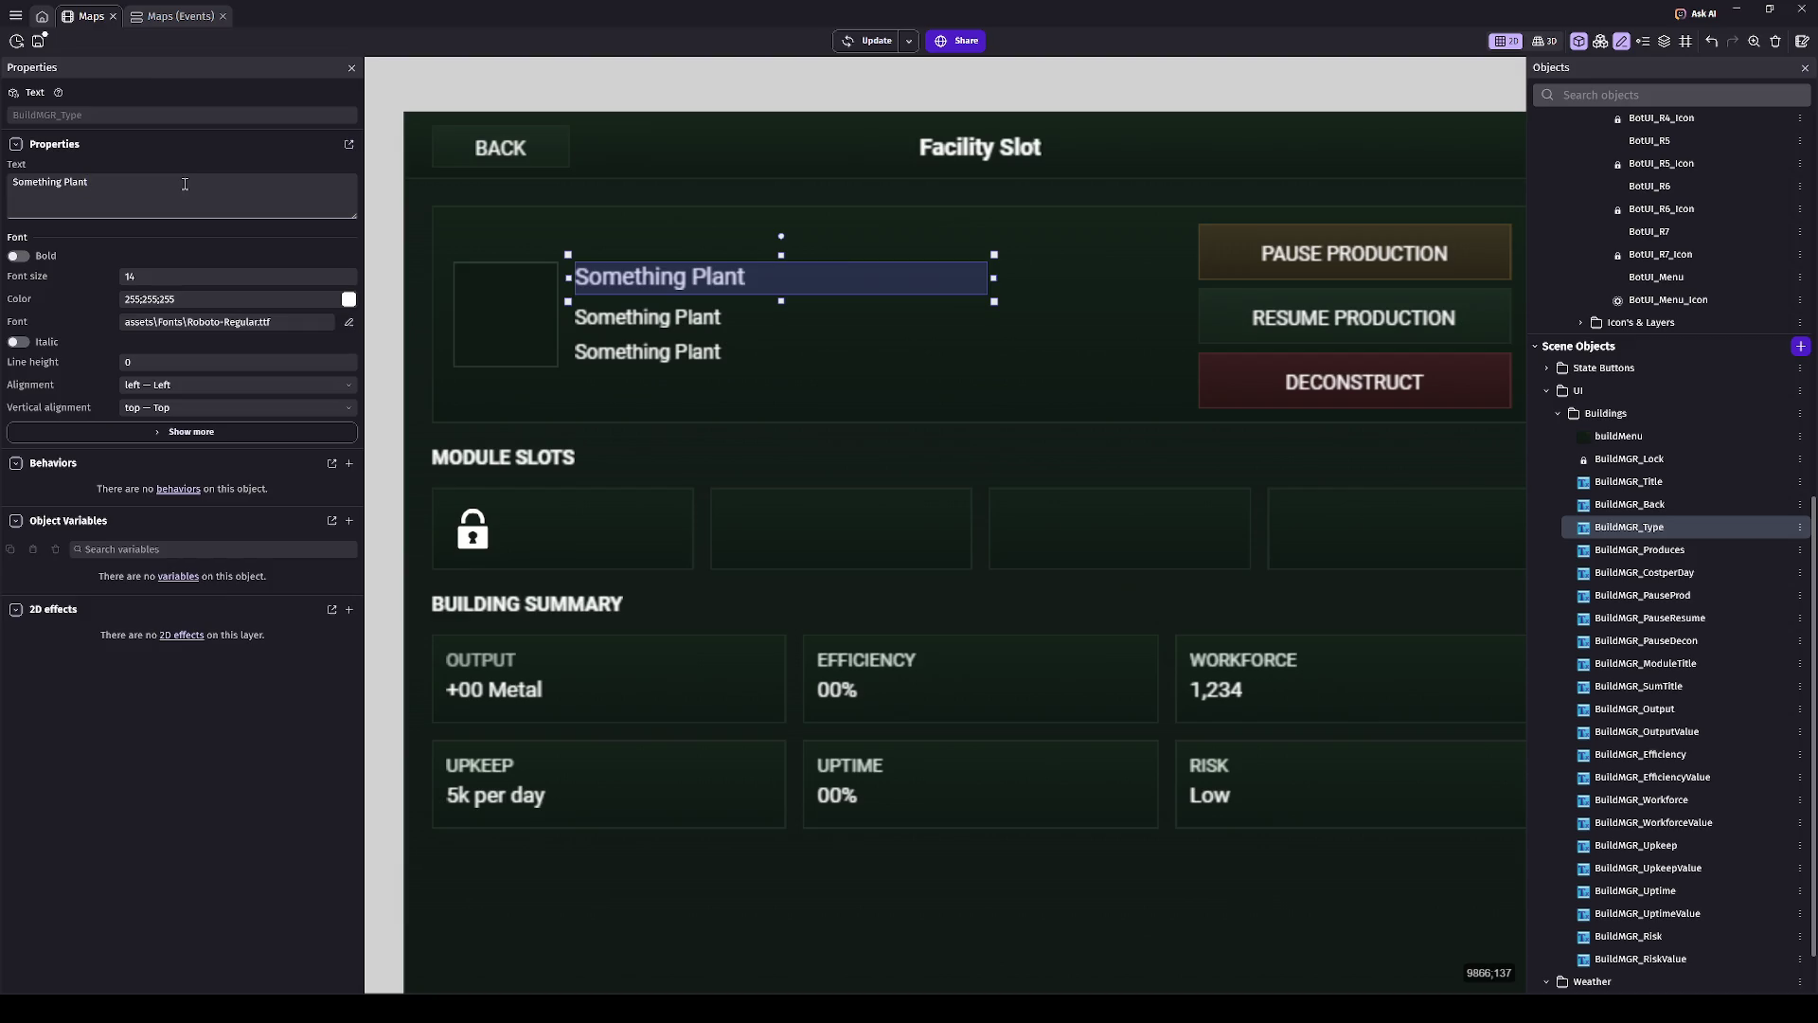
pyautogui.hotkey('ctrl', 'a')
pyautogui.write('m')
pyautogui.press('BackSpace')
pyautogui.write('mET')
pyautogui.press('BackSpace')
pyautogui.press('BackSpace')
pyautogui.press('BackSpace')
pyautogui.write('Metal')
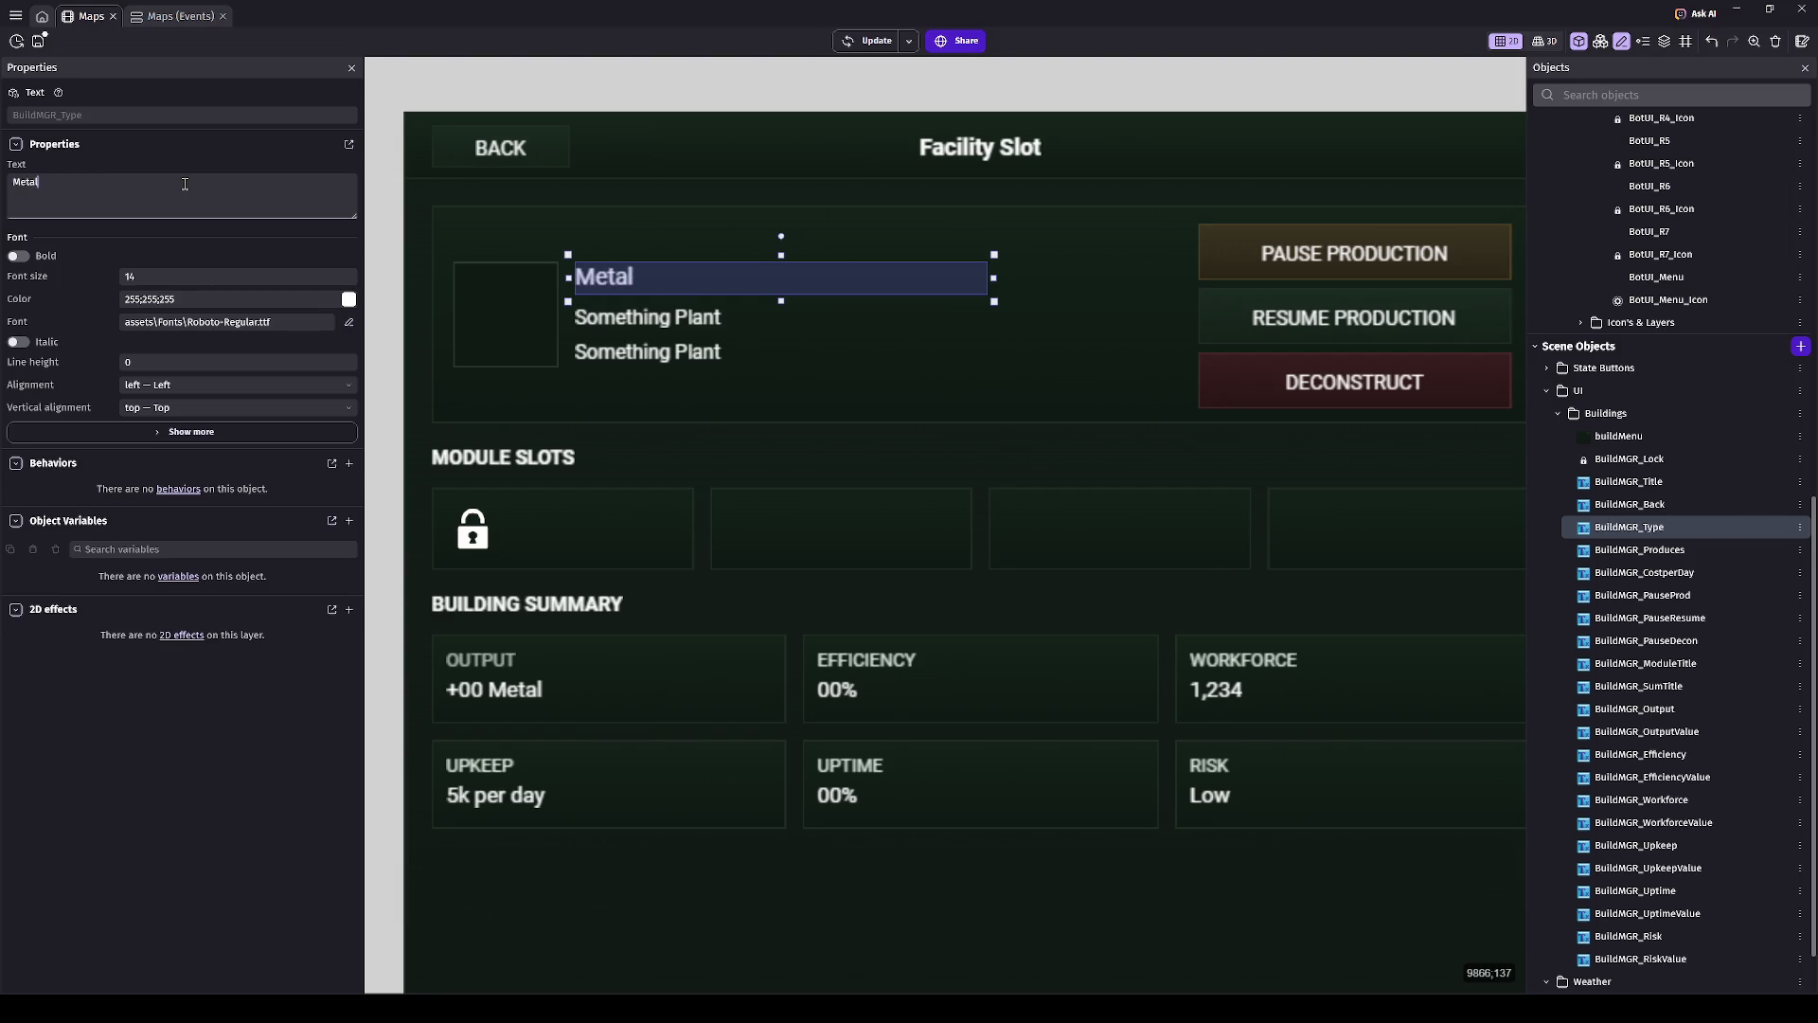
pyautogui.write(' Plant')
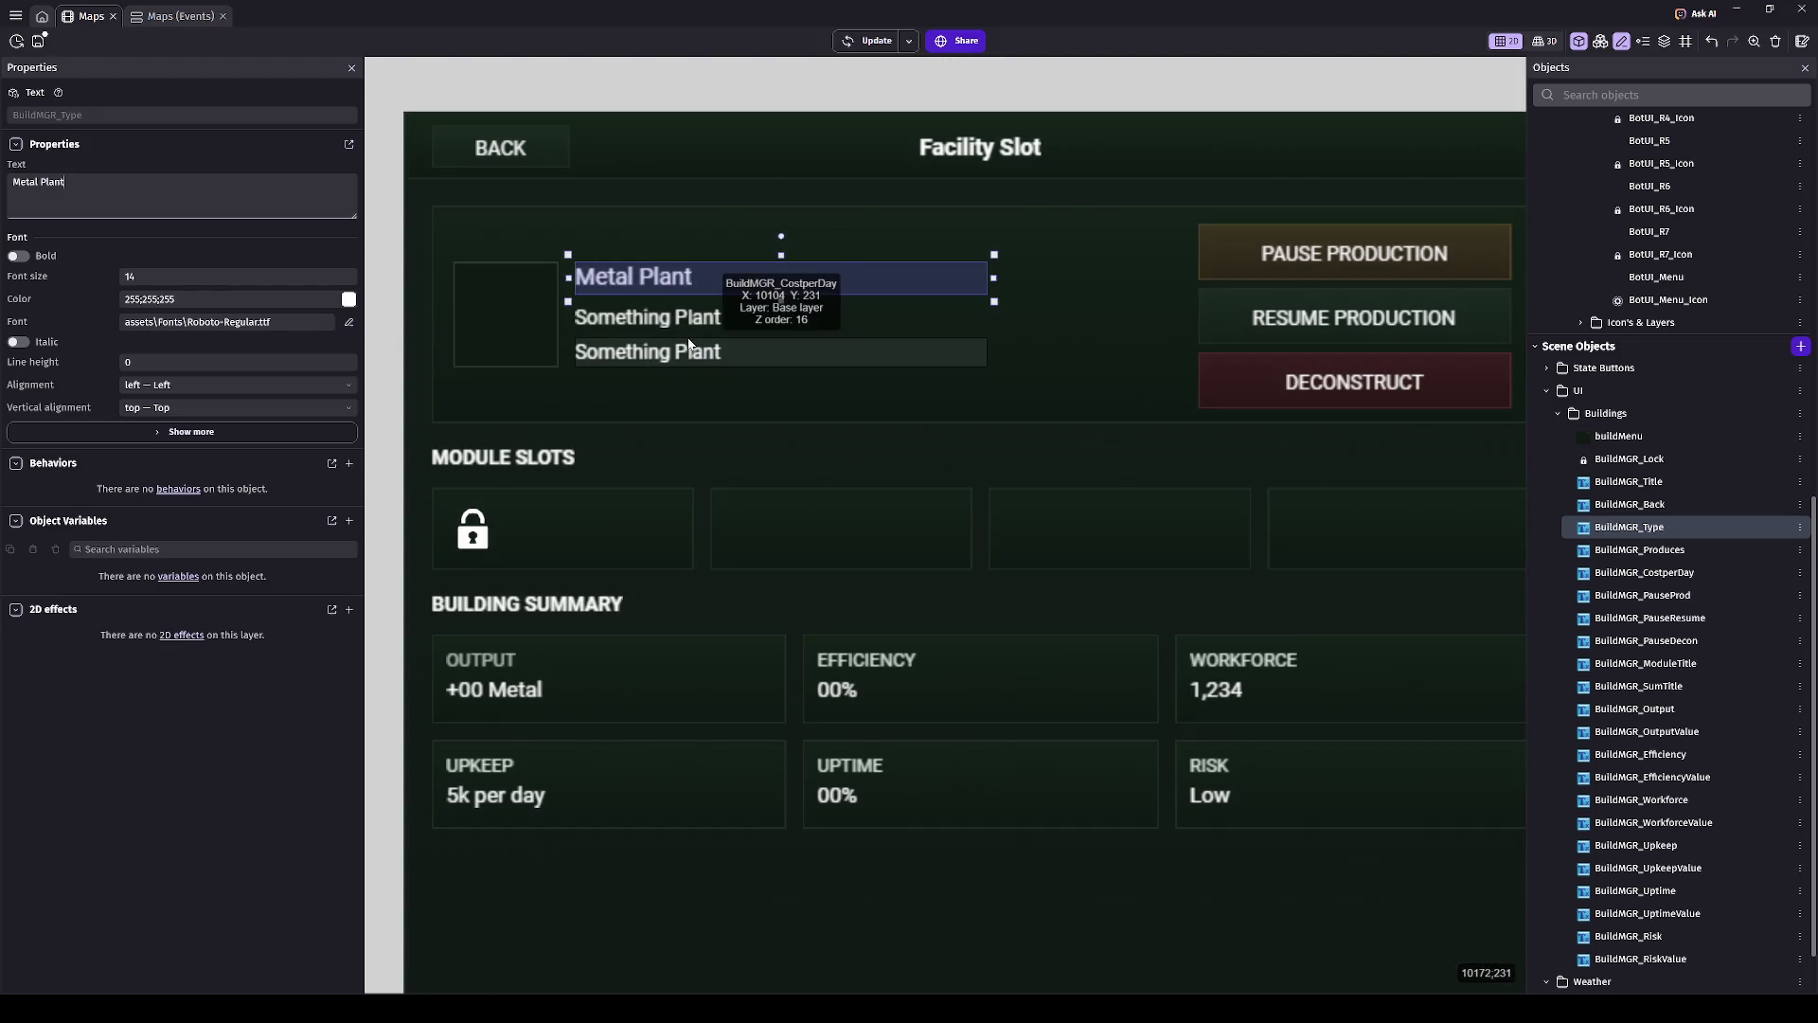
# - Change the second header line's text to Produces Metal
pyautogui.click(700, 318)
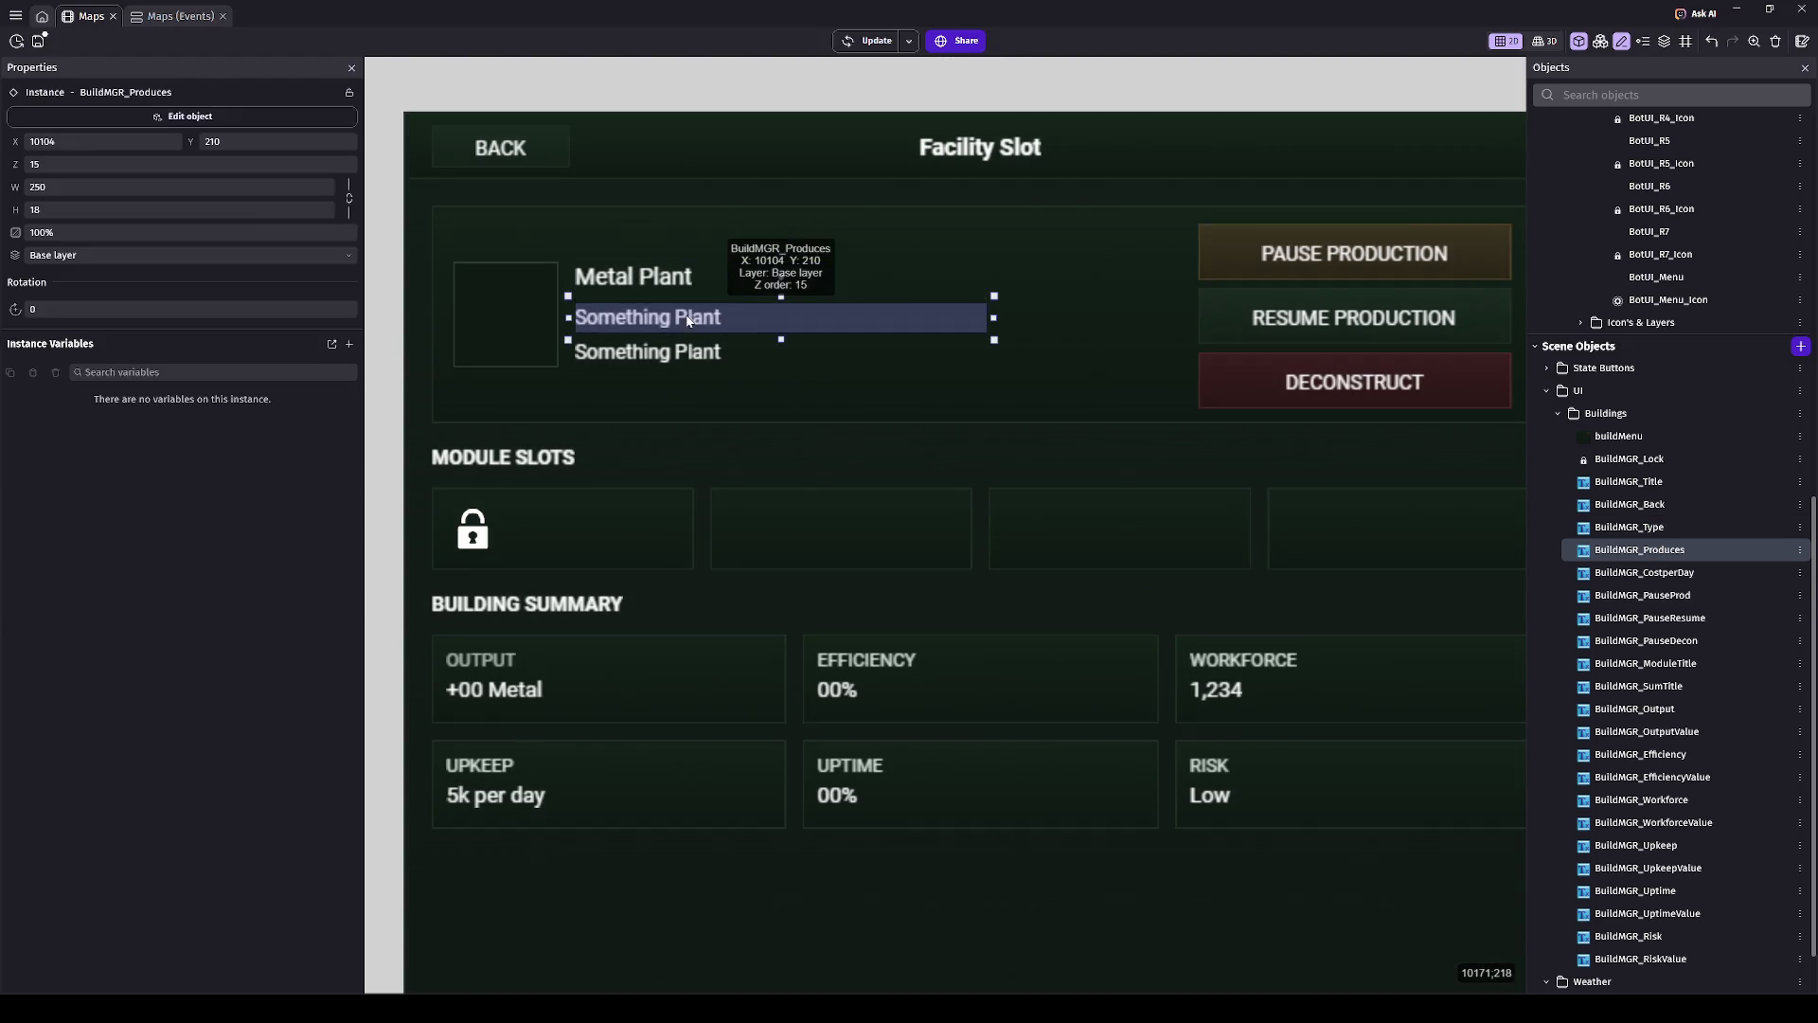
pyautogui.tripleClick(170, 203)
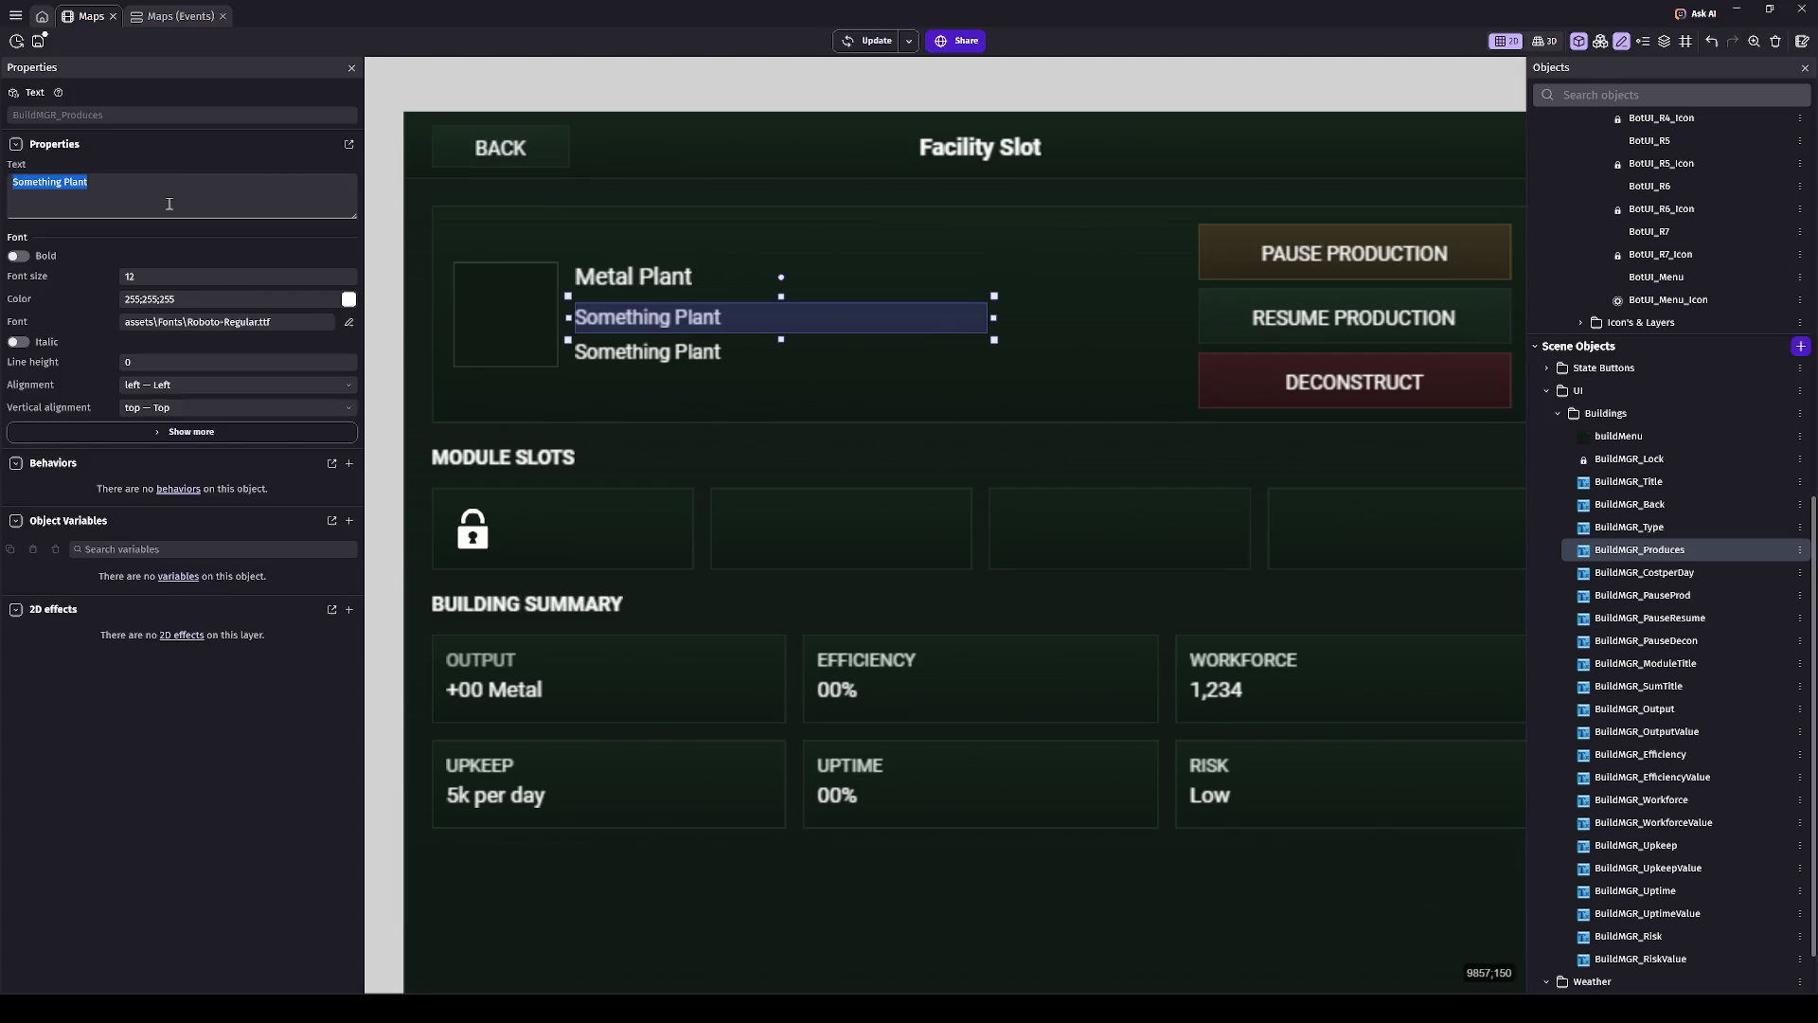
pyautogui.write('Produces')
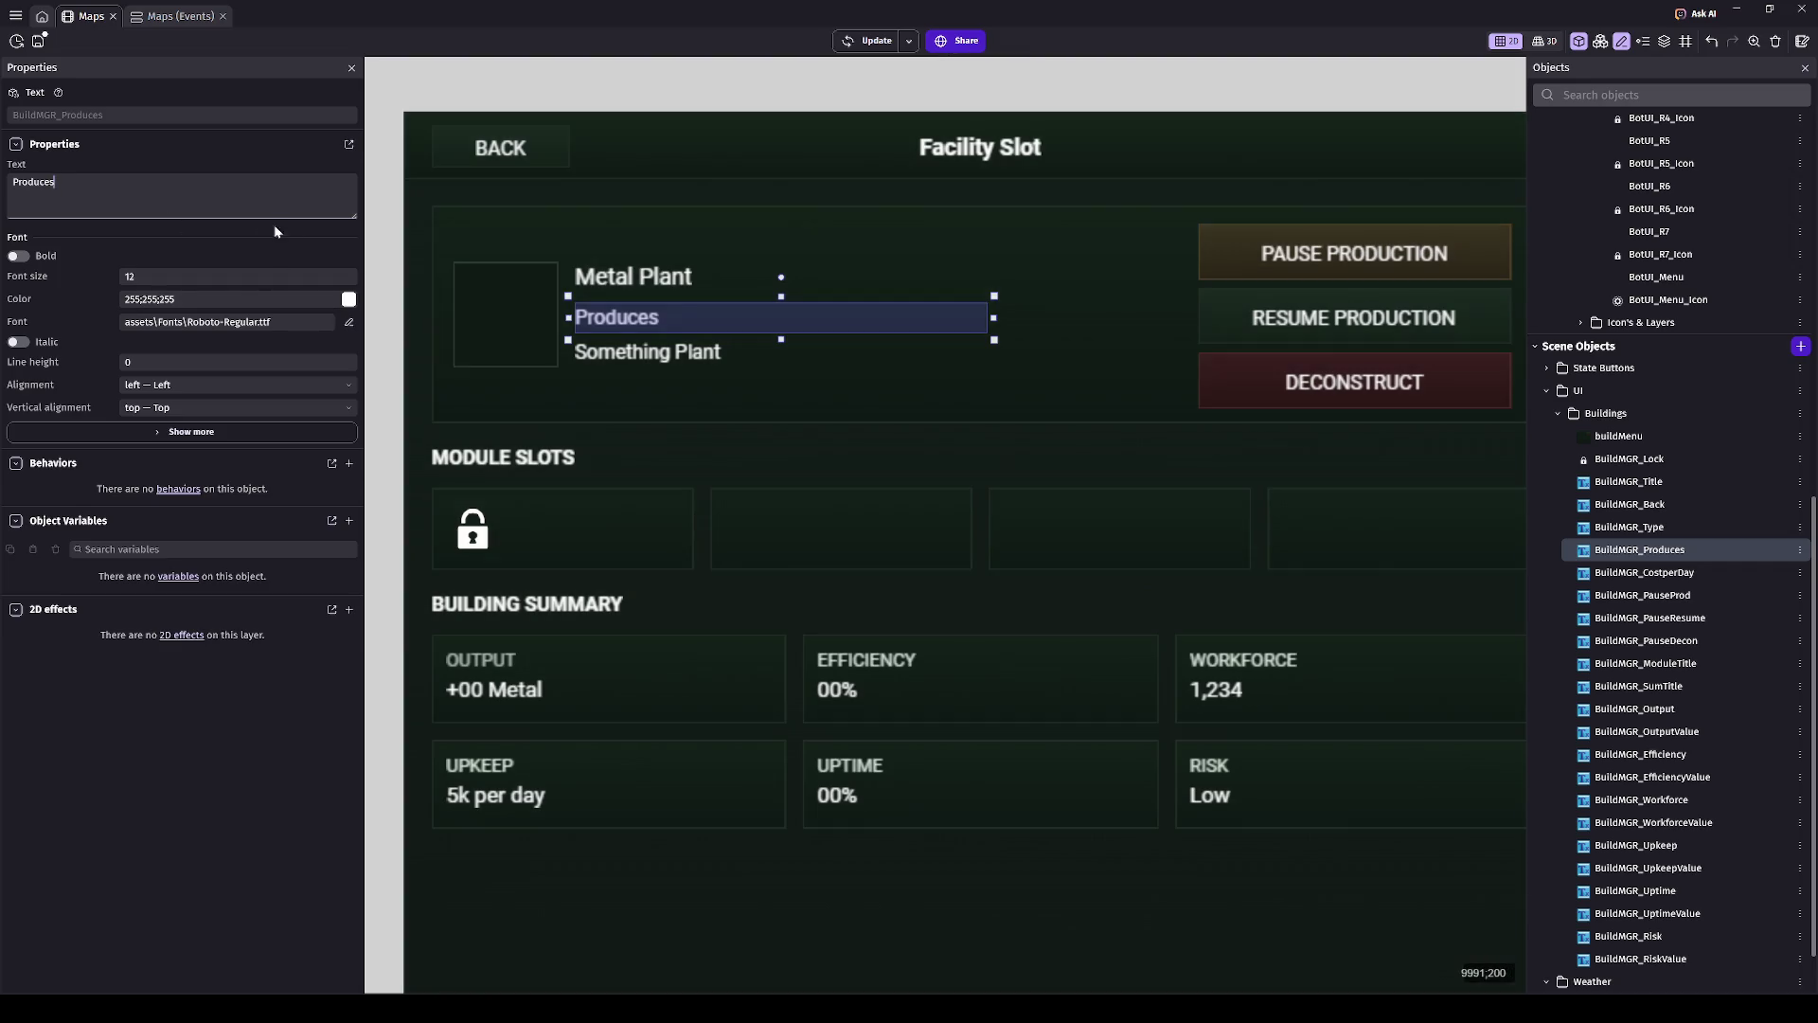
pyautogui.click(259, 199)
pyautogui.write('Metal')
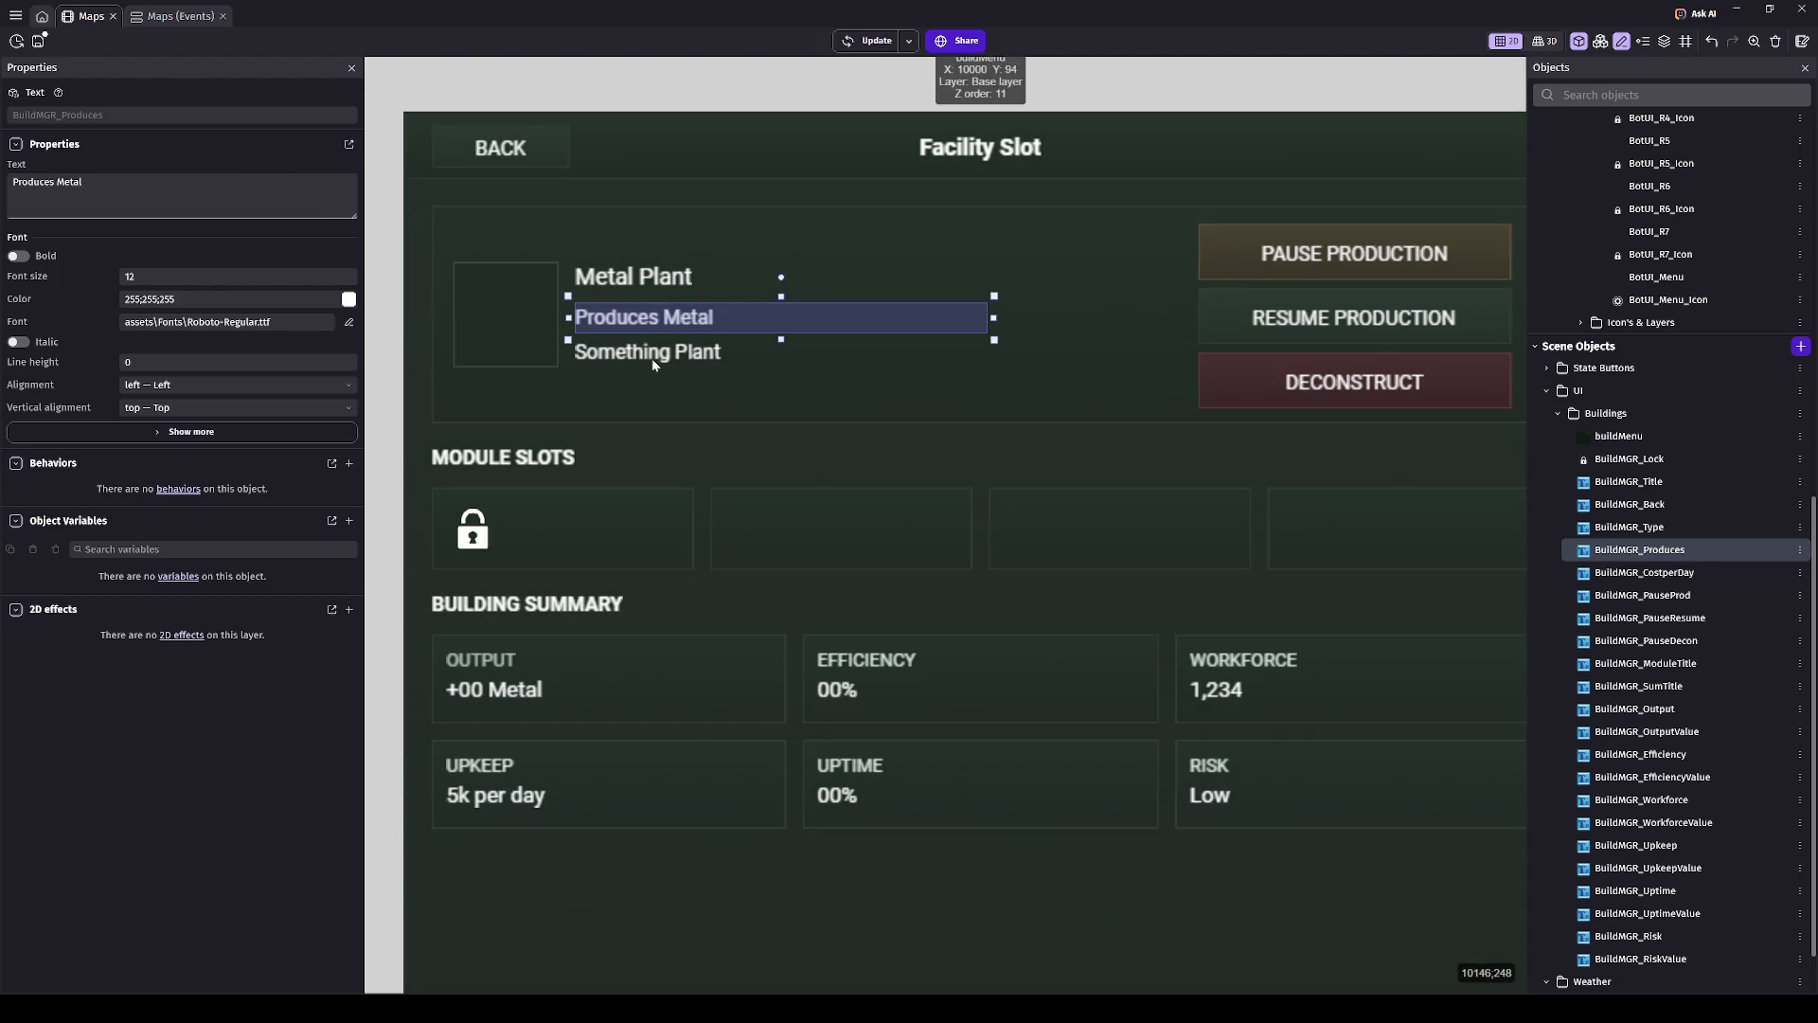
pyautogui.click(651, 355)
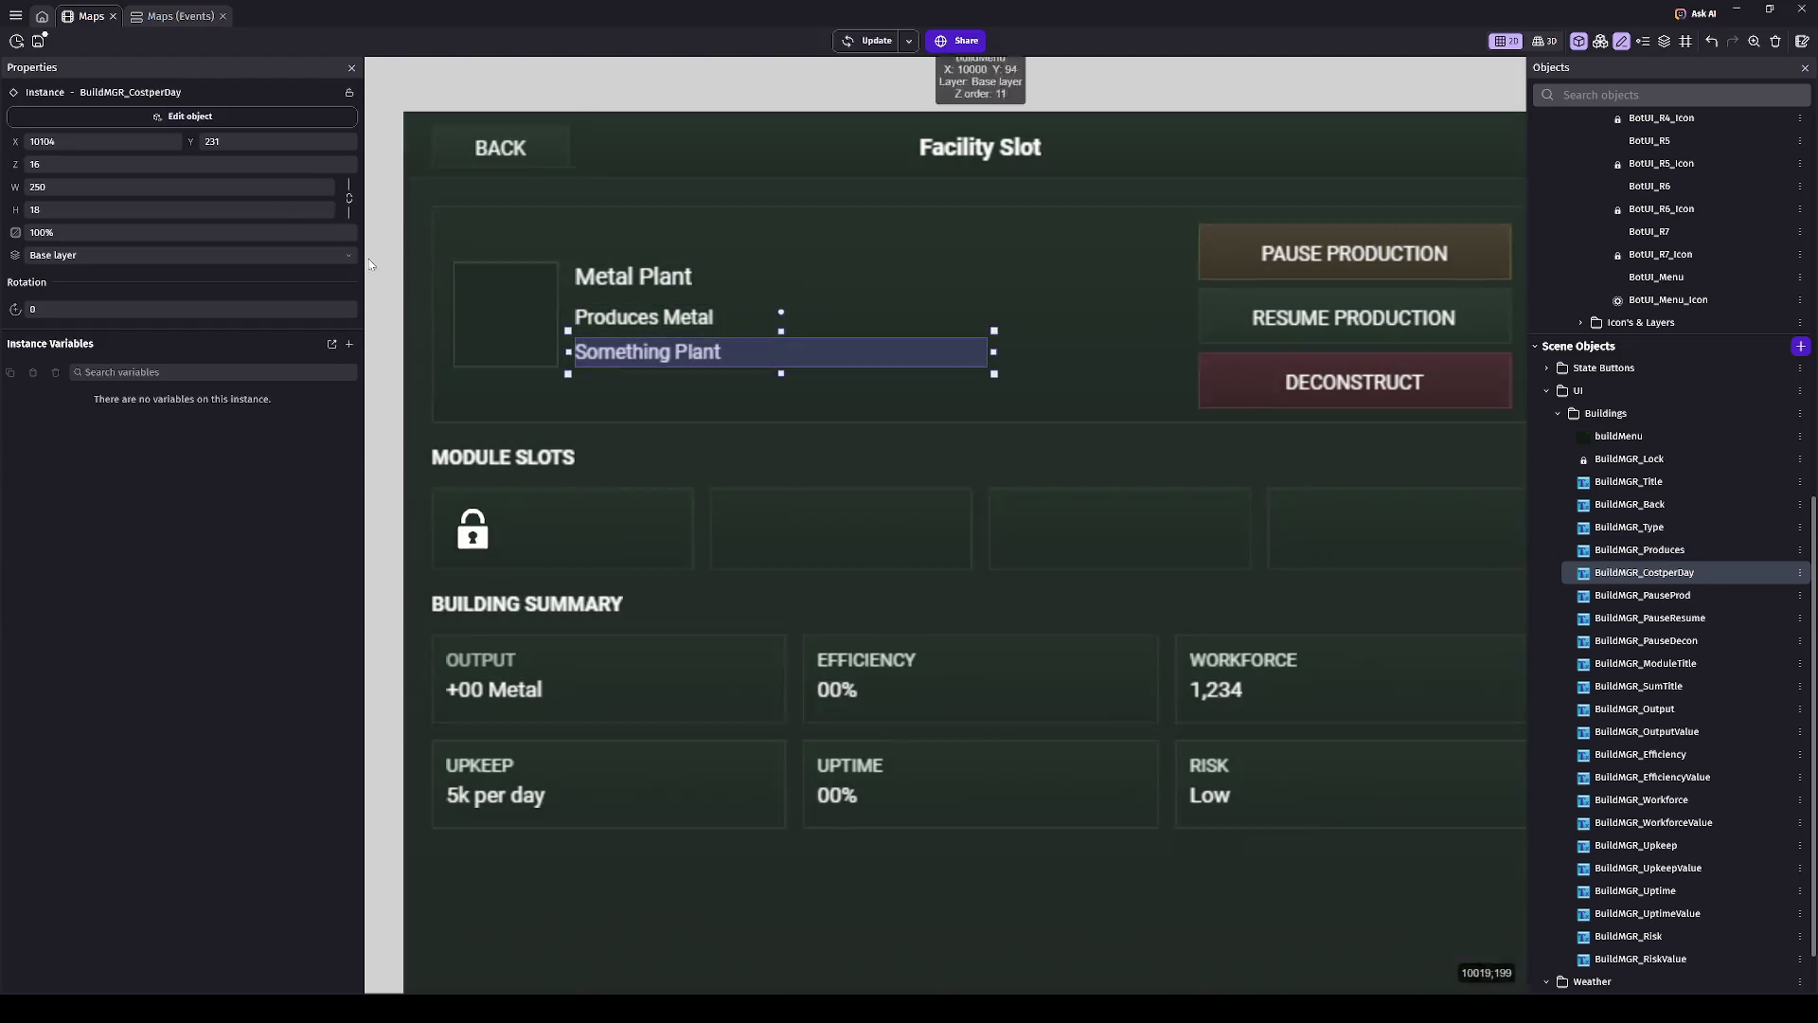
# - Replace the third header line's text with 'Status:'
pyautogui.click(239, 118)
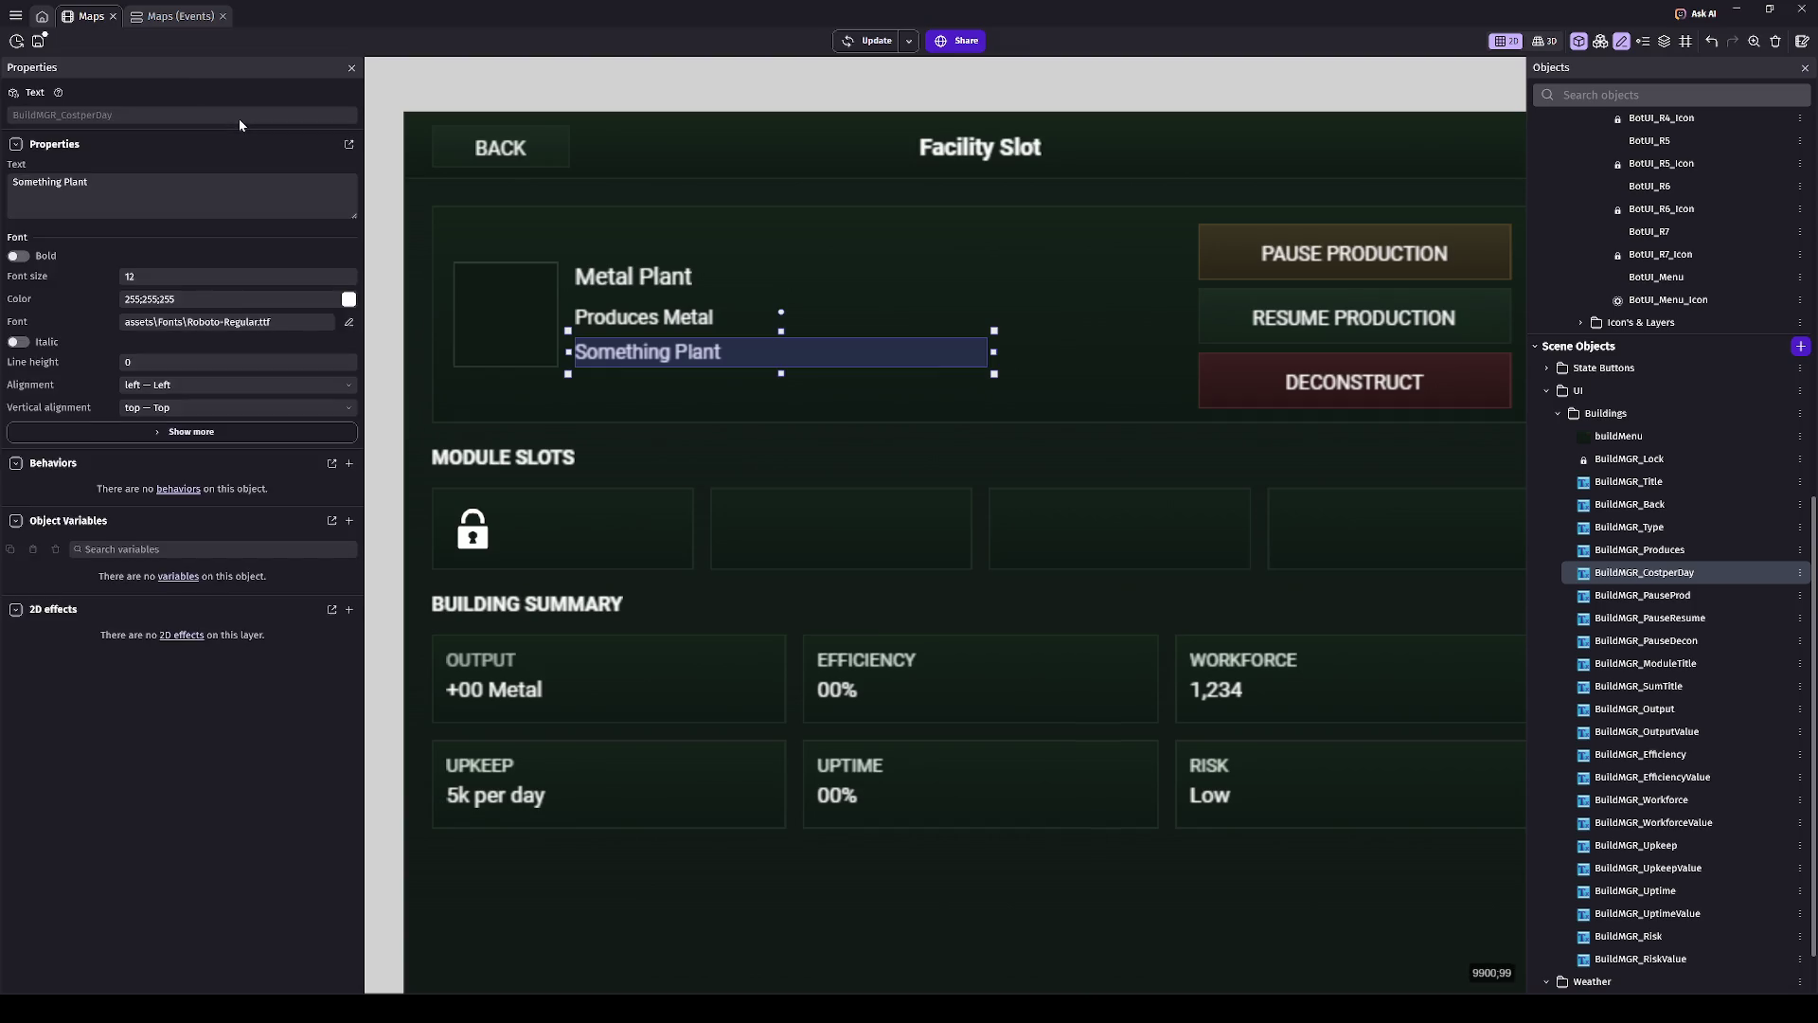
pyautogui.click(190, 175)
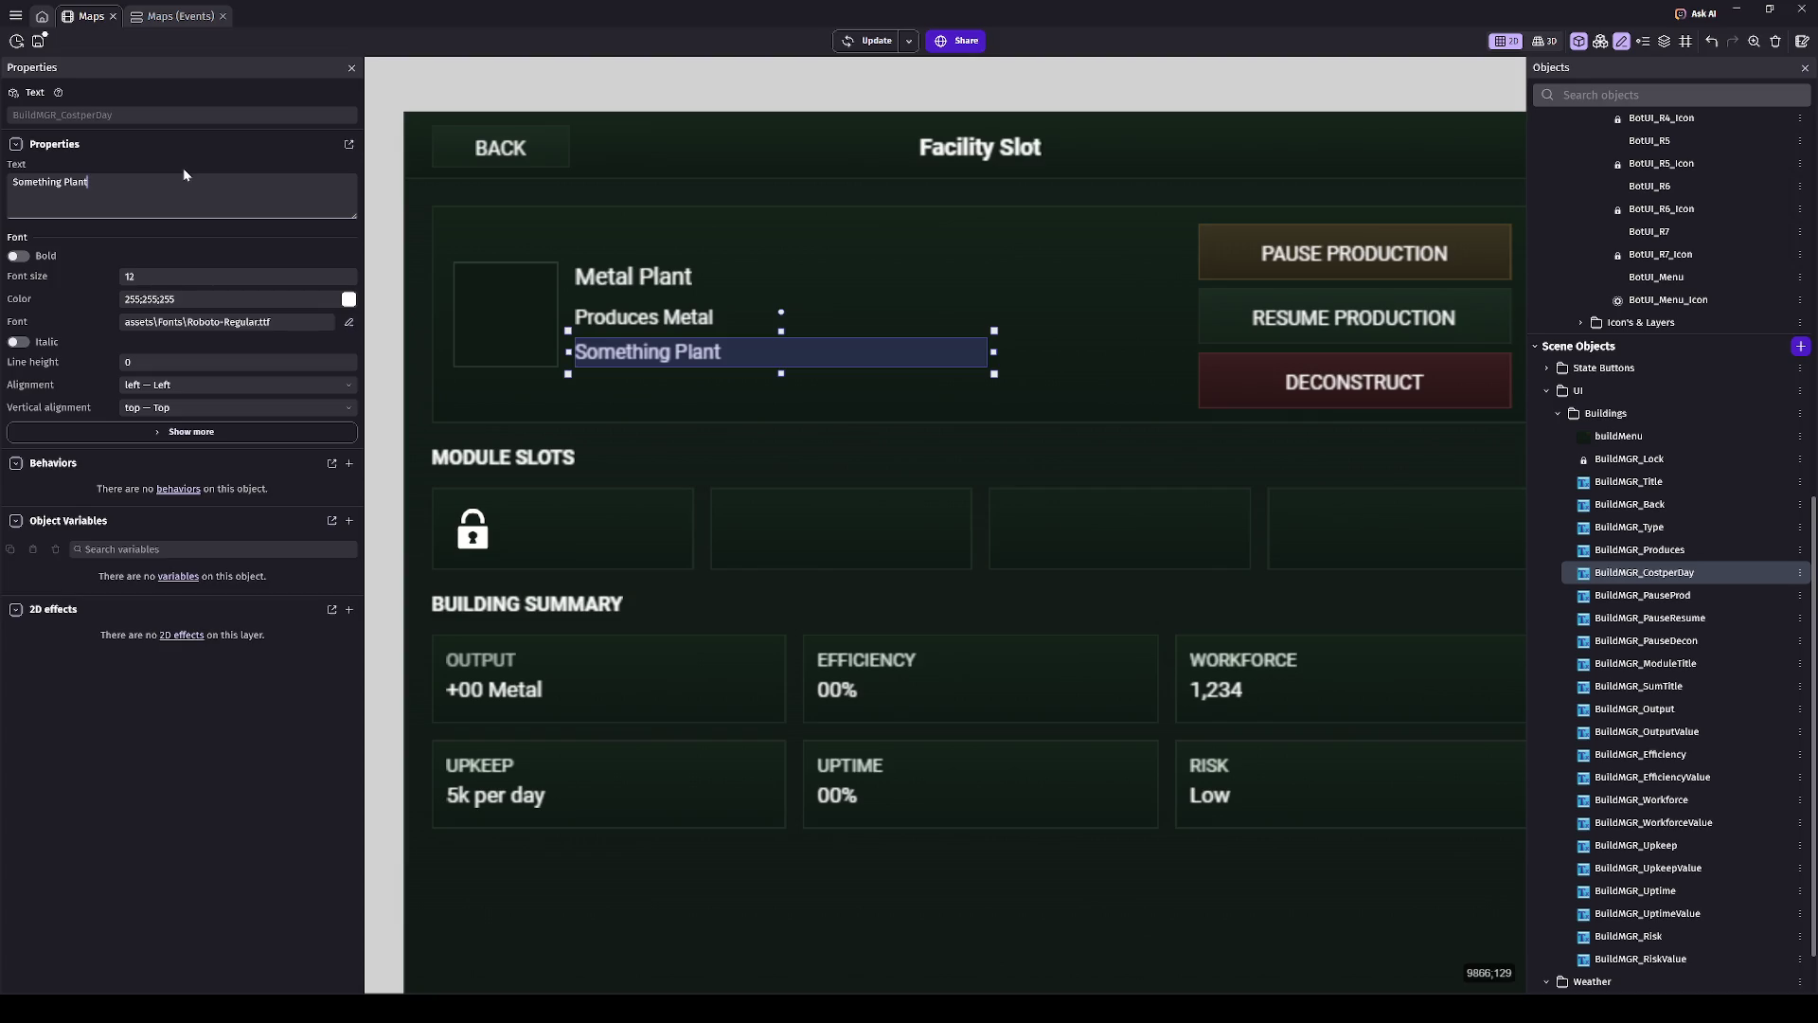
pyautogui.hotkey('ctrl', 'a')
pyautogui.write('Operating:')
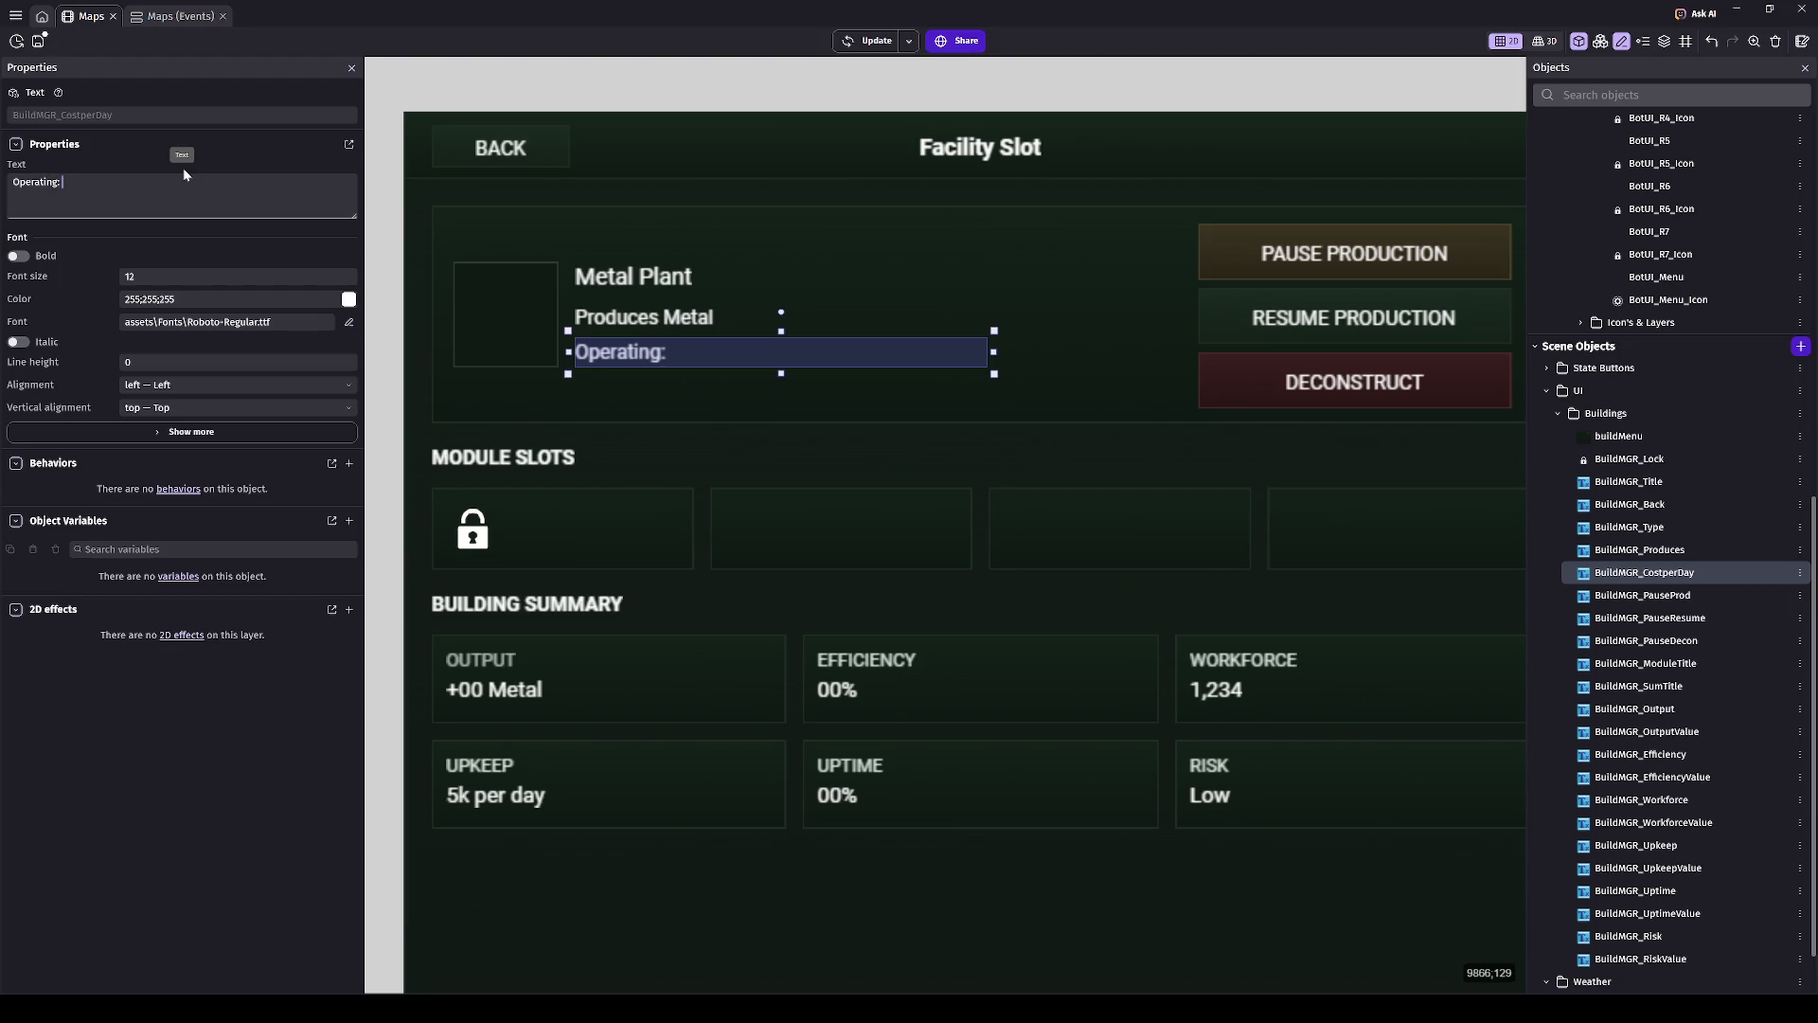
pyautogui.hotkey('ctrl', 'a')
pyautogui.write('Stat')
pyautogui.write('us:')
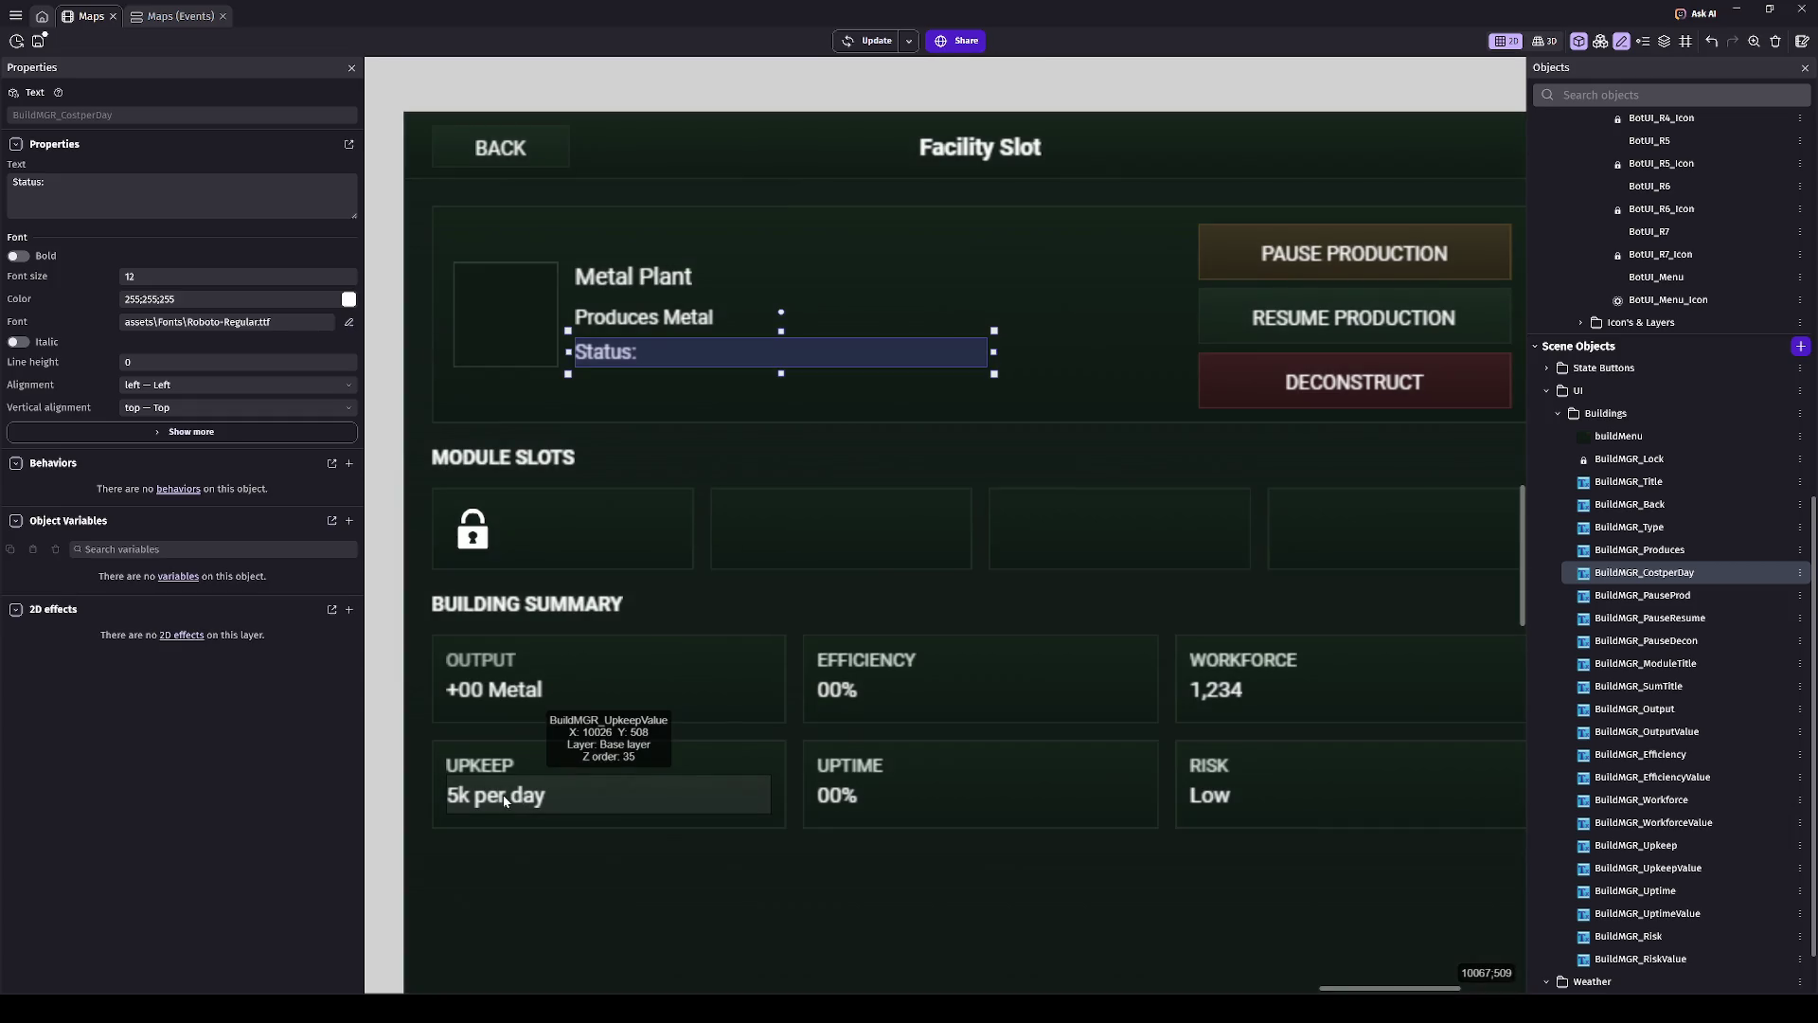
# - Rename the object to BuildMGR_Status and make its text read 'Status: Operational'
pyautogui.press('F2')
pyautogui.press('BackSpace')
pyautogui.press('BackSpace')
pyautogui.press('BackSpace')
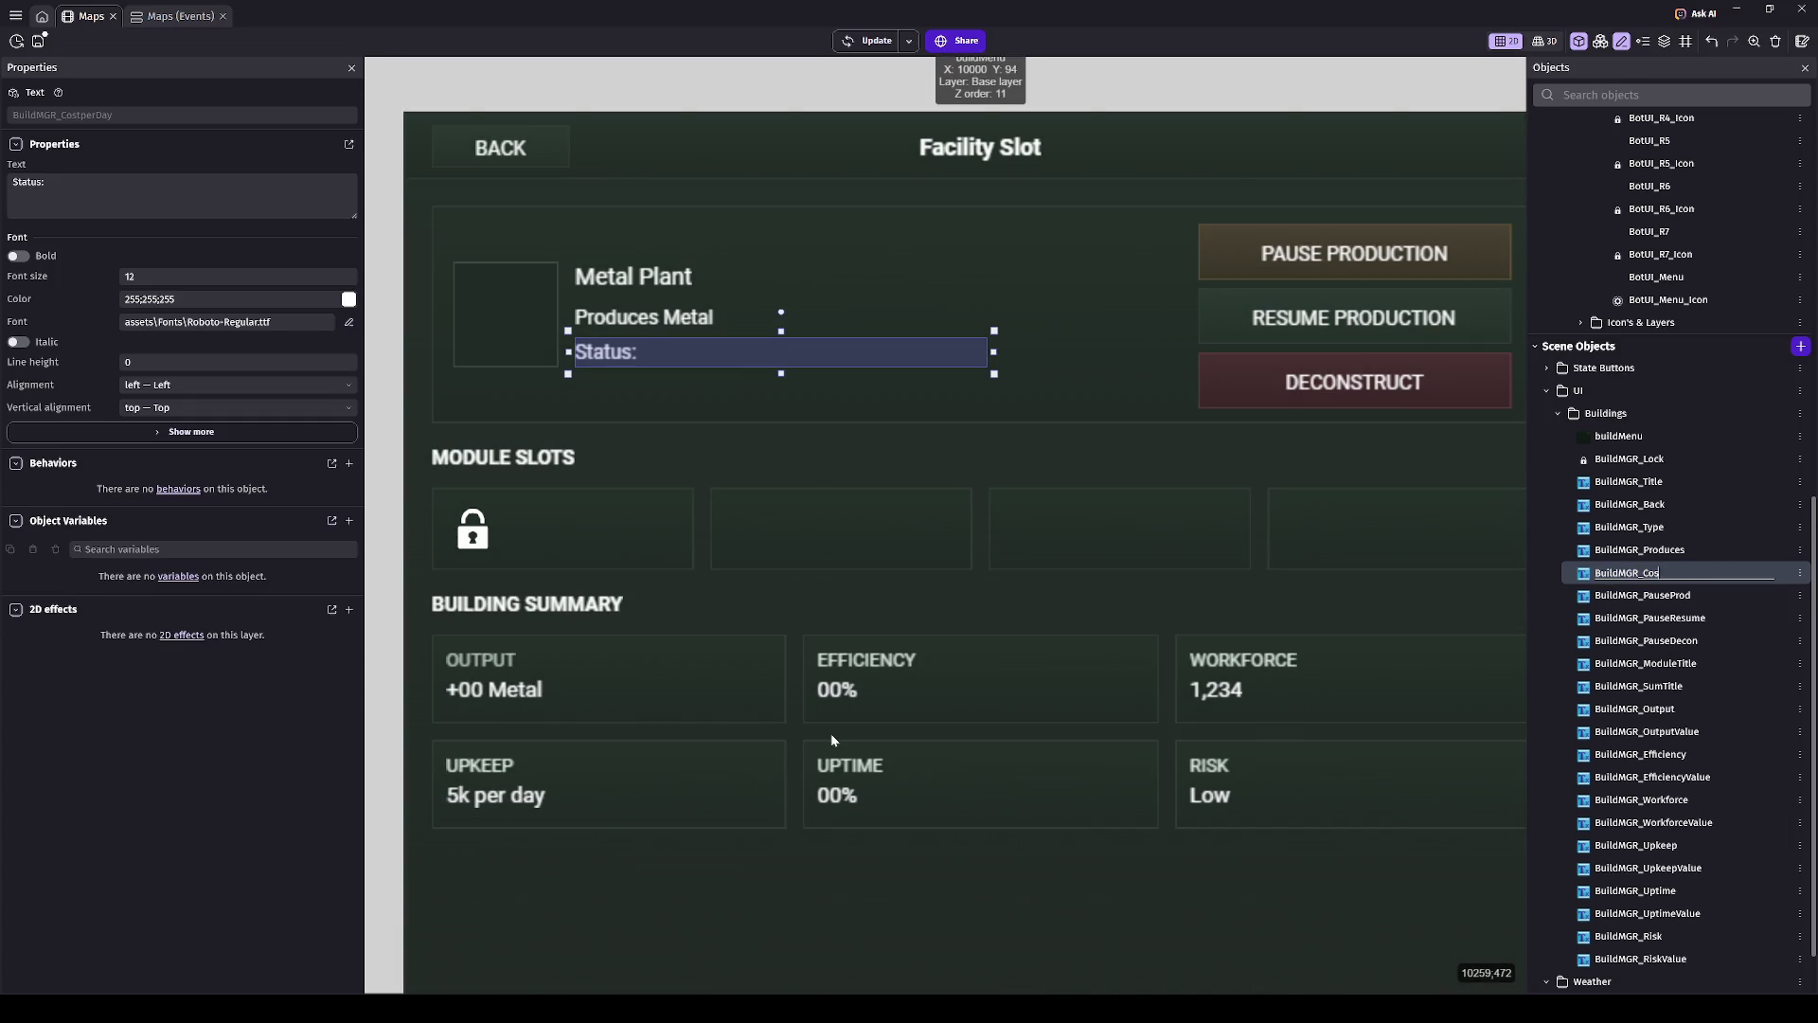
pyautogui.write('Status')
pyautogui.press('Return')
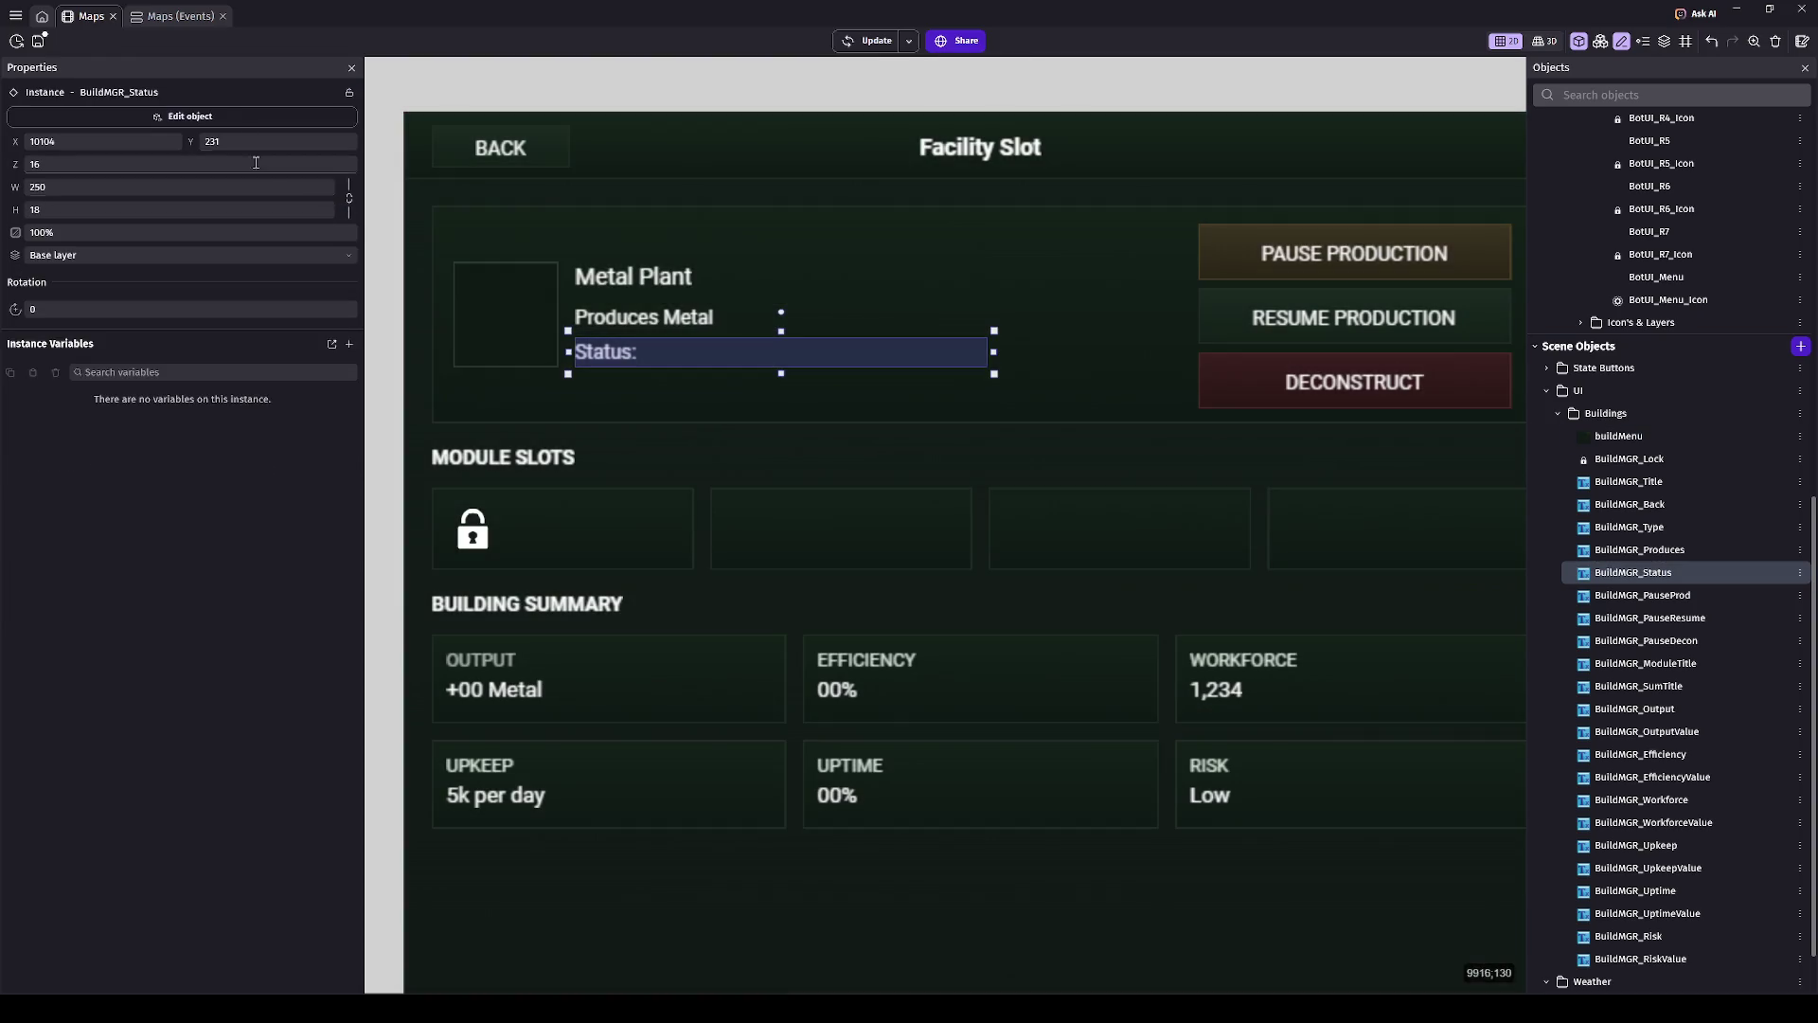
pyautogui.click(206, 188)
pyautogui.write('Operational')
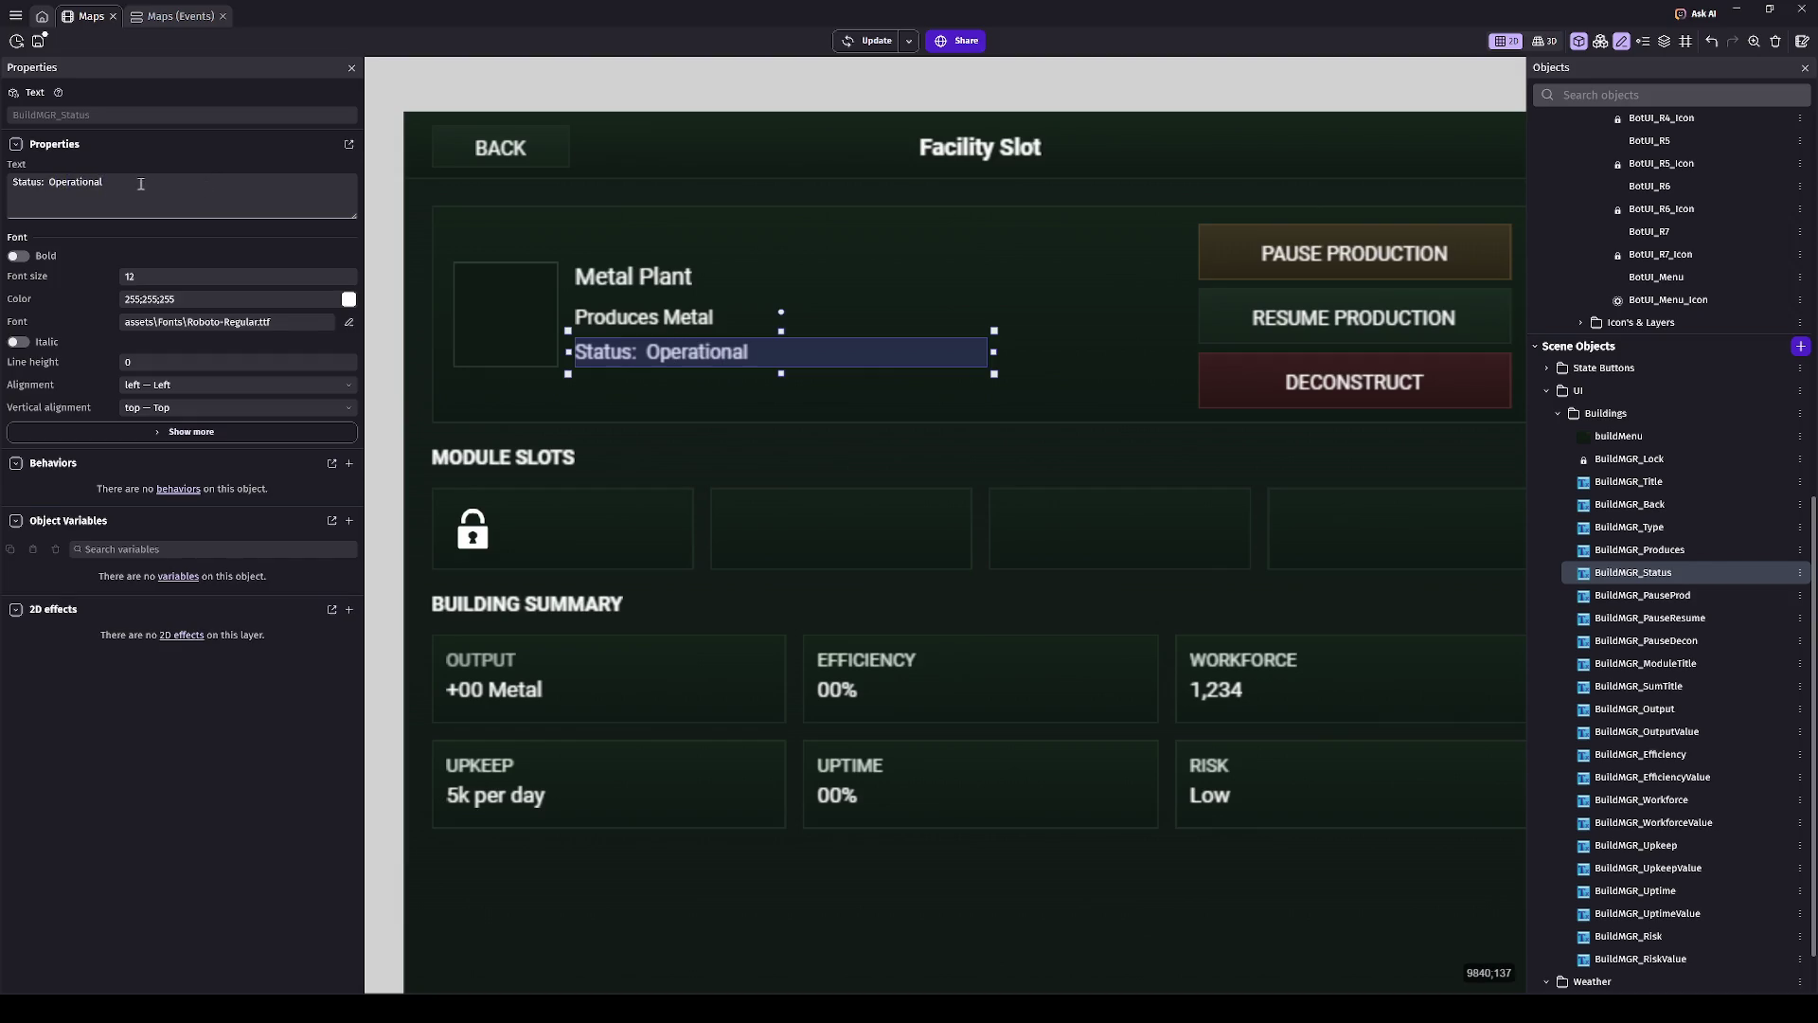
pyautogui.hotkey('ctrl', 'Left')
pyautogui.press('BackSpace')
pyautogui.scroll(-1, 752, 223)
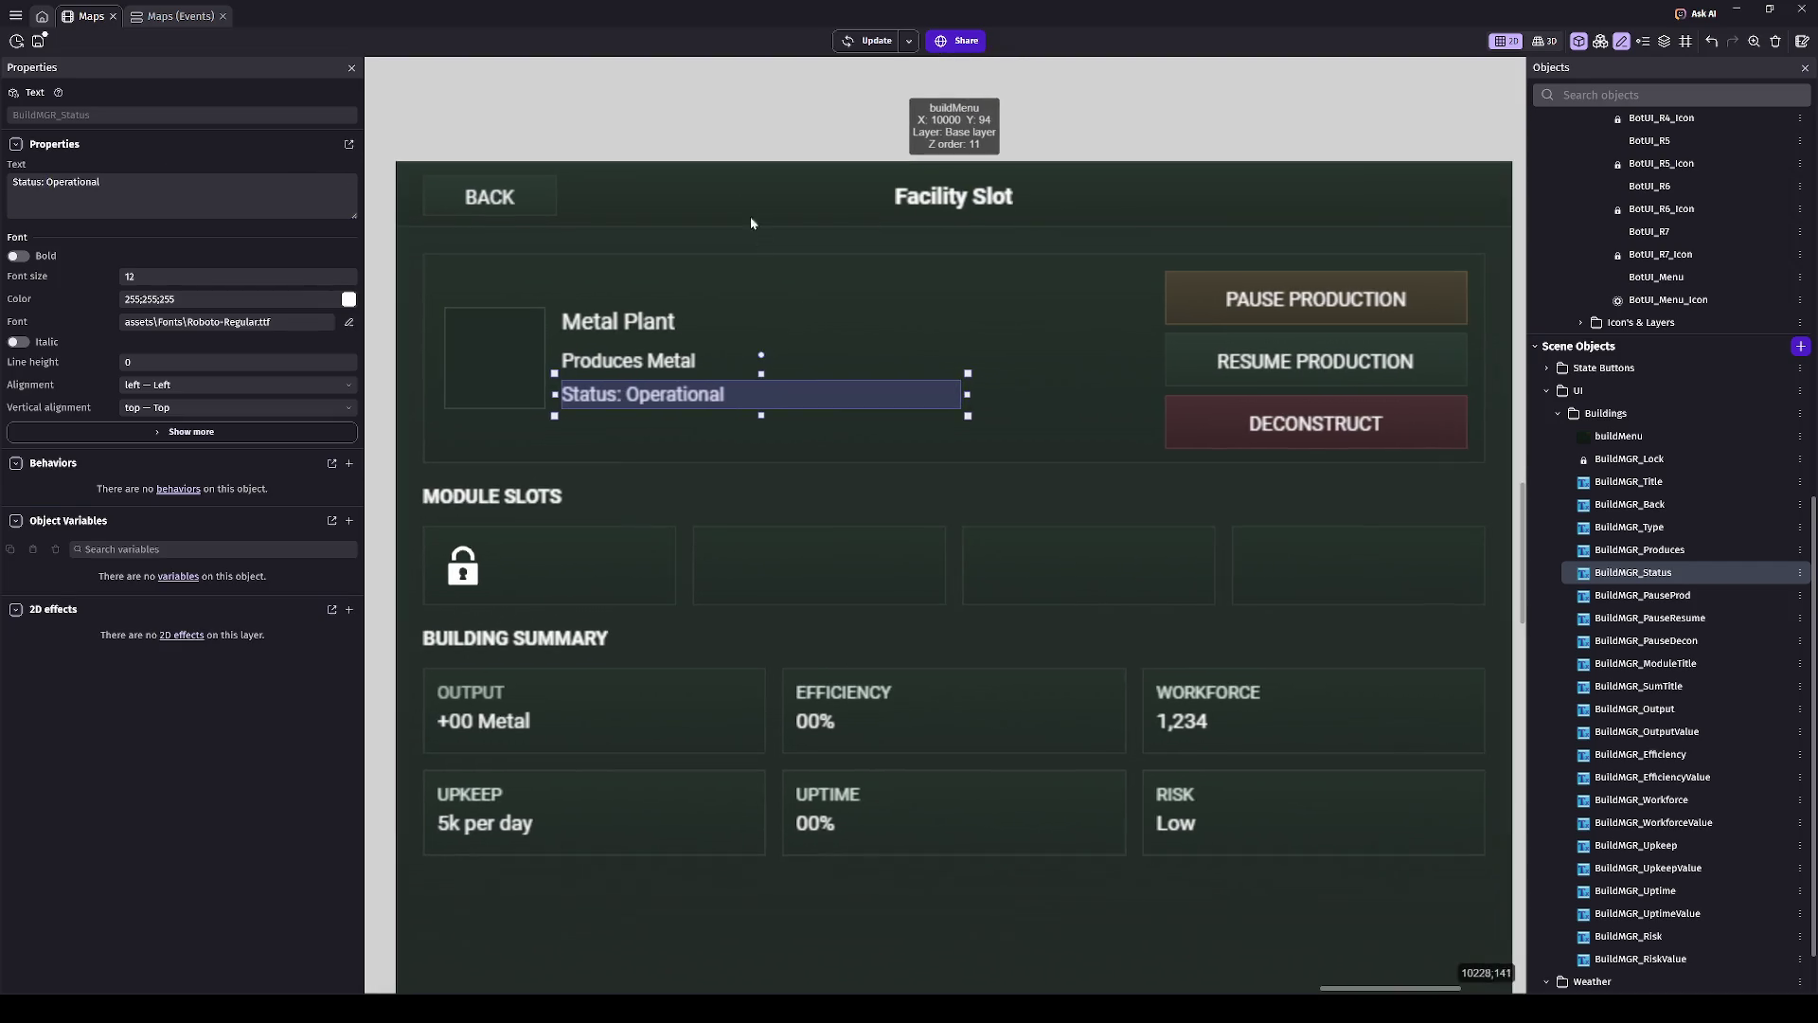
# - Rename the lock sprite object to BuildMGR_Lock_M1
pyautogui.click(739, 146)
pyautogui.scroll(-3, 707, 165)
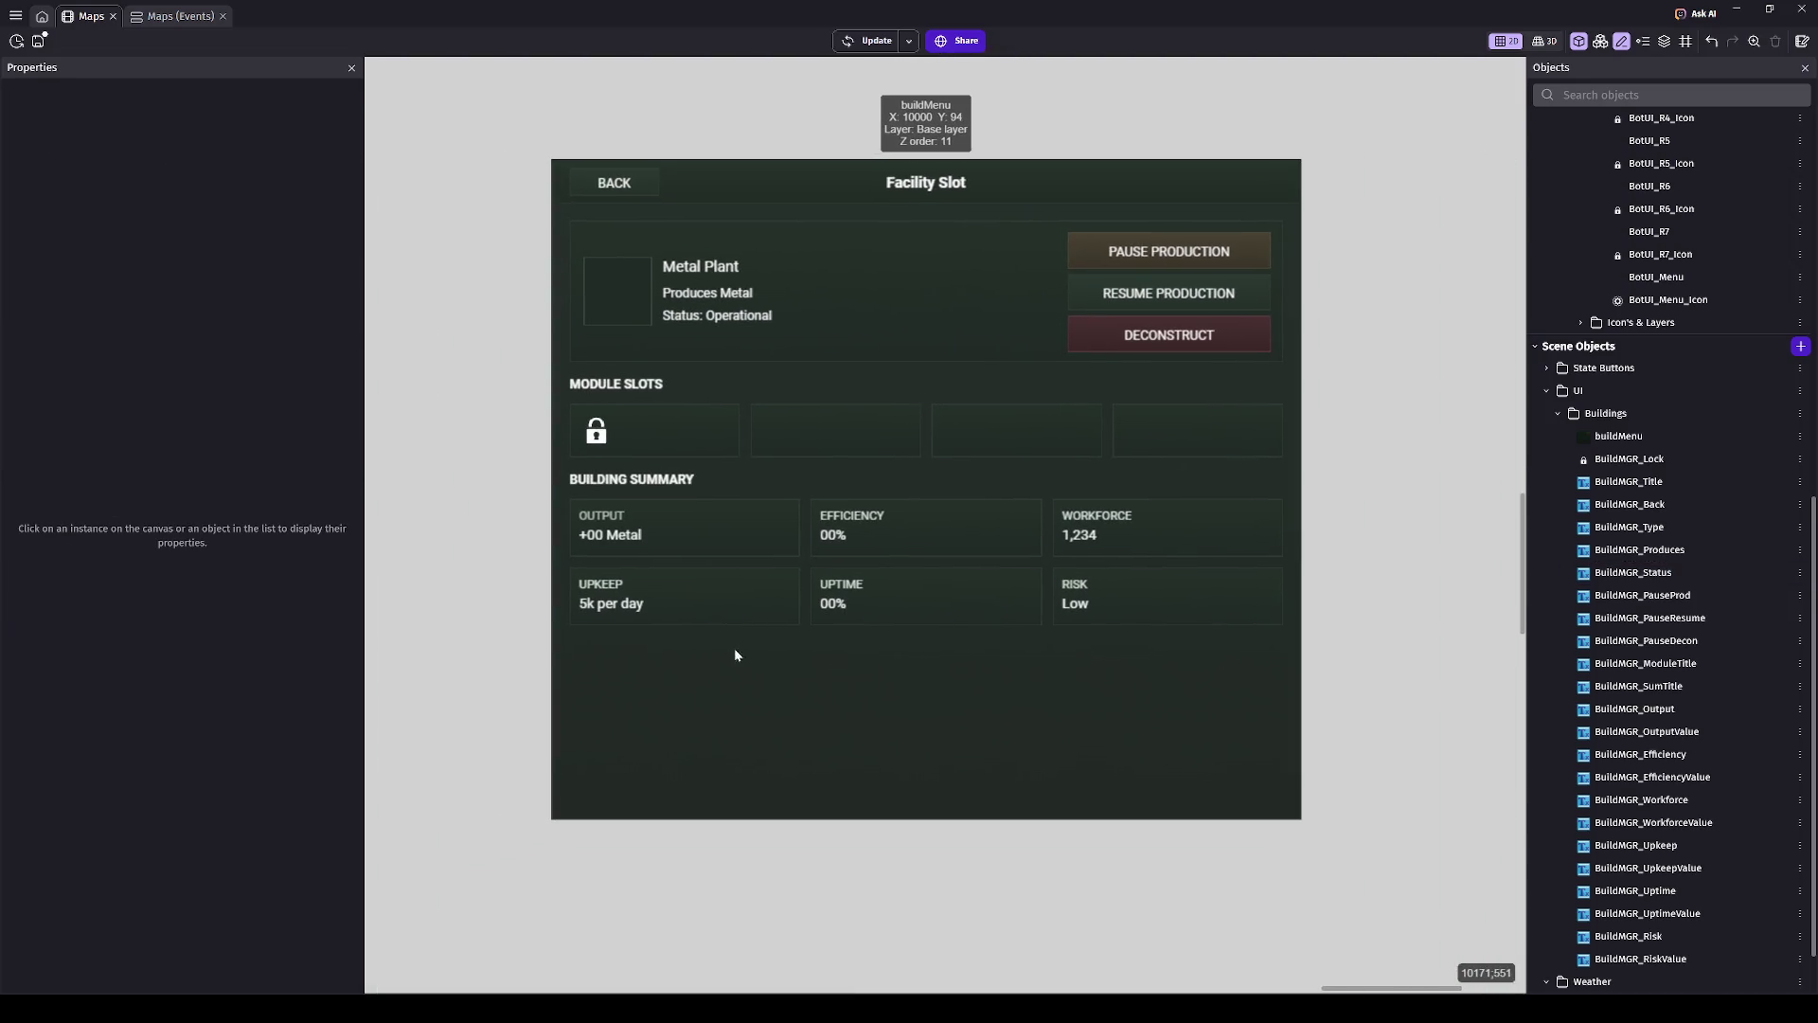
pyautogui.scroll(5, 580, 423)
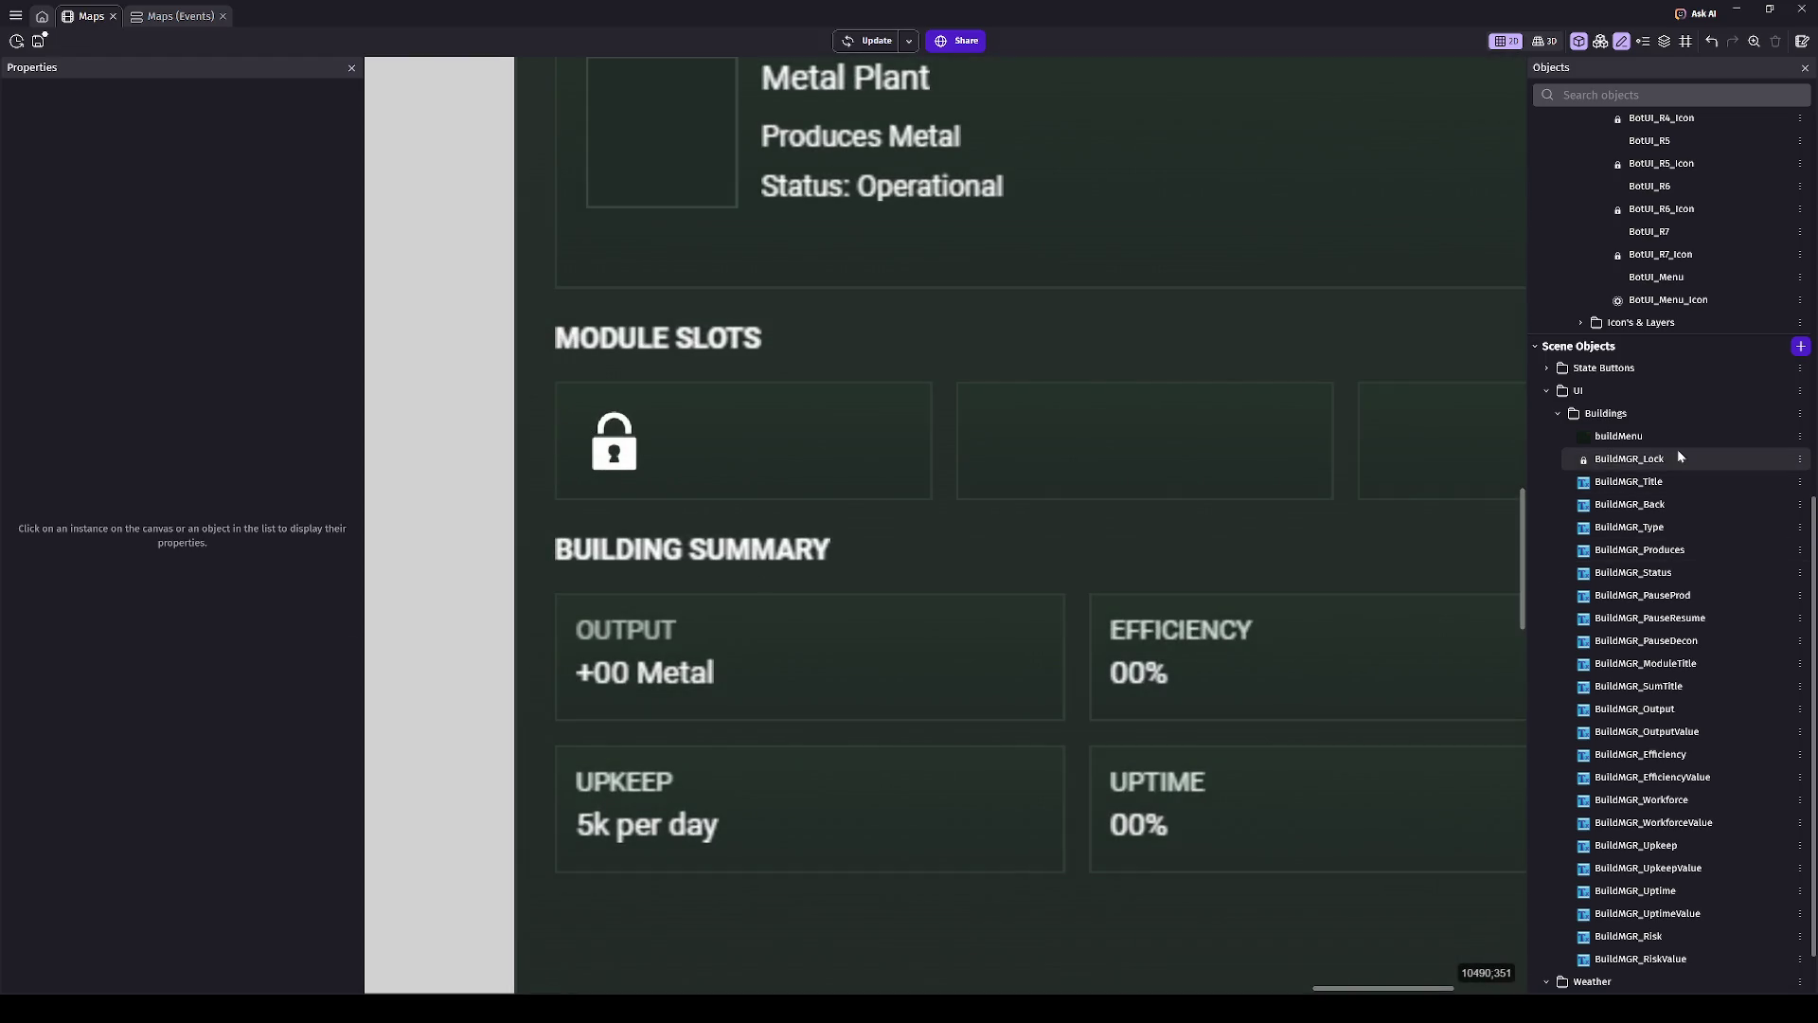
pyautogui.click(1678, 459)
pyautogui.click(1667, 459)
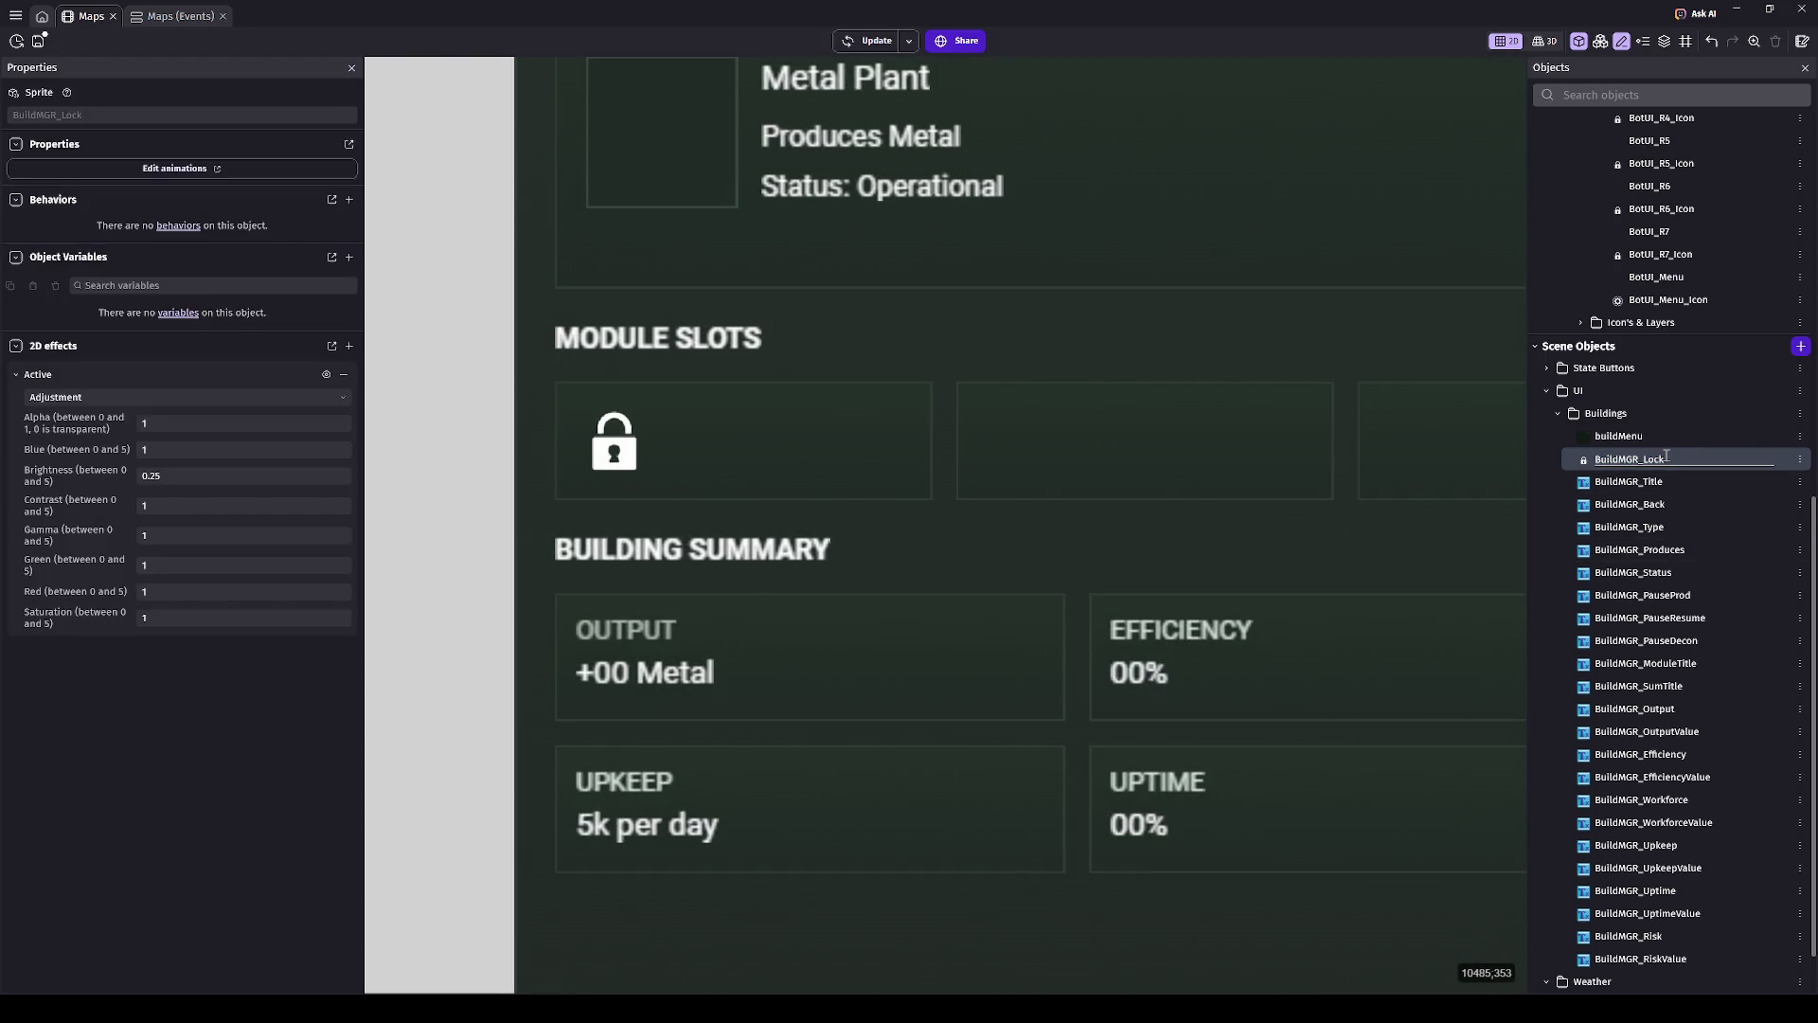
pyautogui.write('_M1')
pyautogui.press('Return')
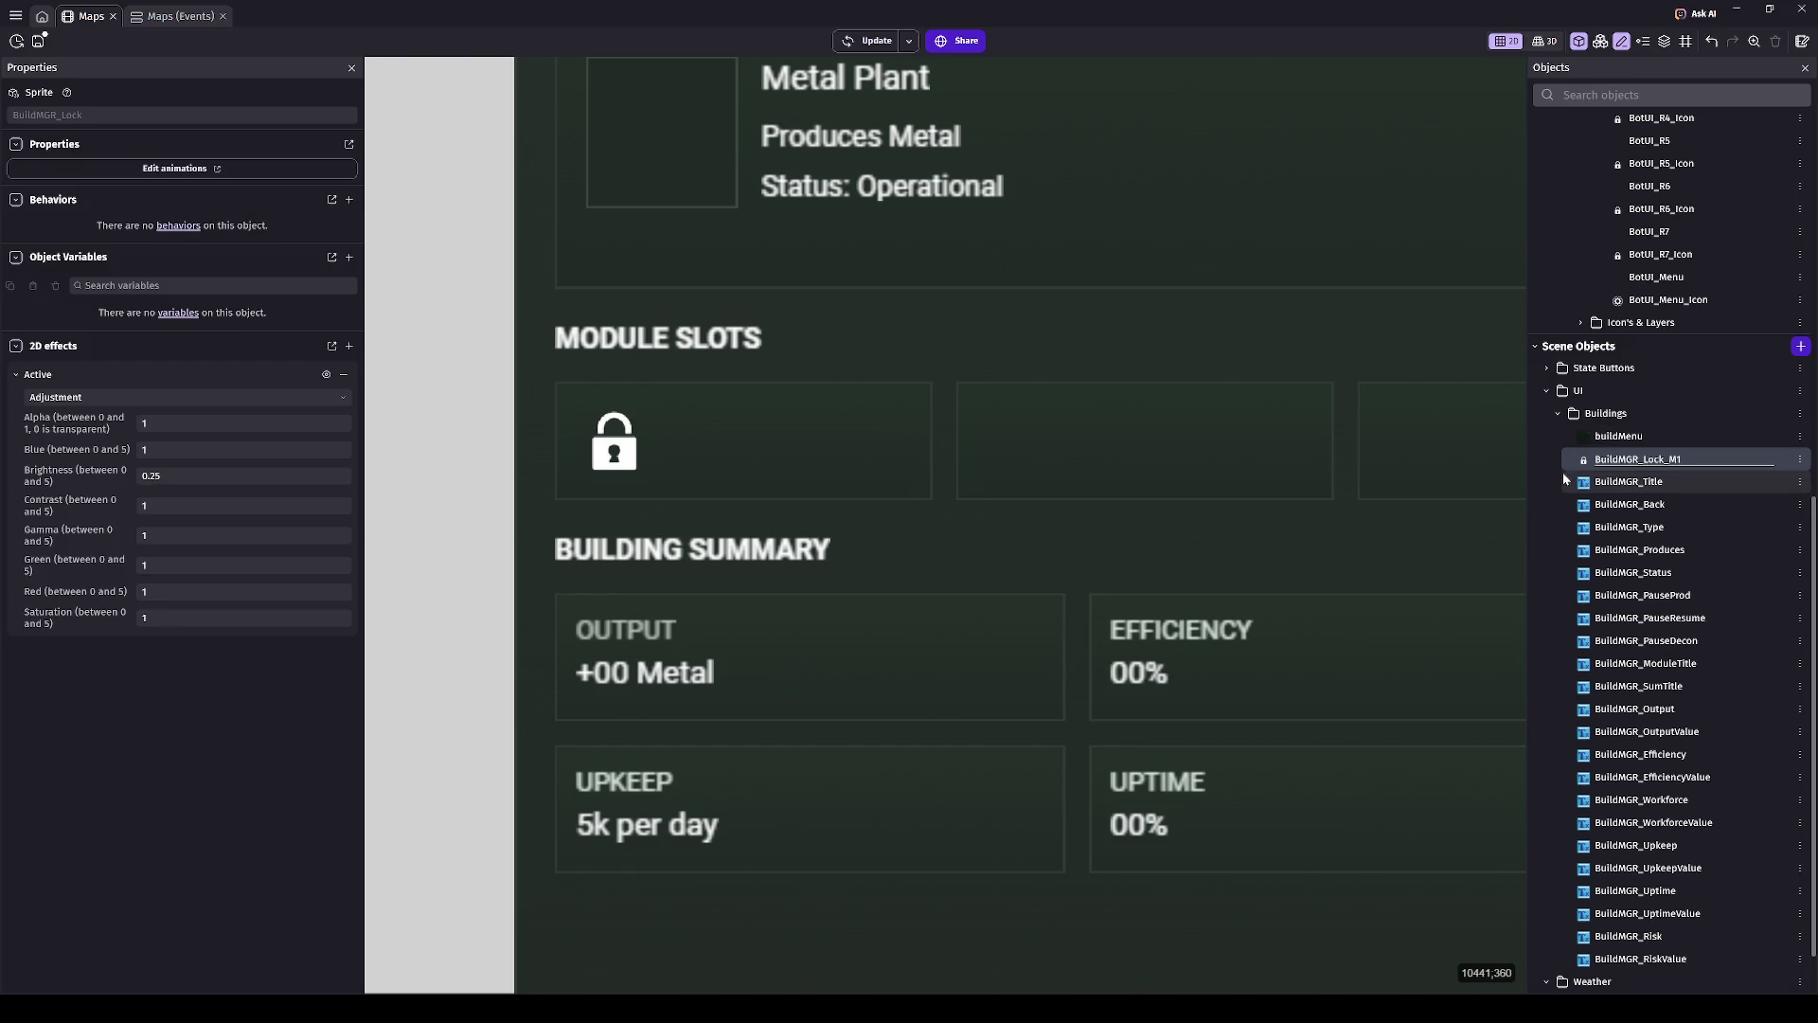
# - Duplicate the lock into BuildMGR_Lock_M2, M3 and M4, and place an M2 instance in the scene
pyautogui.hotkey('ctrl', 'd')
pyautogui.press('Return')
pyautogui.hotkey('ctrl', 'd')
pyautogui.press('Return')
pyautogui.hotkey('ctrl', 'd')
pyautogui.press('Return')
pyautogui.moveTo(1605, 483)
pyautogui.mouseDown()
pyautogui.moveTo(940, 440)
pyautogui.moveTo(1297, 653)
pyautogui.moveTo(976, 556)
pyautogui.mouseUp()
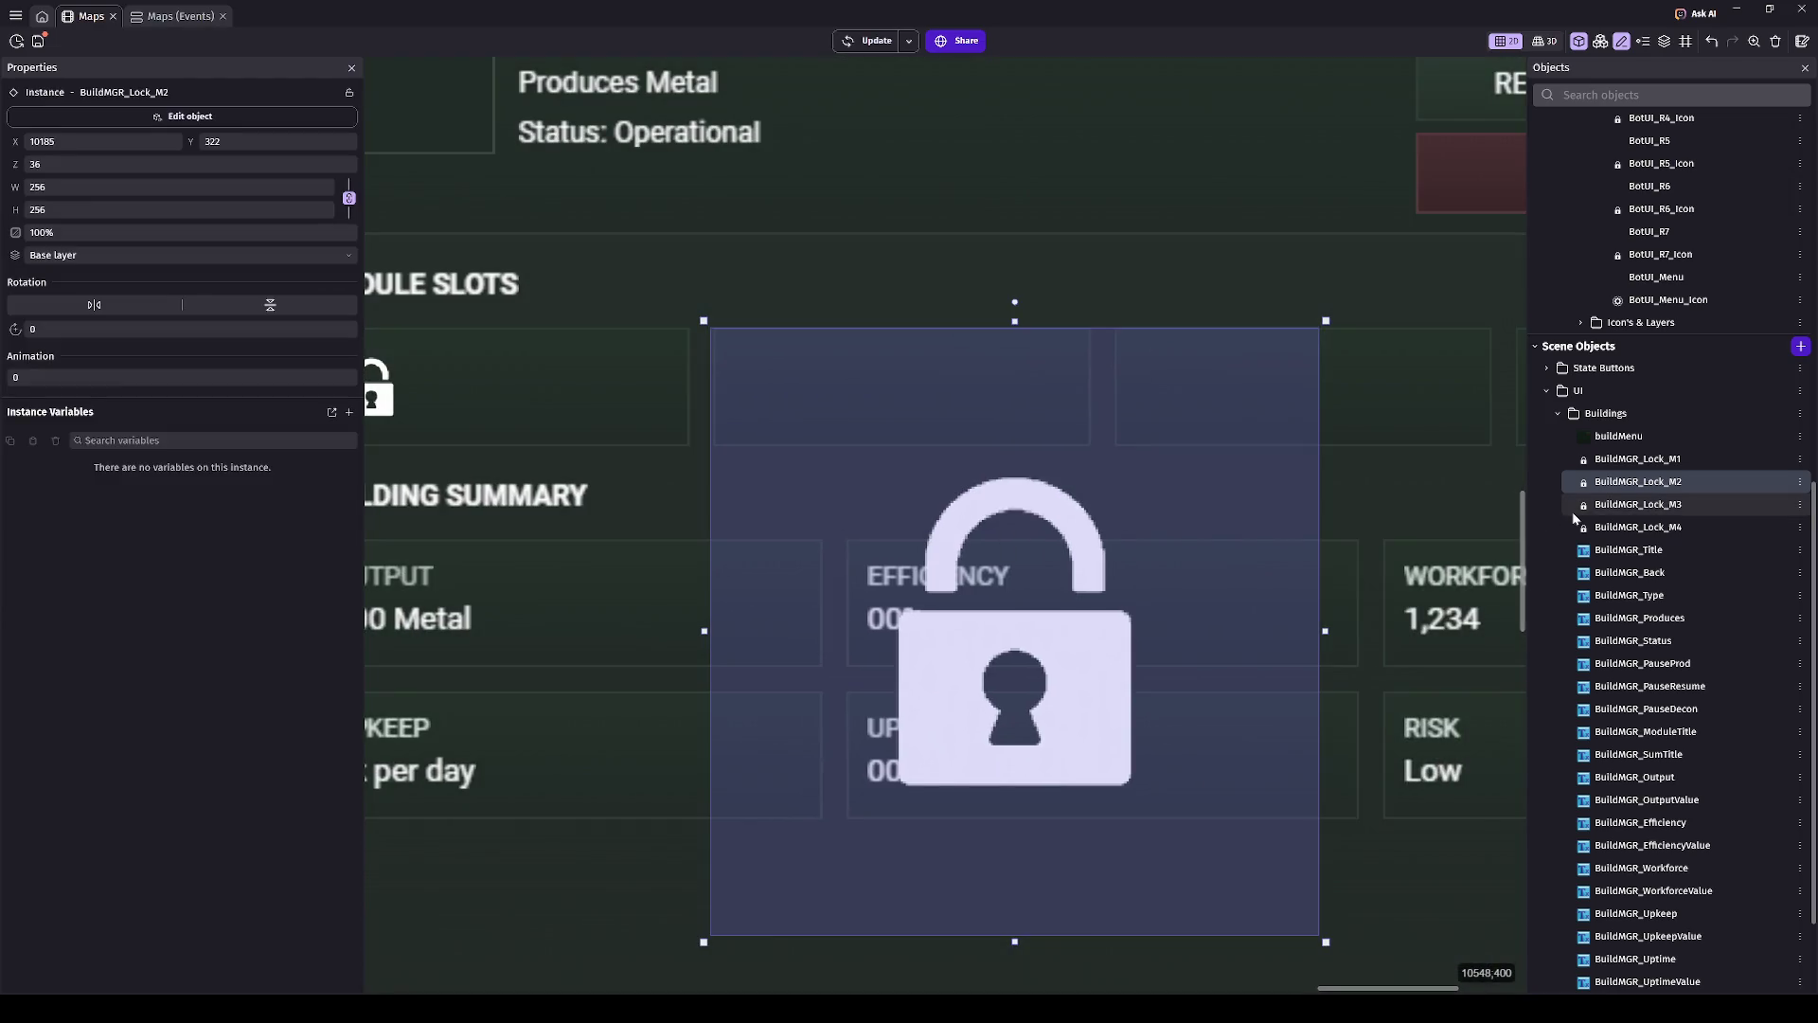
# - Place BuildMGR_Lock_M3 and M4 instances and set all three new locks' width to 48
pyautogui.click(1617, 509)
pyautogui.moveTo(1617, 510); pyautogui.dragTo(1166, 624)
pyautogui.click(1629, 527)
pyautogui.moveTo(1629, 527)
pyautogui.mouseDown()
pyautogui.moveTo(1259, 805)
pyautogui.moveTo(1174, 634)
pyautogui.moveTo(1206, 580)
pyautogui.mouseUp()
pyautogui.click(1205, 580)
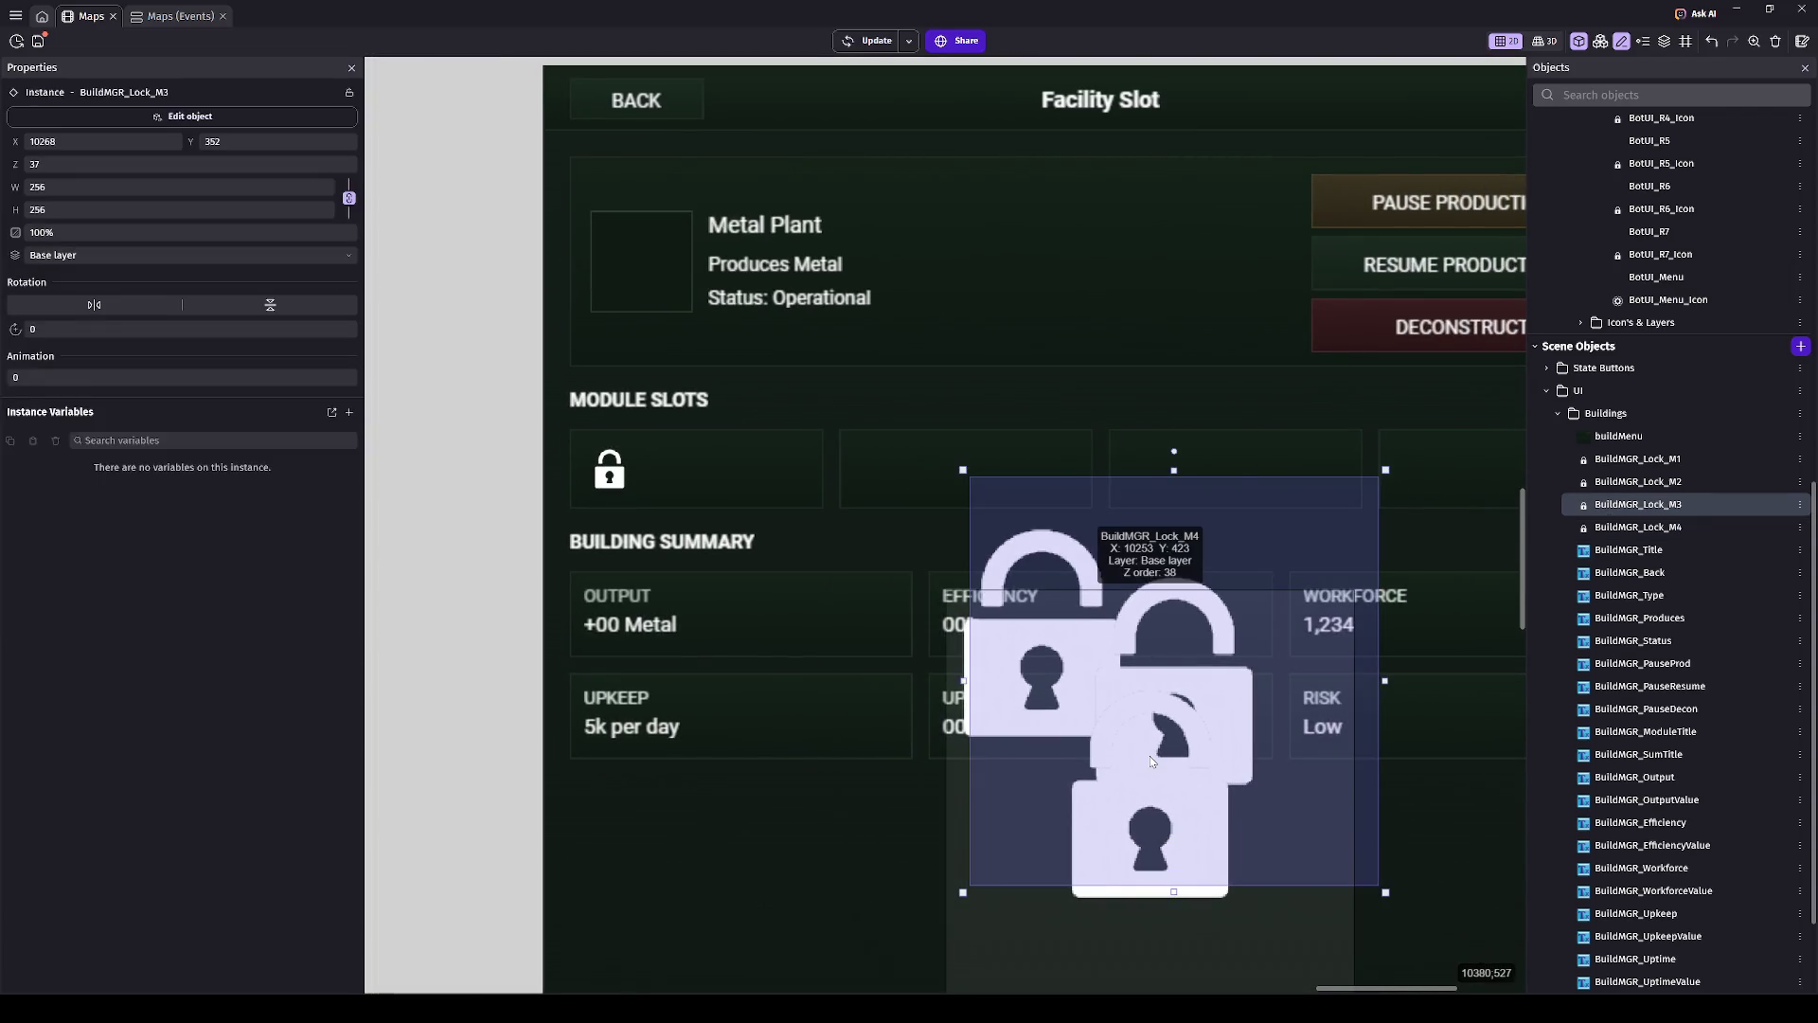
pyautogui.keyDown('shift'); pyautogui.click(1364, 530); pyautogui.keyUp('shift')
pyautogui.keyDown('shift'); pyautogui.click(1042, 947); pyautogui.keyUp('shift')
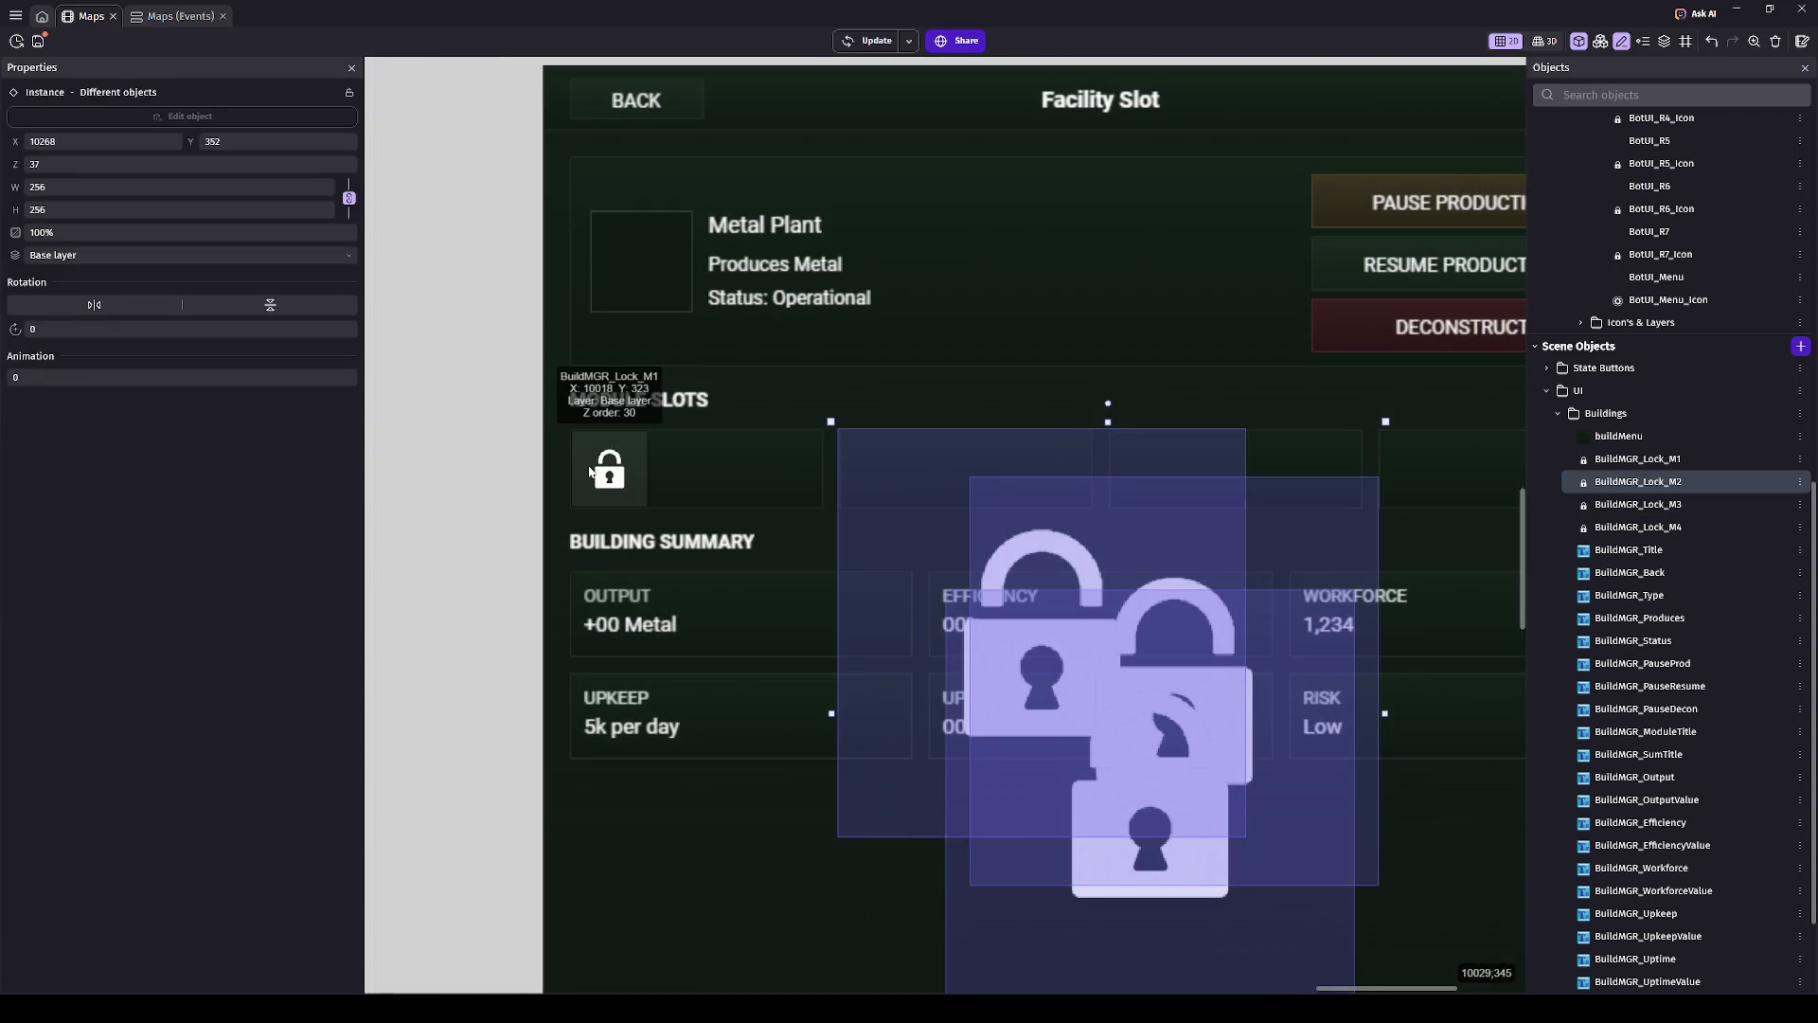
pyautogui.doubleClick(144, 186)
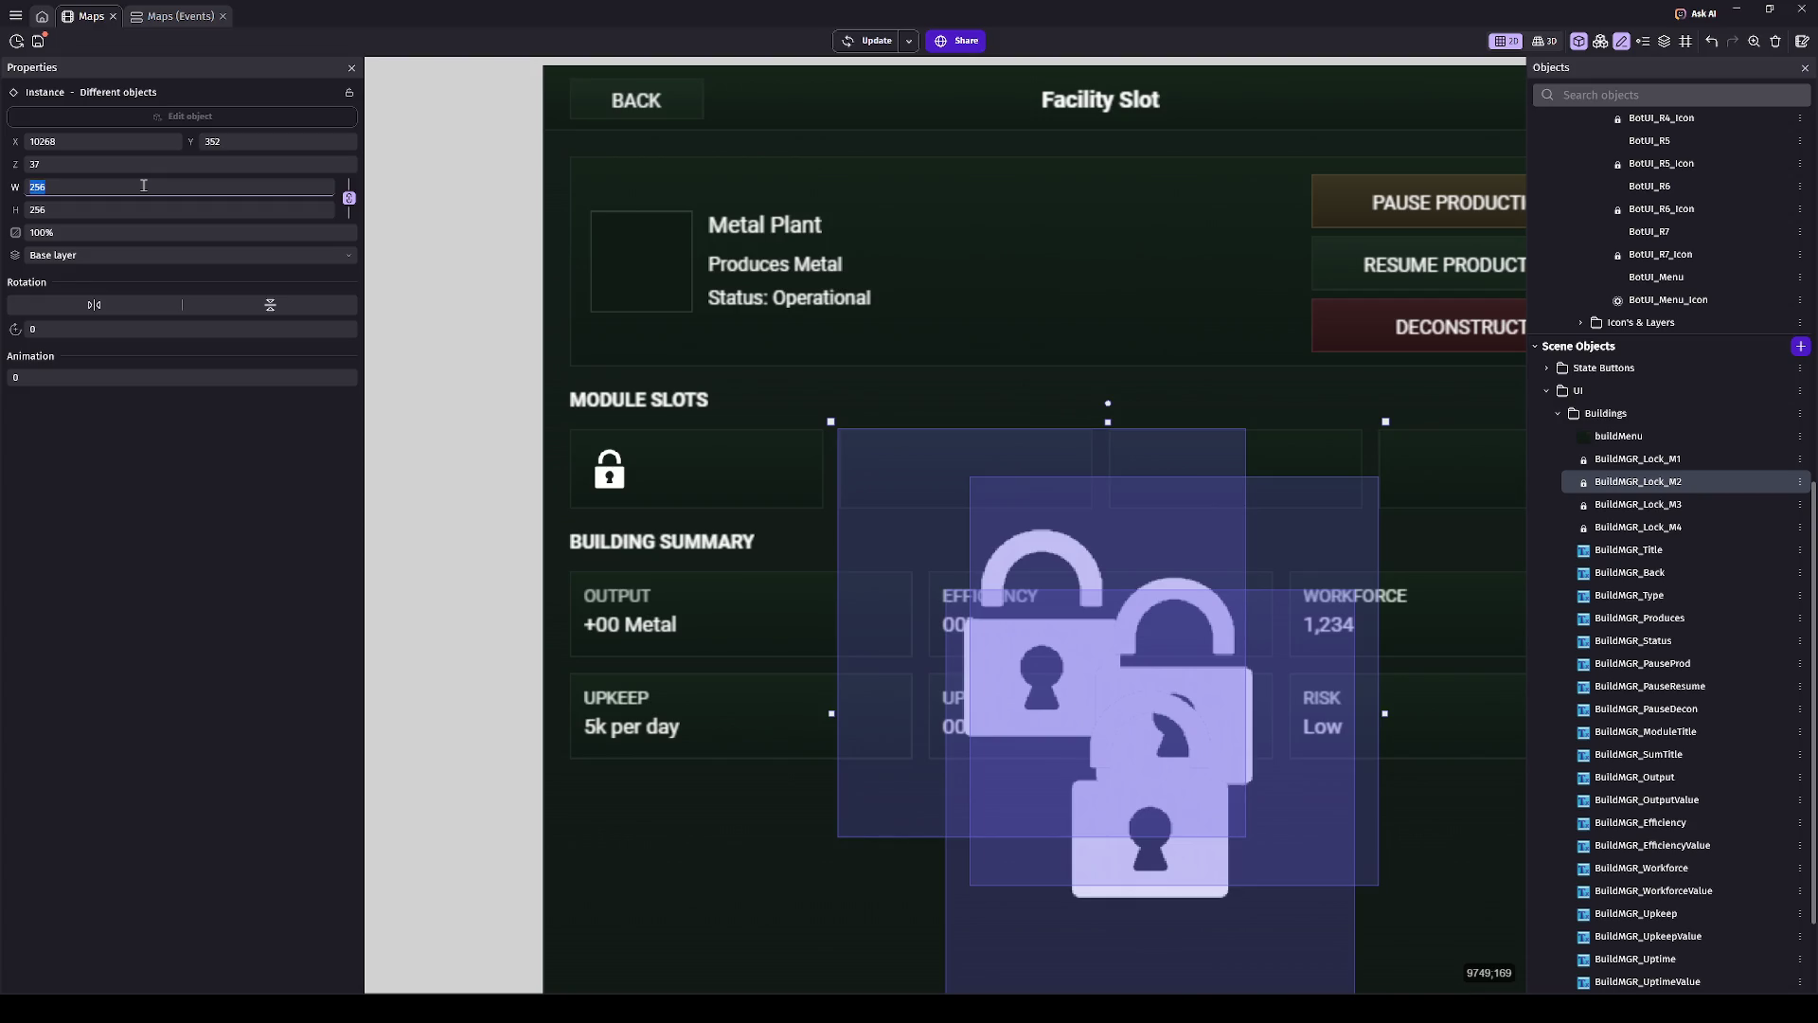
pyautogui.write('48')
pyautogui.scroll(5, 799, 469)
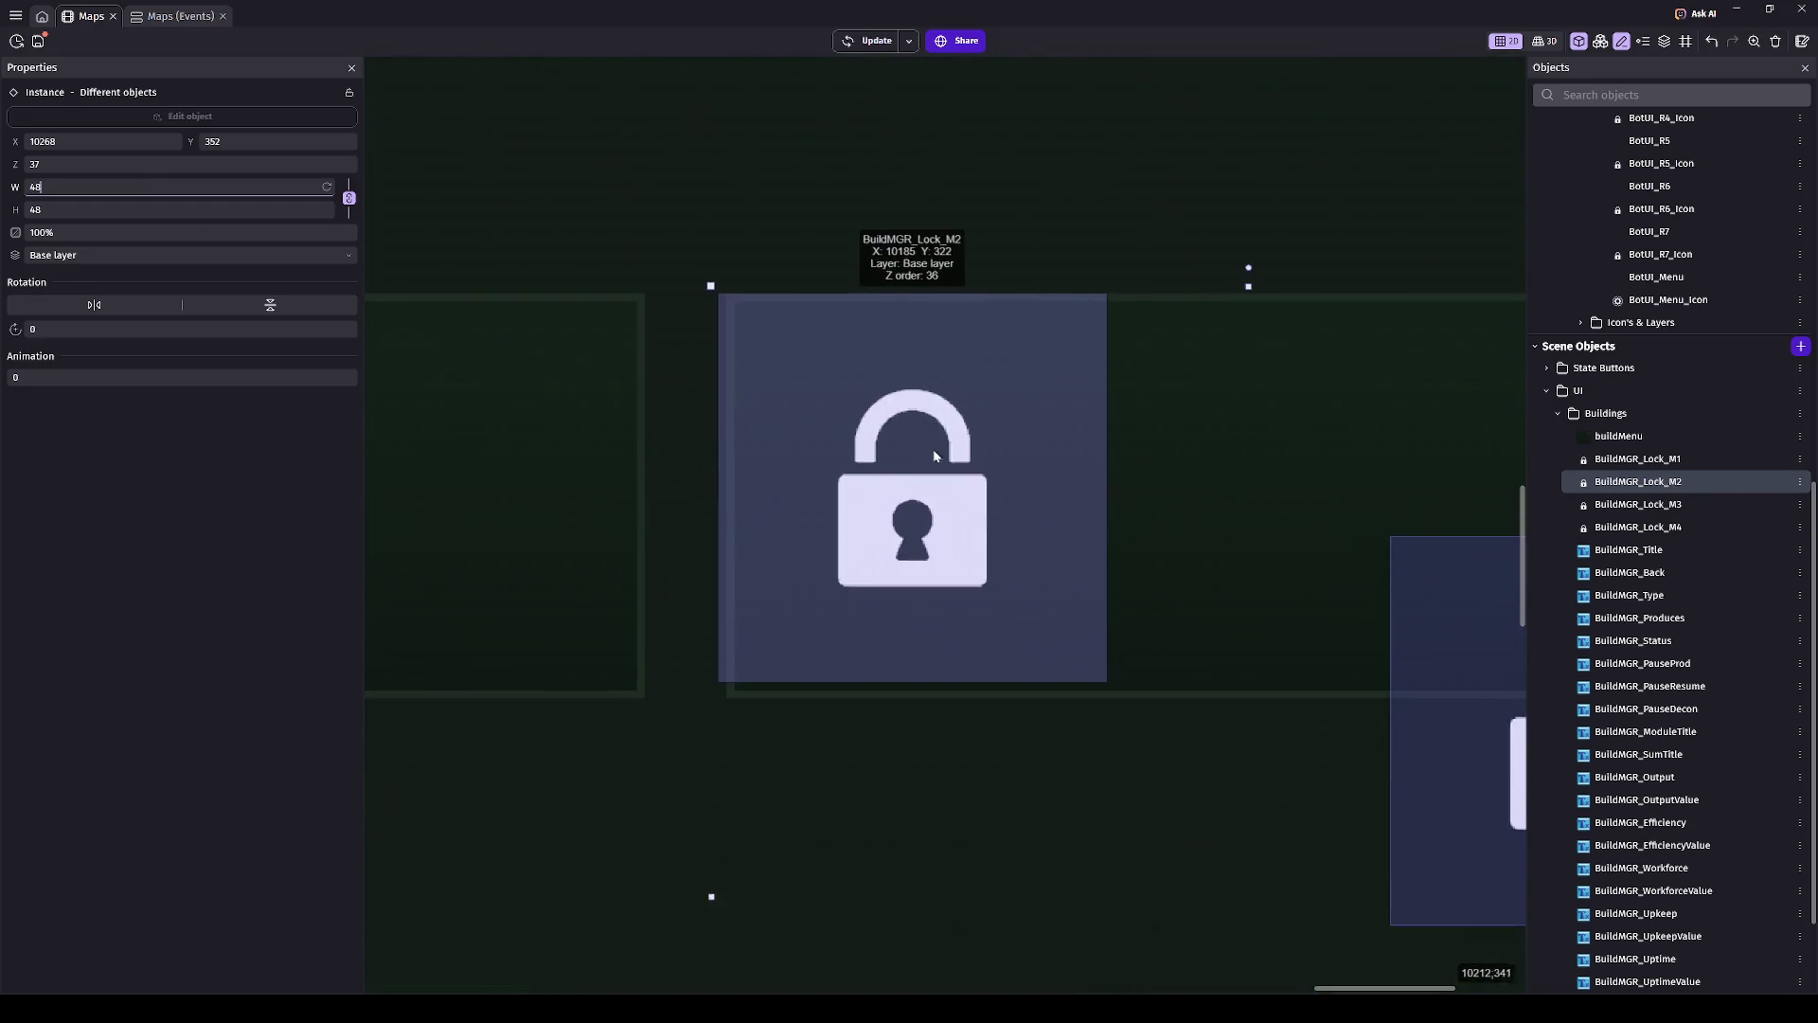
# - Move the M3 lock into the third module slot
pyautogui.click(867, 683)
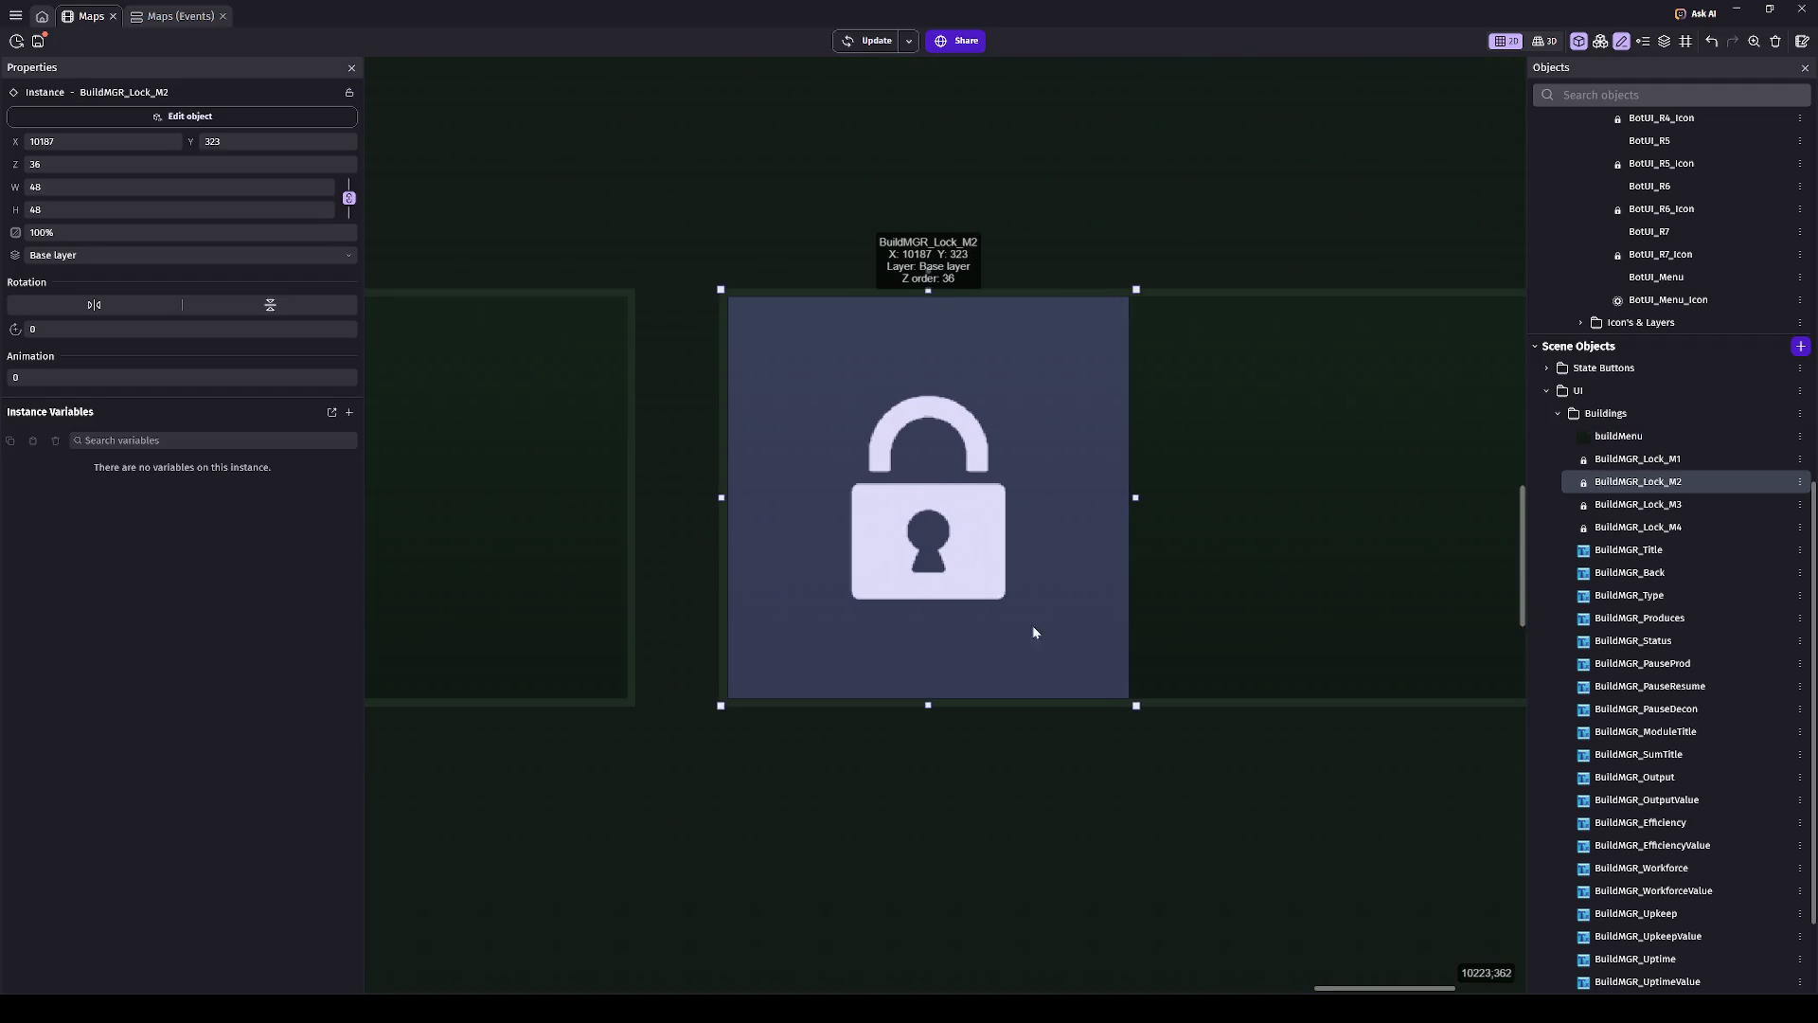
pyautogui.scroll(-3, 1033, 632)
pyautogui.moveTo(841, 648); pyautogui.dragTo(1162, 544)
pyautogui.scroll(2, 1178, 546)
pyautogui.scroll(2, 1178, 547)
pyautogui.scroll(-2, 1162, 544)
pyautogui.scroll(-3, 707, 914)
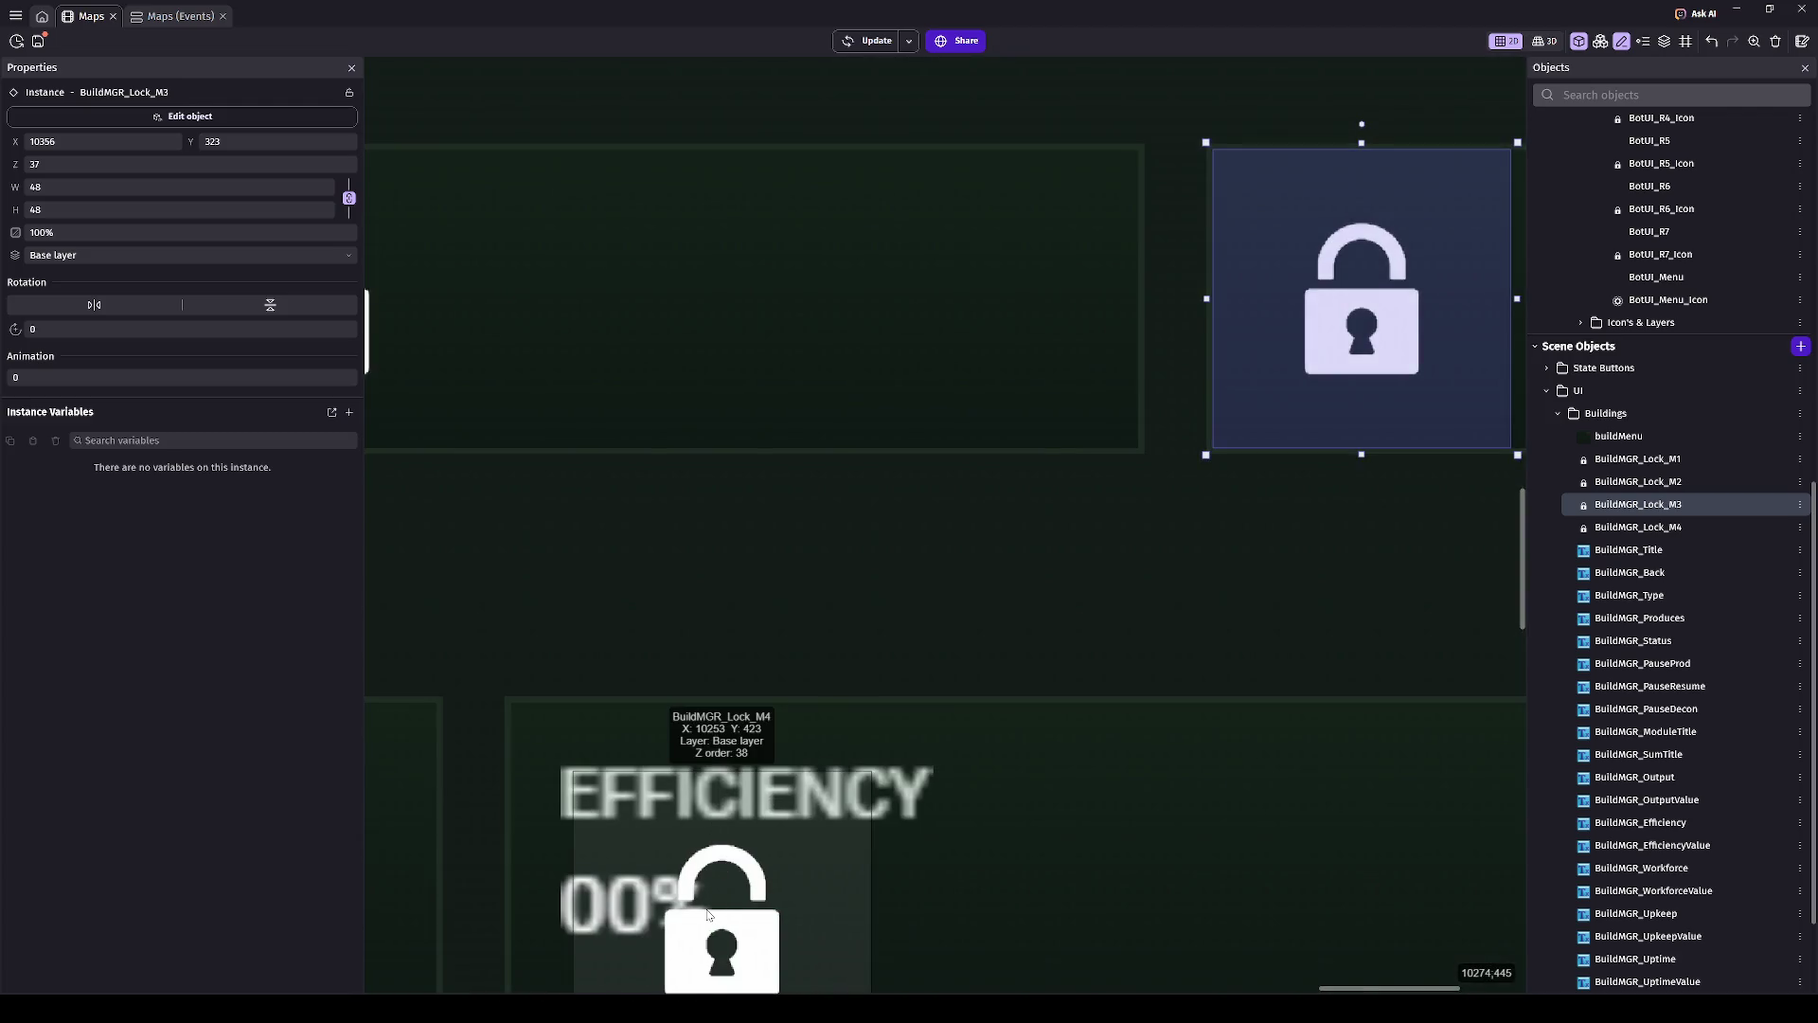
# - Move the M4 lock into the fourth module slot and align it
pyautogui.click(708, 914)
pyautogui.scroll(-4, 767, 852)
pyautogui.moveTo(822, 739); pyautogui.dragTo(1297, 516)
pyautogui.hscroll(5, 789, 594)
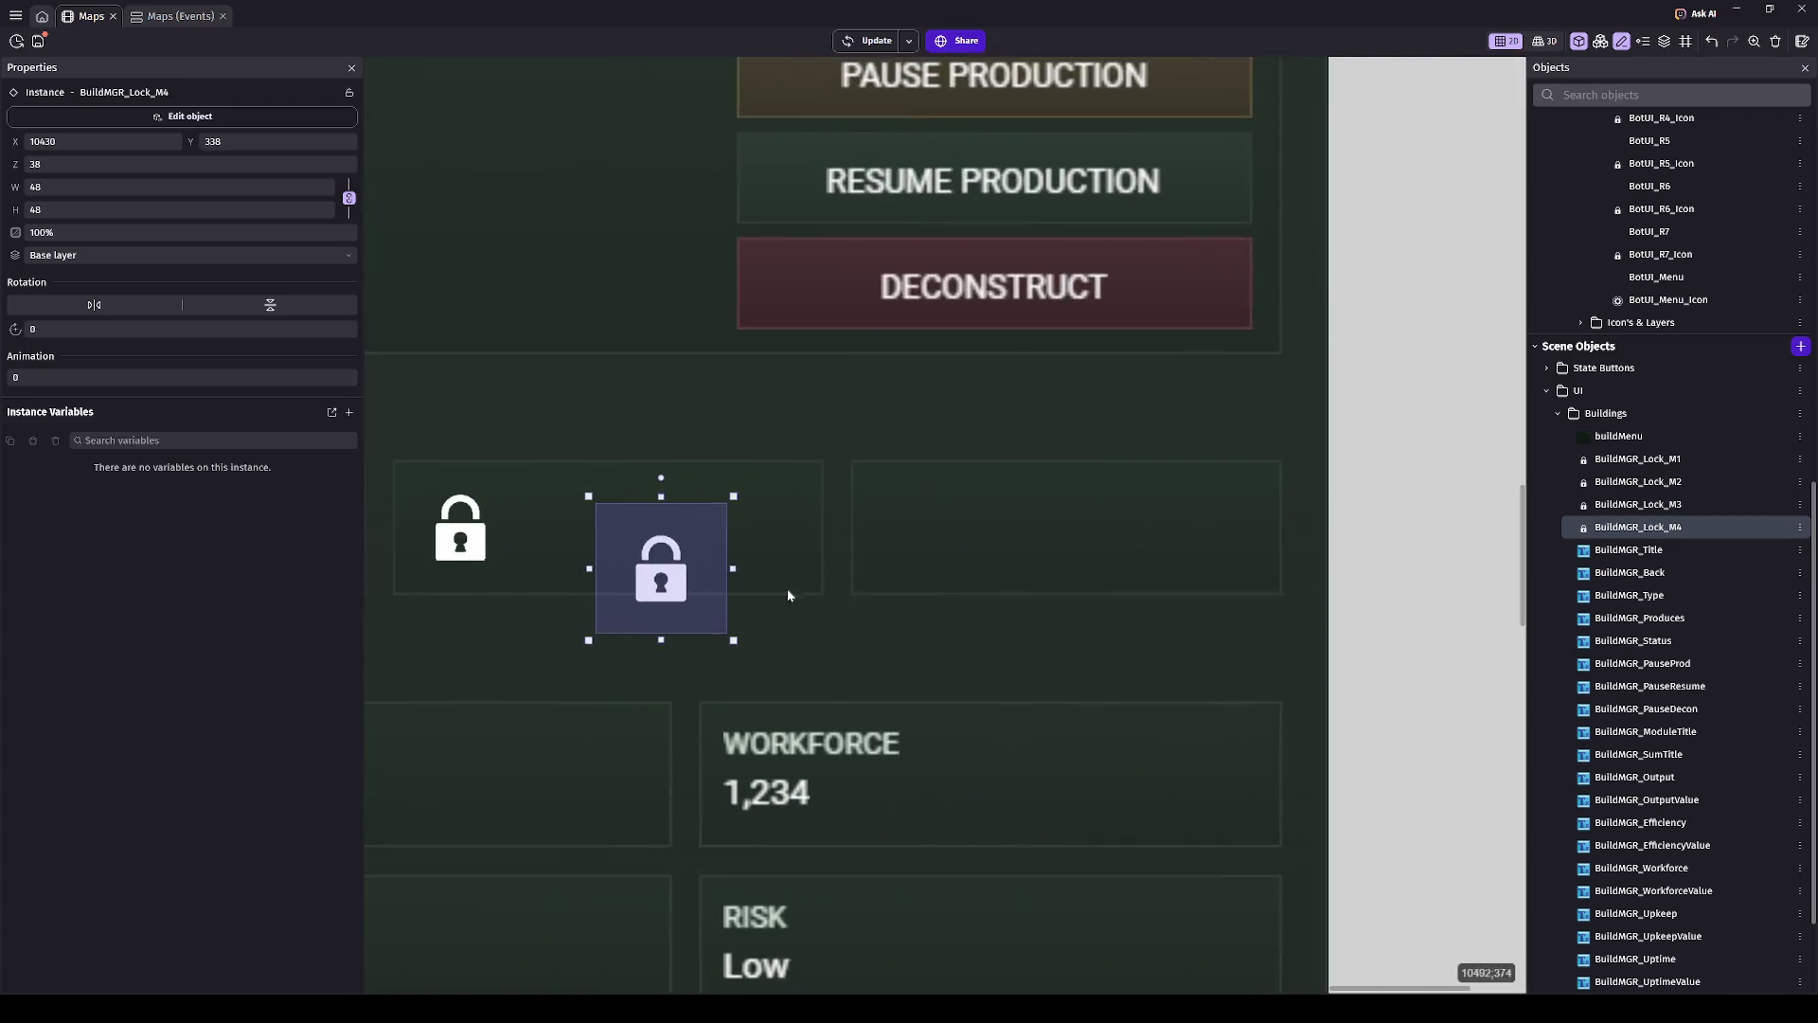
pyautogui.scroll(3, 789, 595)
pyautogui.moveTo(527, 597); pyautogui.dragTo(1267, 316)
pyautogui.hscroll(3, 1001, 463)
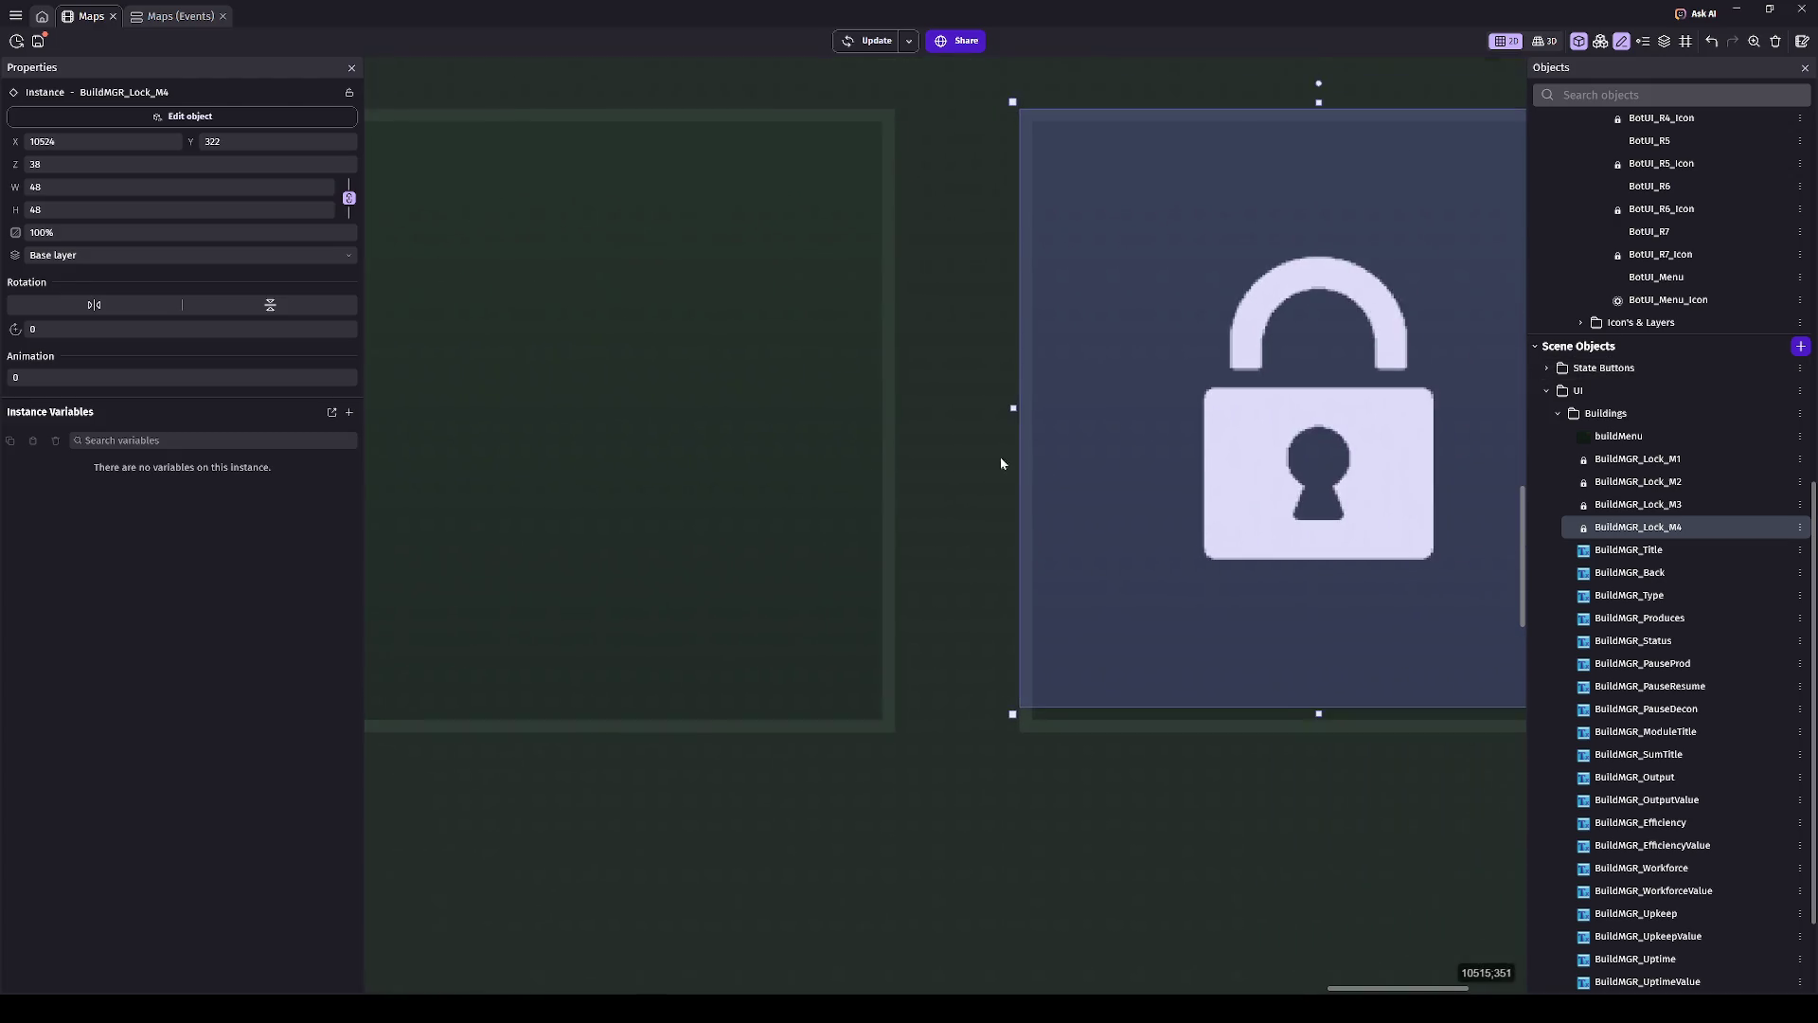
pyautogui.moveTo(1034, 464); pyautogui.dragTo(1047, 477)
pyautogui.scroll(-5, 843, 531)
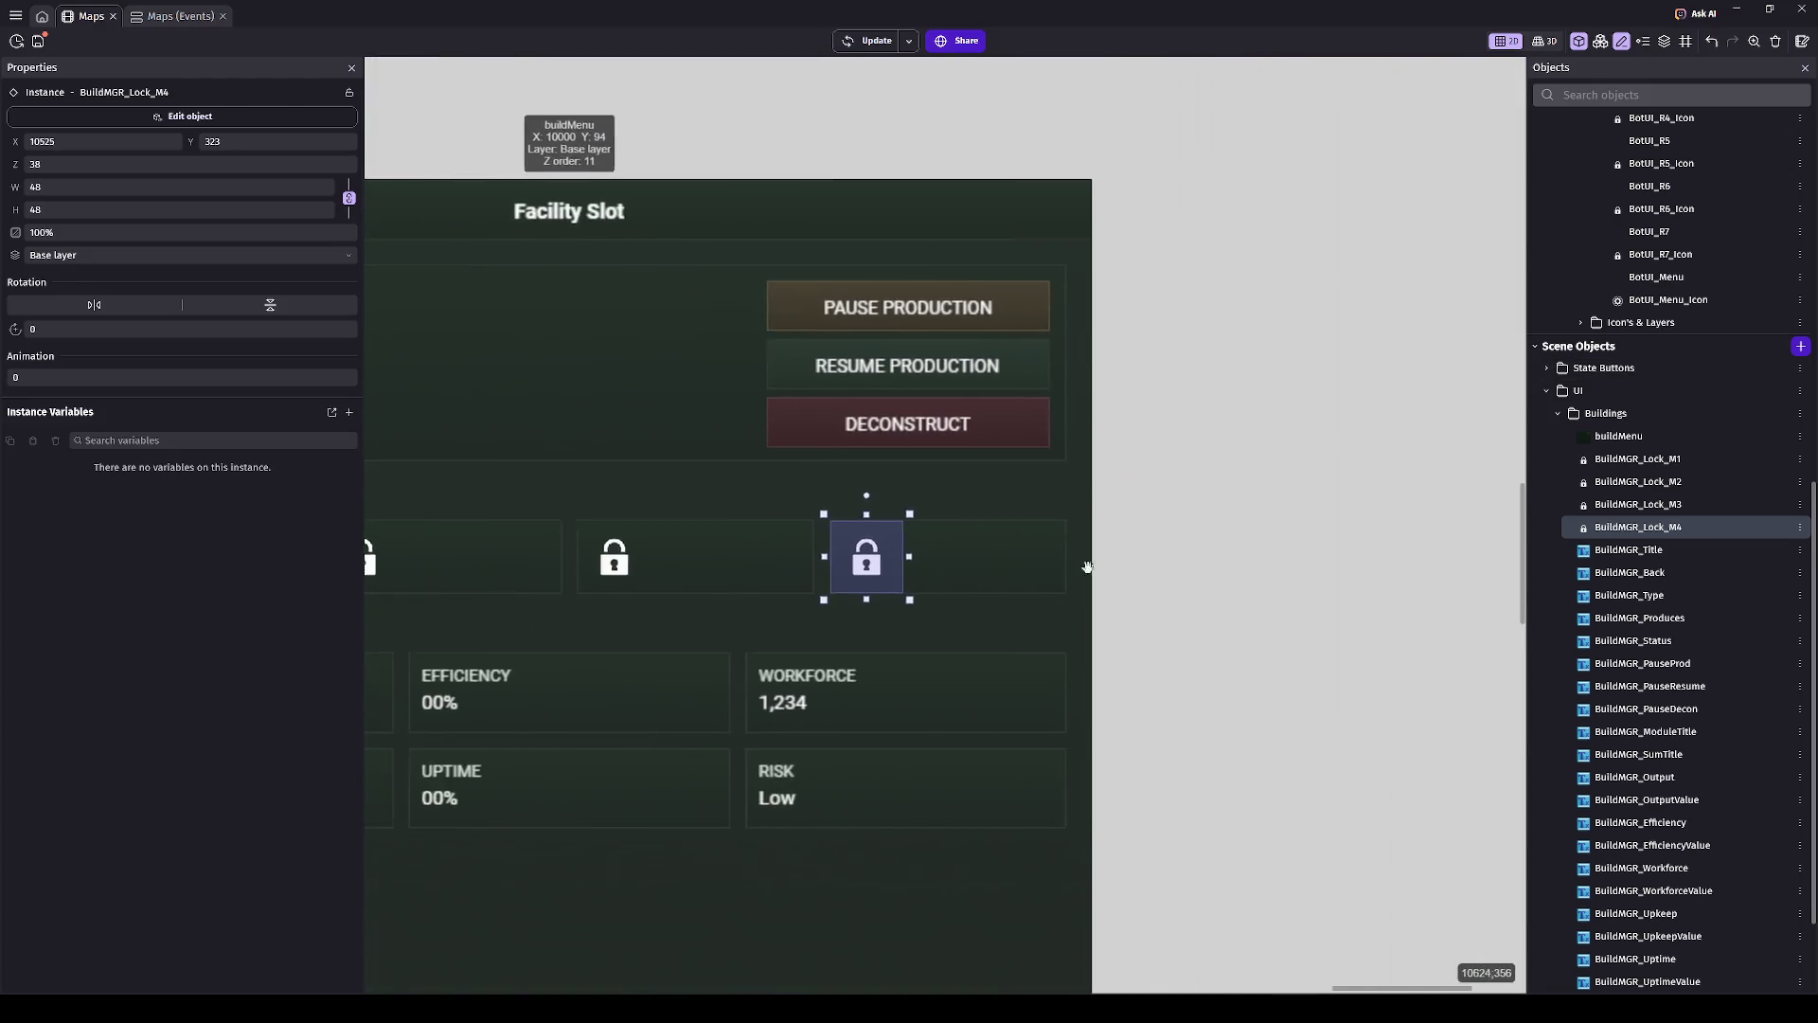
pyautogui.moveTo(1087, 566); pyautogui.dragTo(1418, 576)
pyautogui.click(1417, 575)
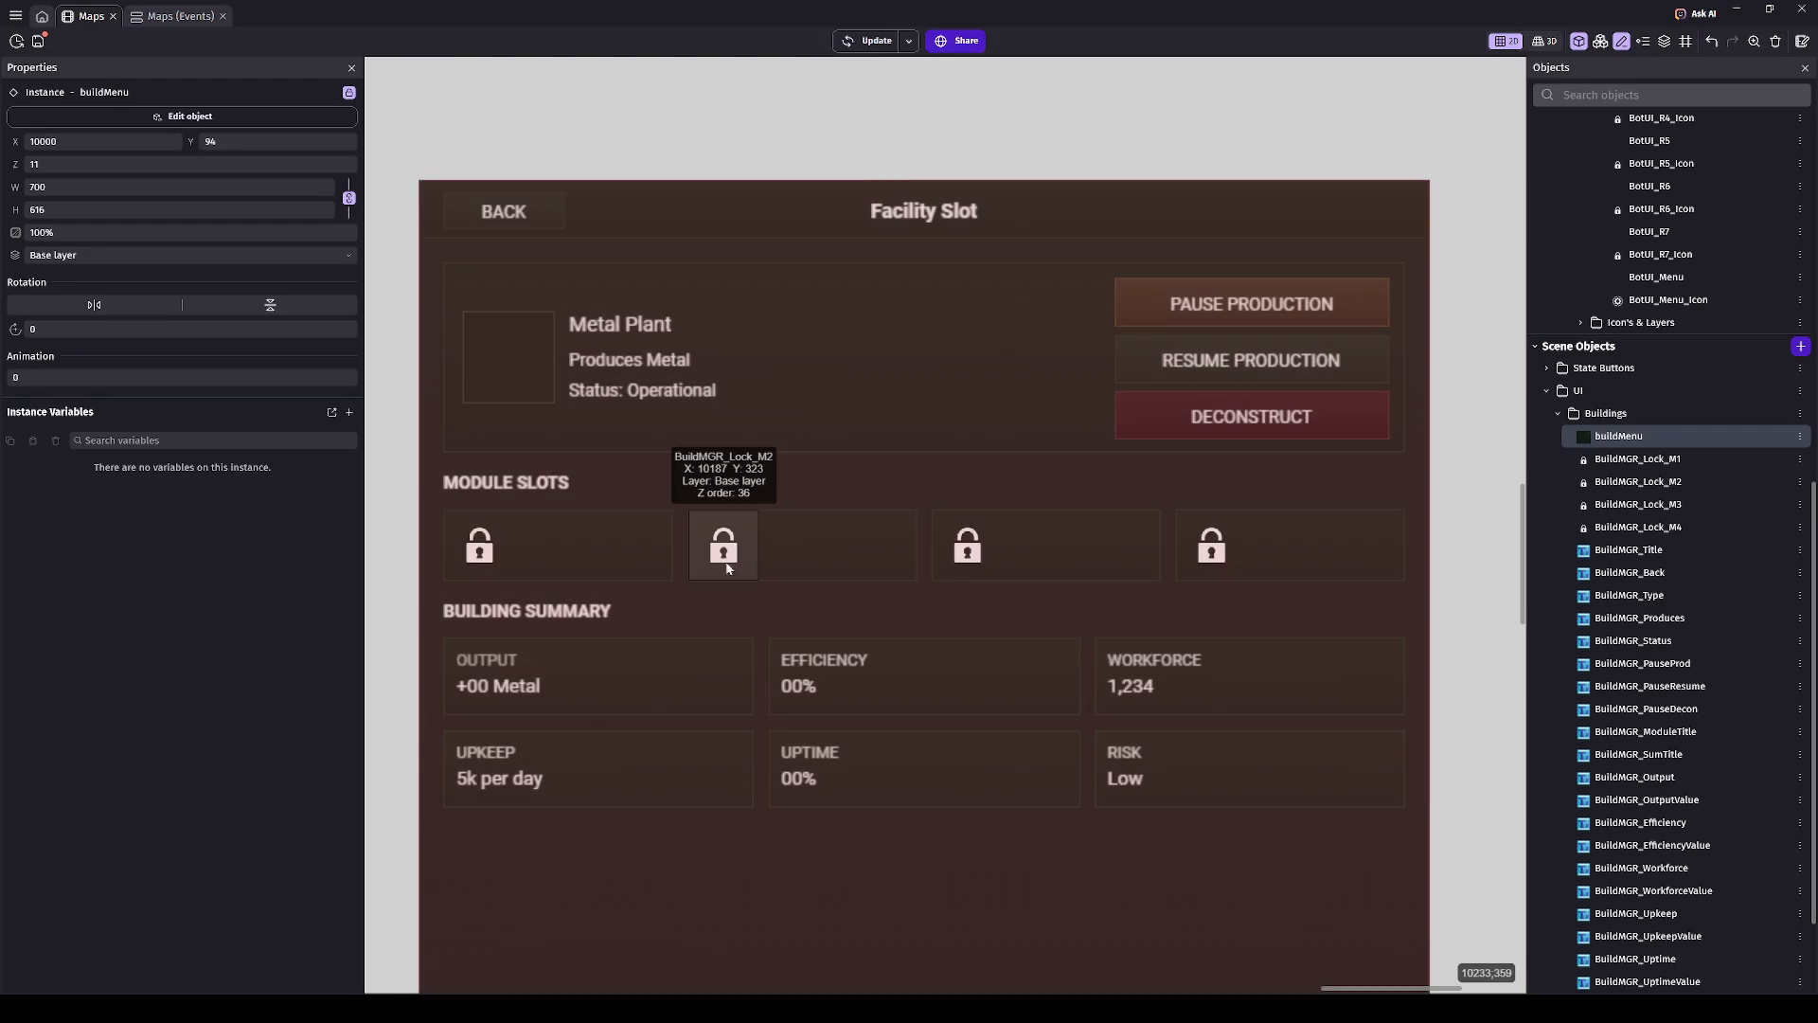
pyautogui.click(727, 568)
pyautogui.click(481, 549)
pyautogui.hscroll(-3, 847, 544)
pyautogui.scroll(5, 847, 544)
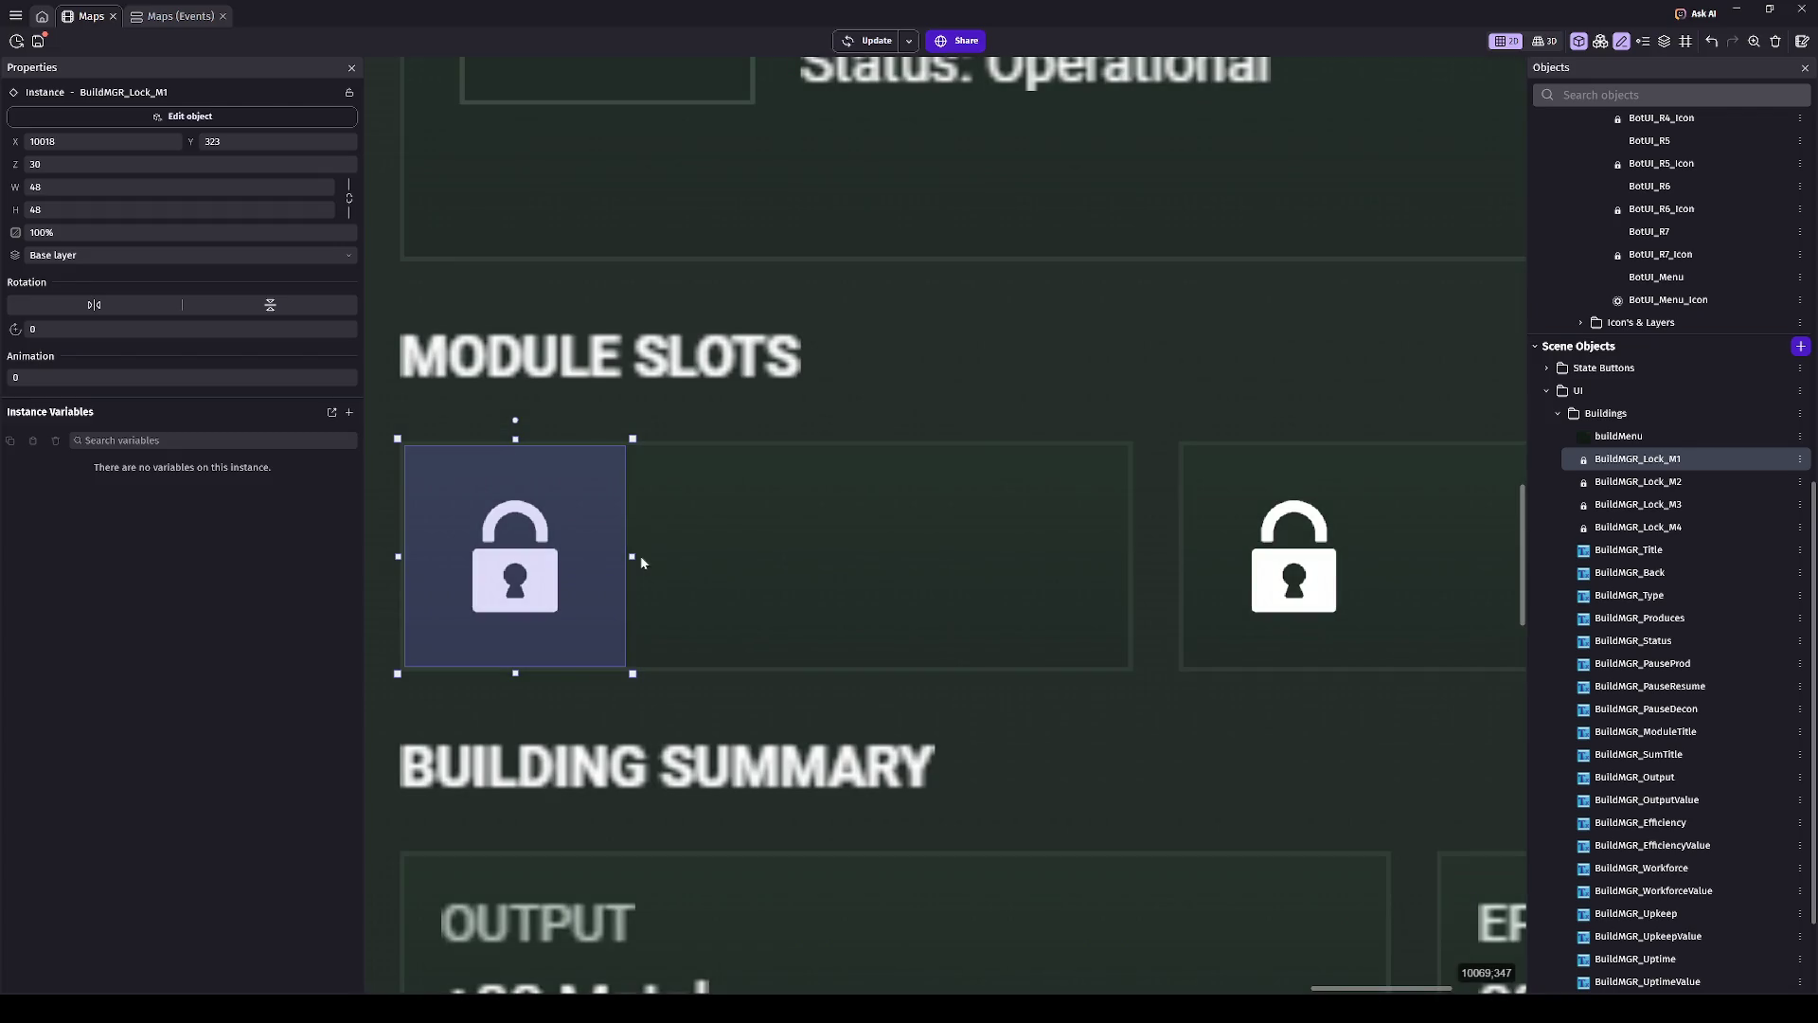
pyautogui.moveTo(641, 563); pyautogui.dragTo(1139, 586)
pyautogui.hscroll(1, 883, 382)
pyautogui.hscroll(8, 633, 552)
pyautogui.click(800, 568)
pyautogui.hscroll(4, 719, 569)
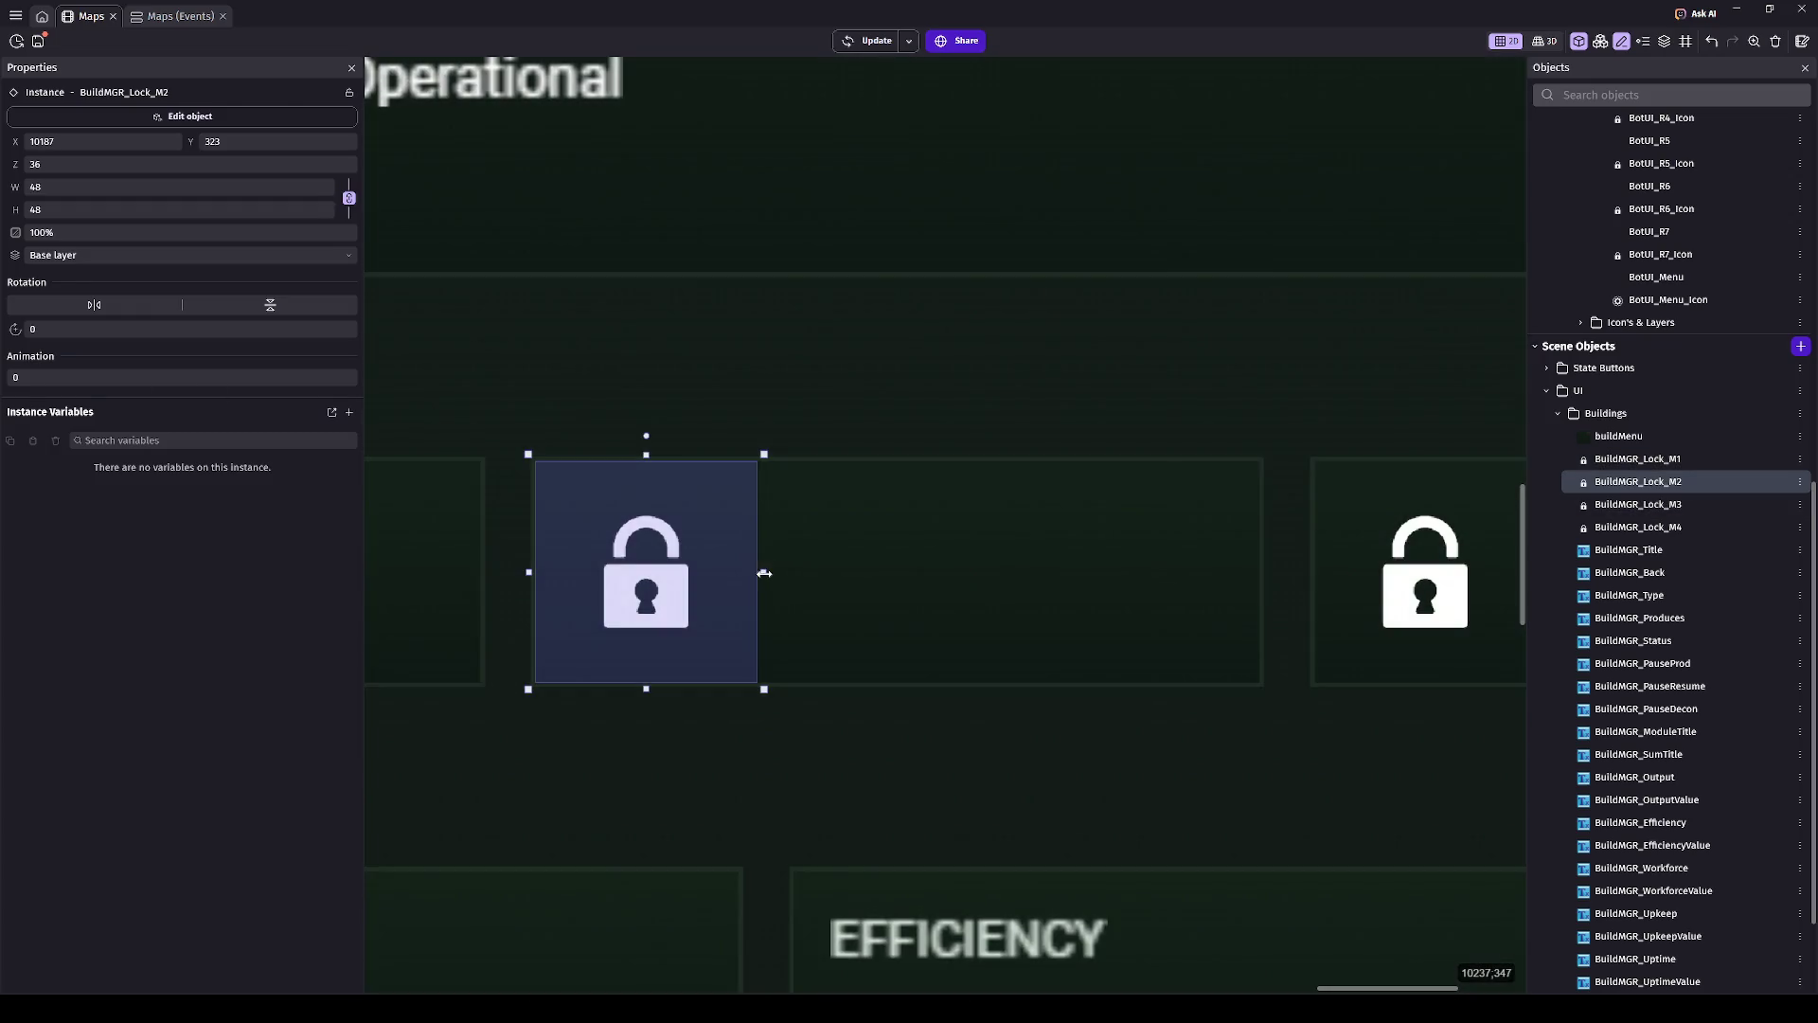
pyautogui.moveTo(763, 572); pyautogui.dragTo(1270, 592)
pyautogui.hscroll(10, 557, 591)
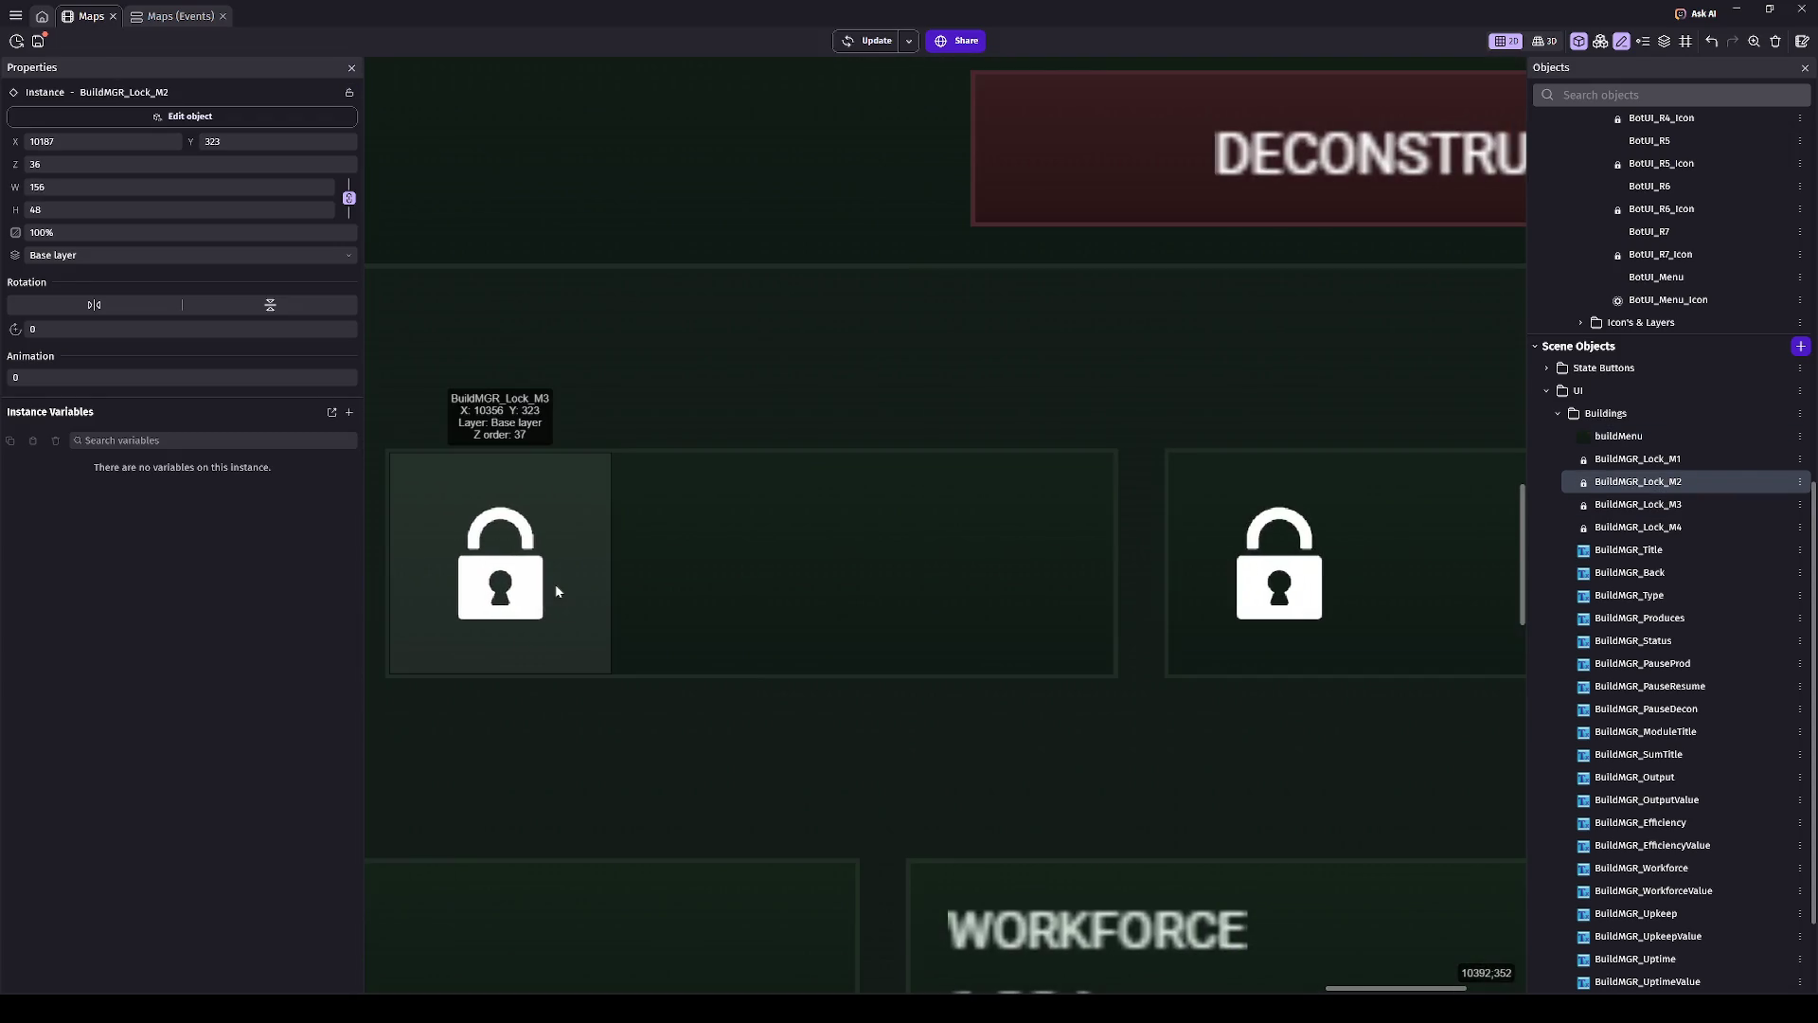
pyautogui.click(557, 591)
pyautogui.hscroll(-5, 1001, 581)
pyautogui.hscroll(-6, 539, 559)
pyautogui.click(943, 588)
pyautogui.scroll(3, 943, 588)
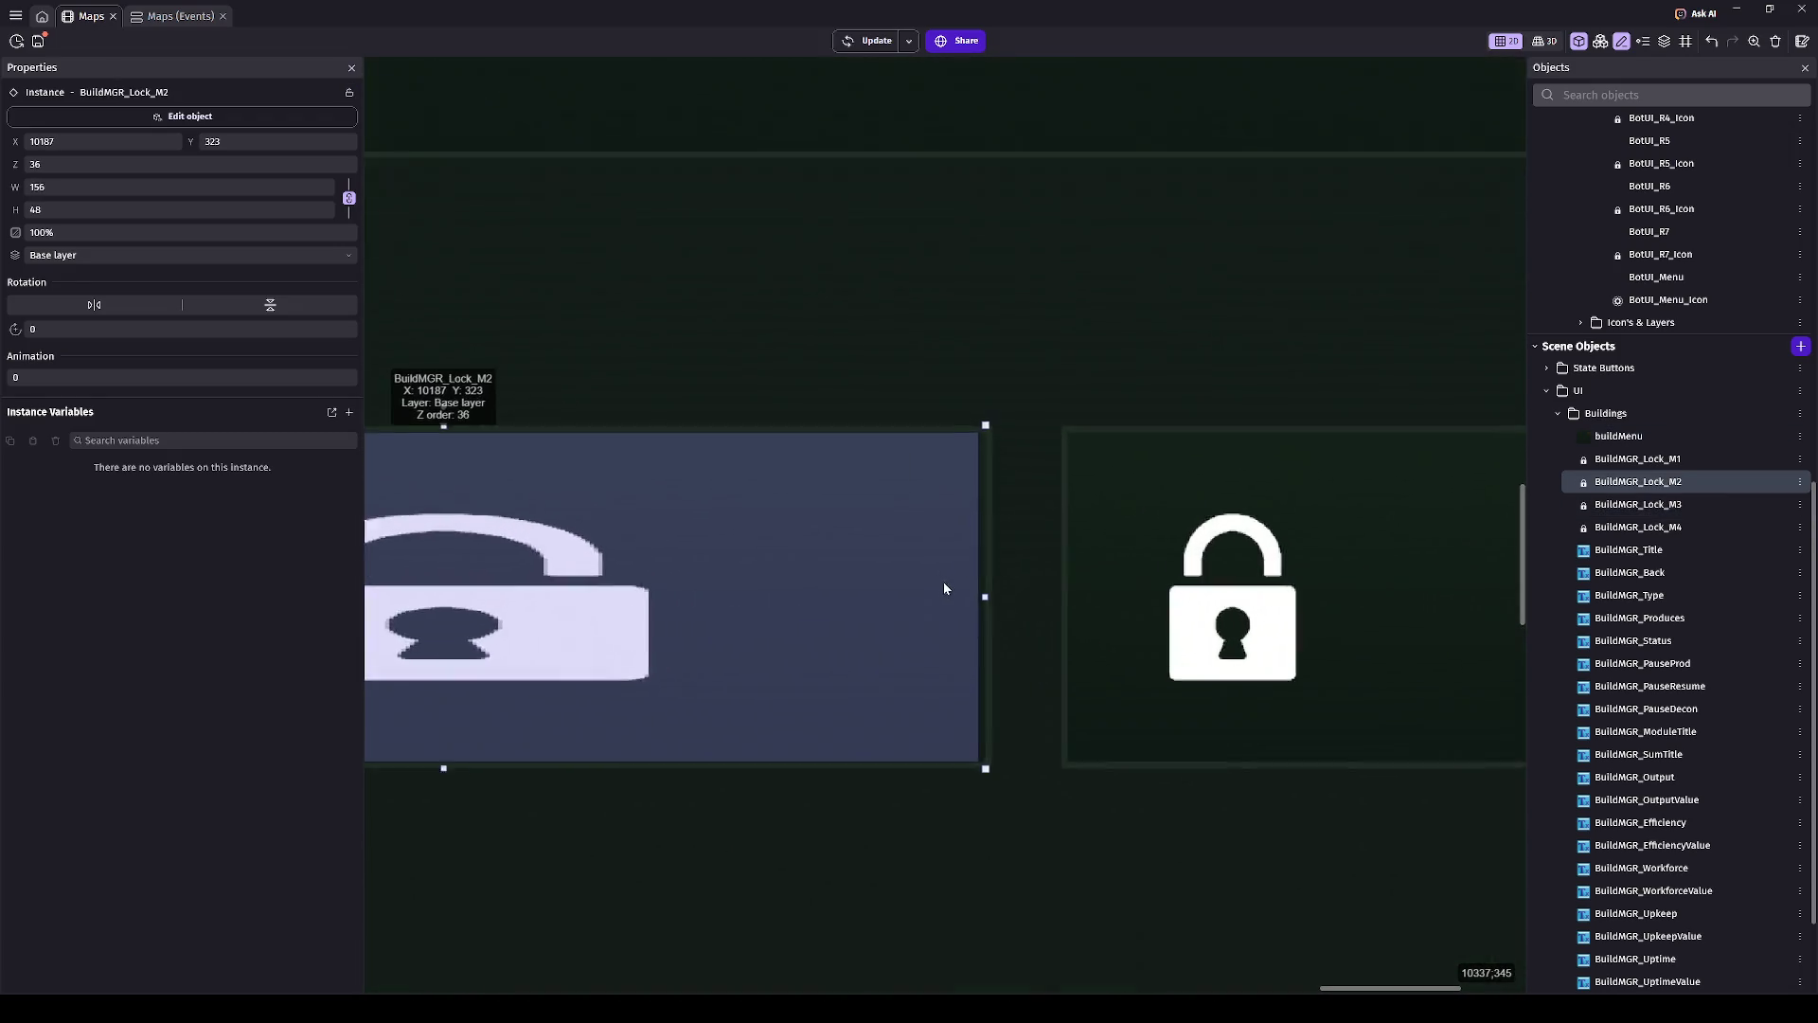
pyautogui.scroll(2, 943, 588)
pyautogui.moveTo(994, 609); pyautogui.dragTo(1010, 609)
pyautogui.hscroll(3, 603, 617)
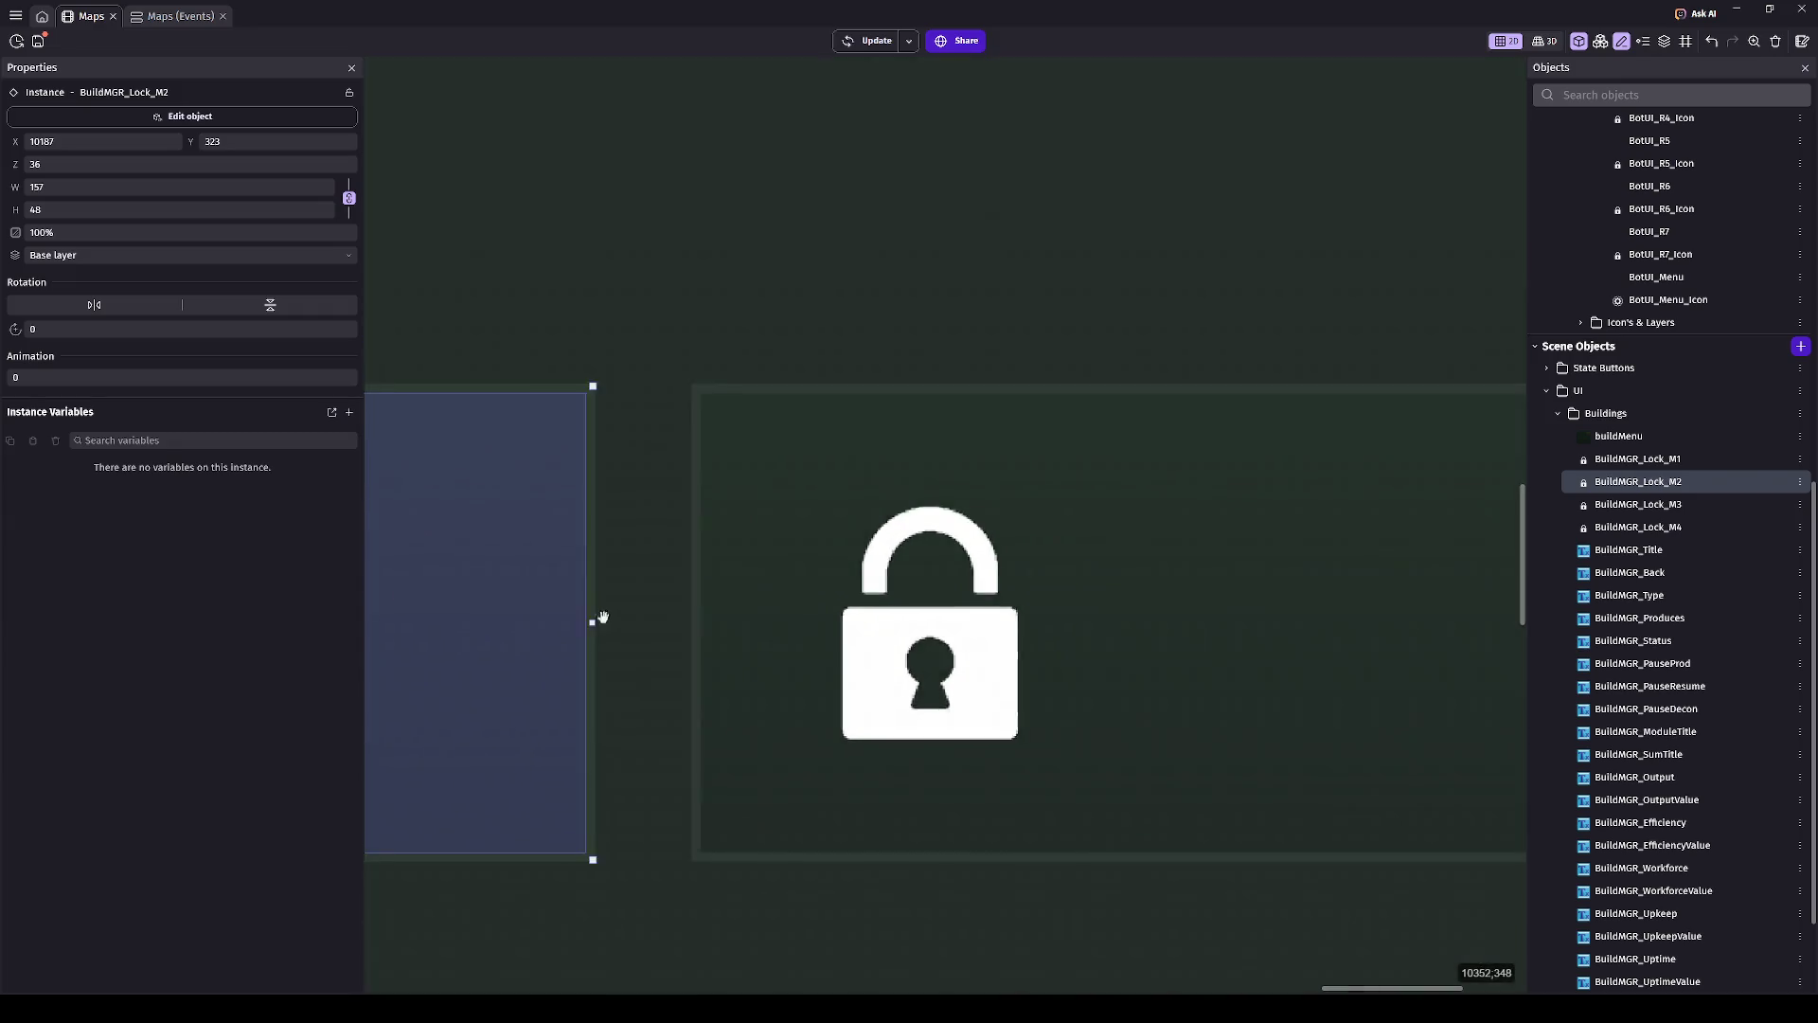
pyautogui.scroll(-5, 697, 523)
pyautogui.doubleClick(697, 523)
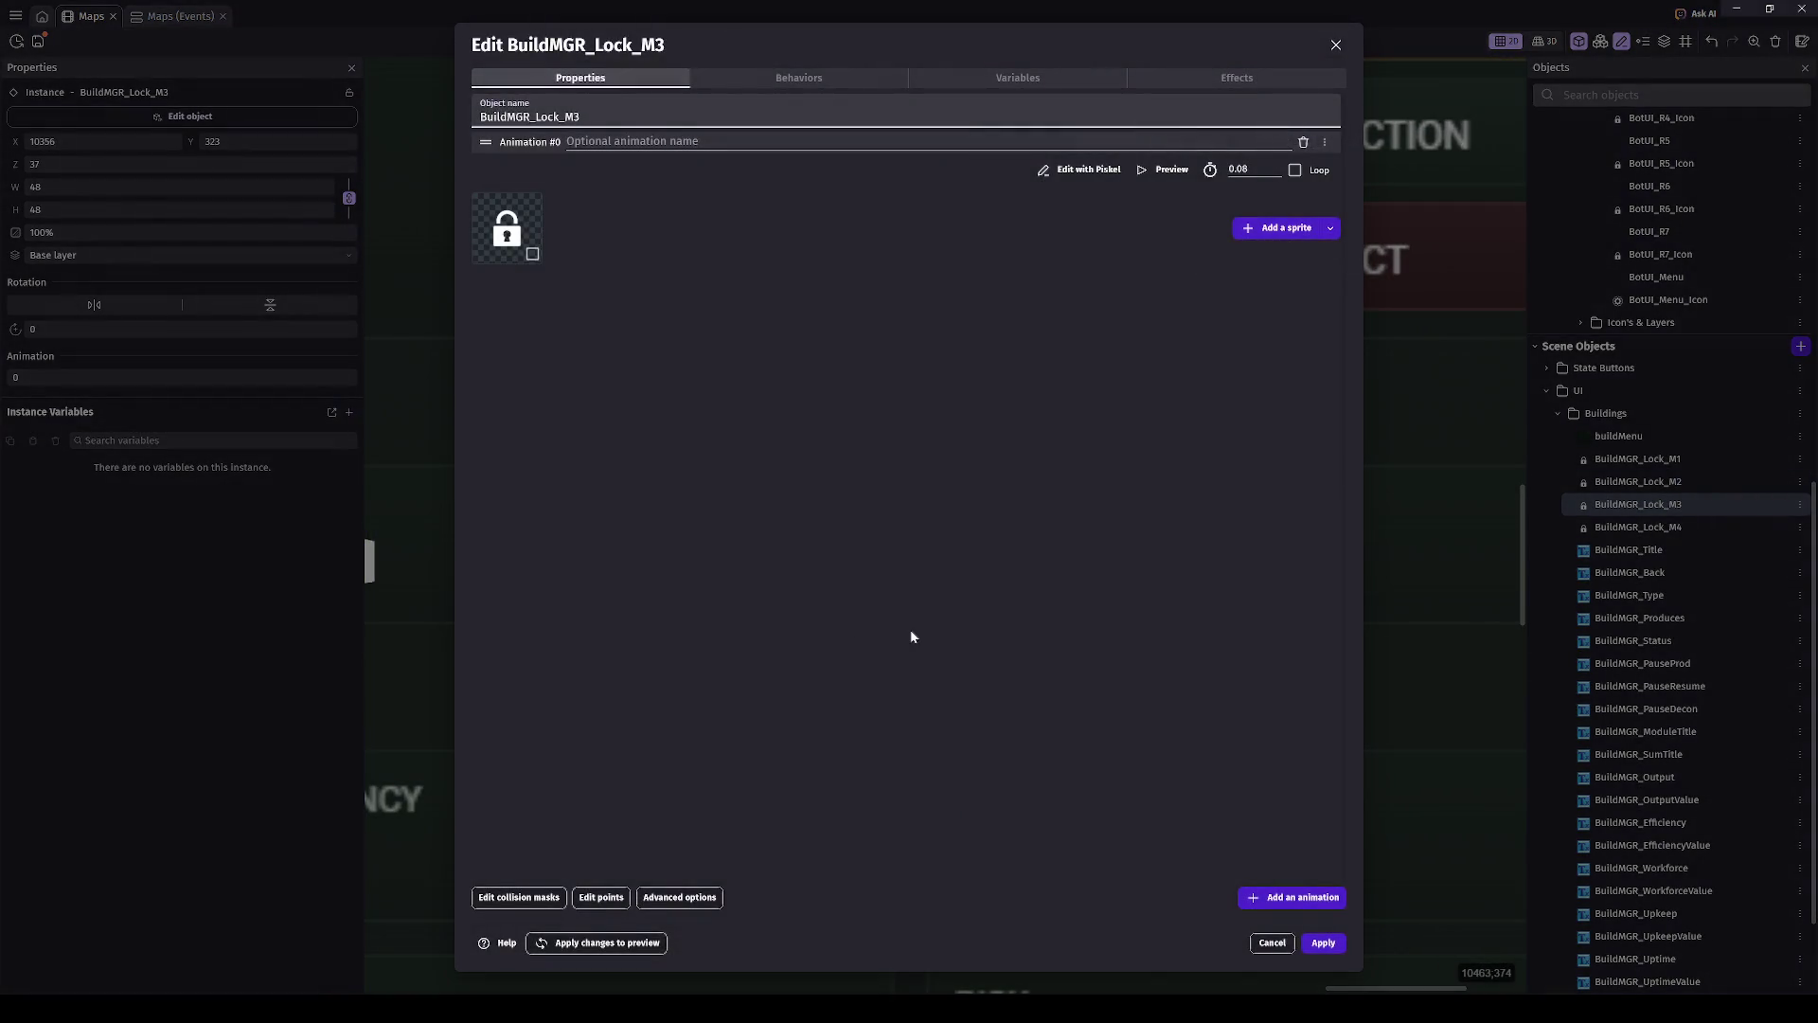
pyautogui.press('Escape')
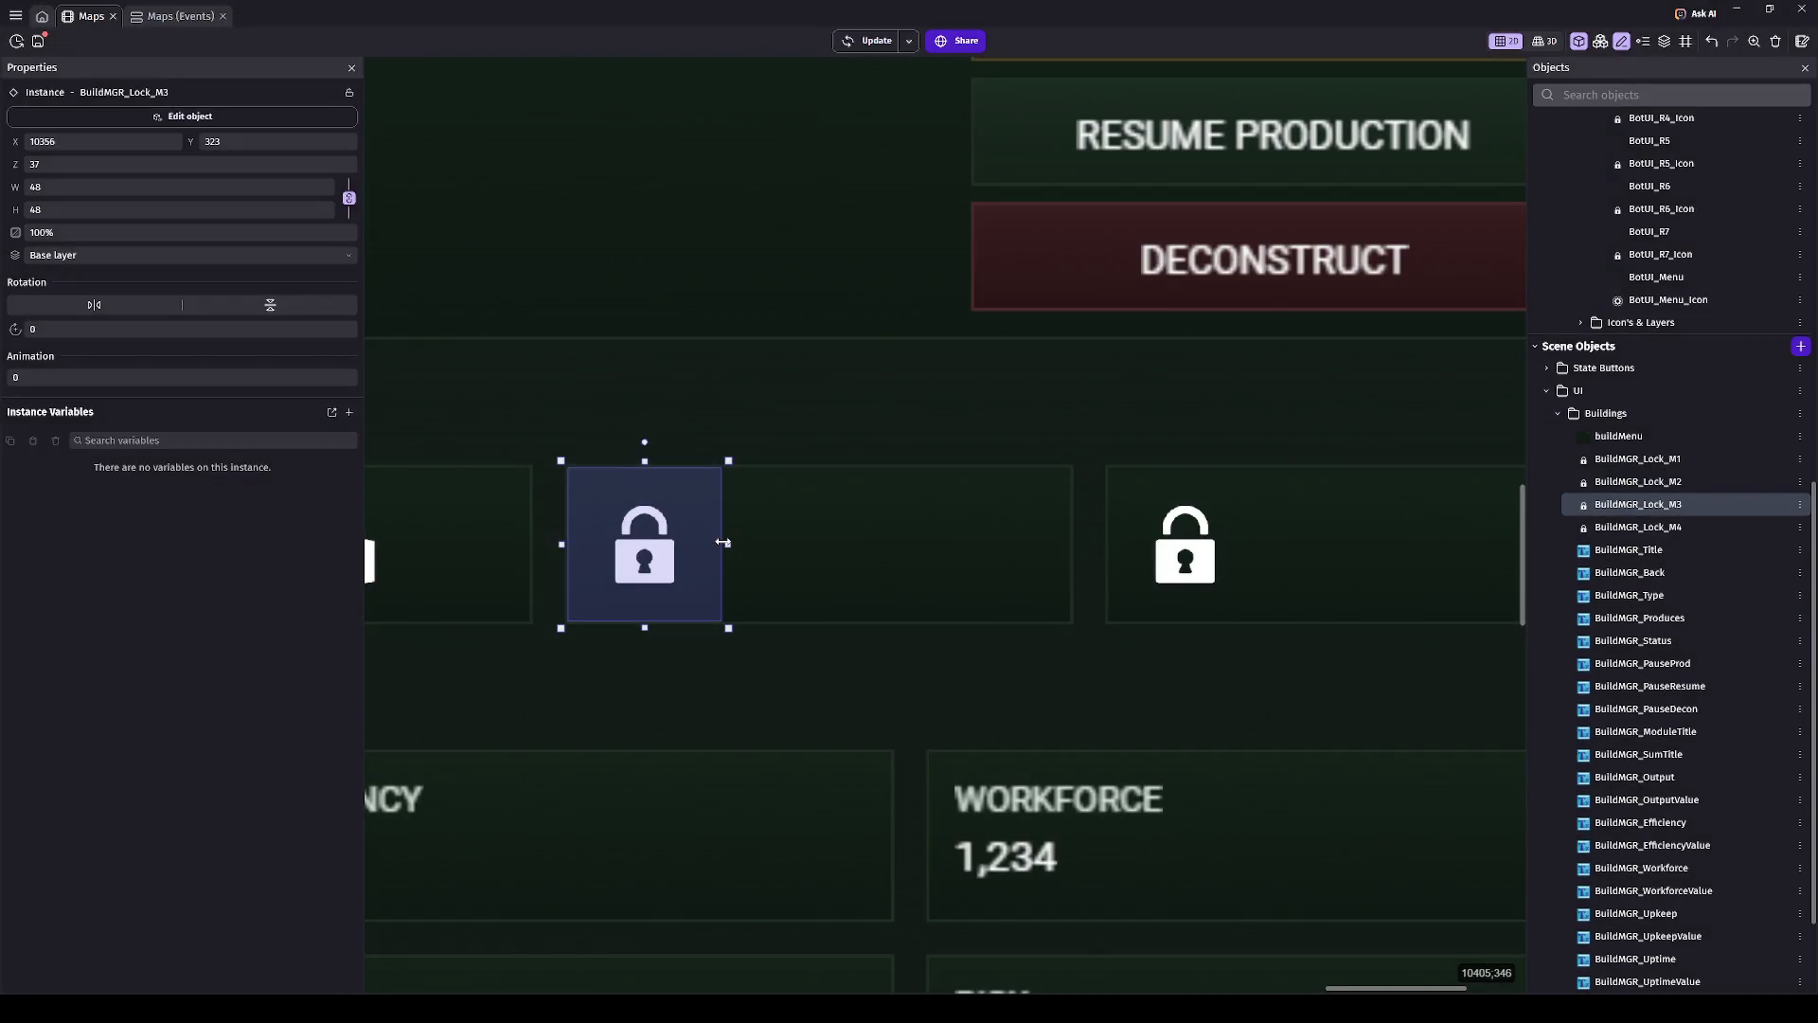
pyautogui.moveTo(724, 543); pyautogui.dragTo(1074, 544)
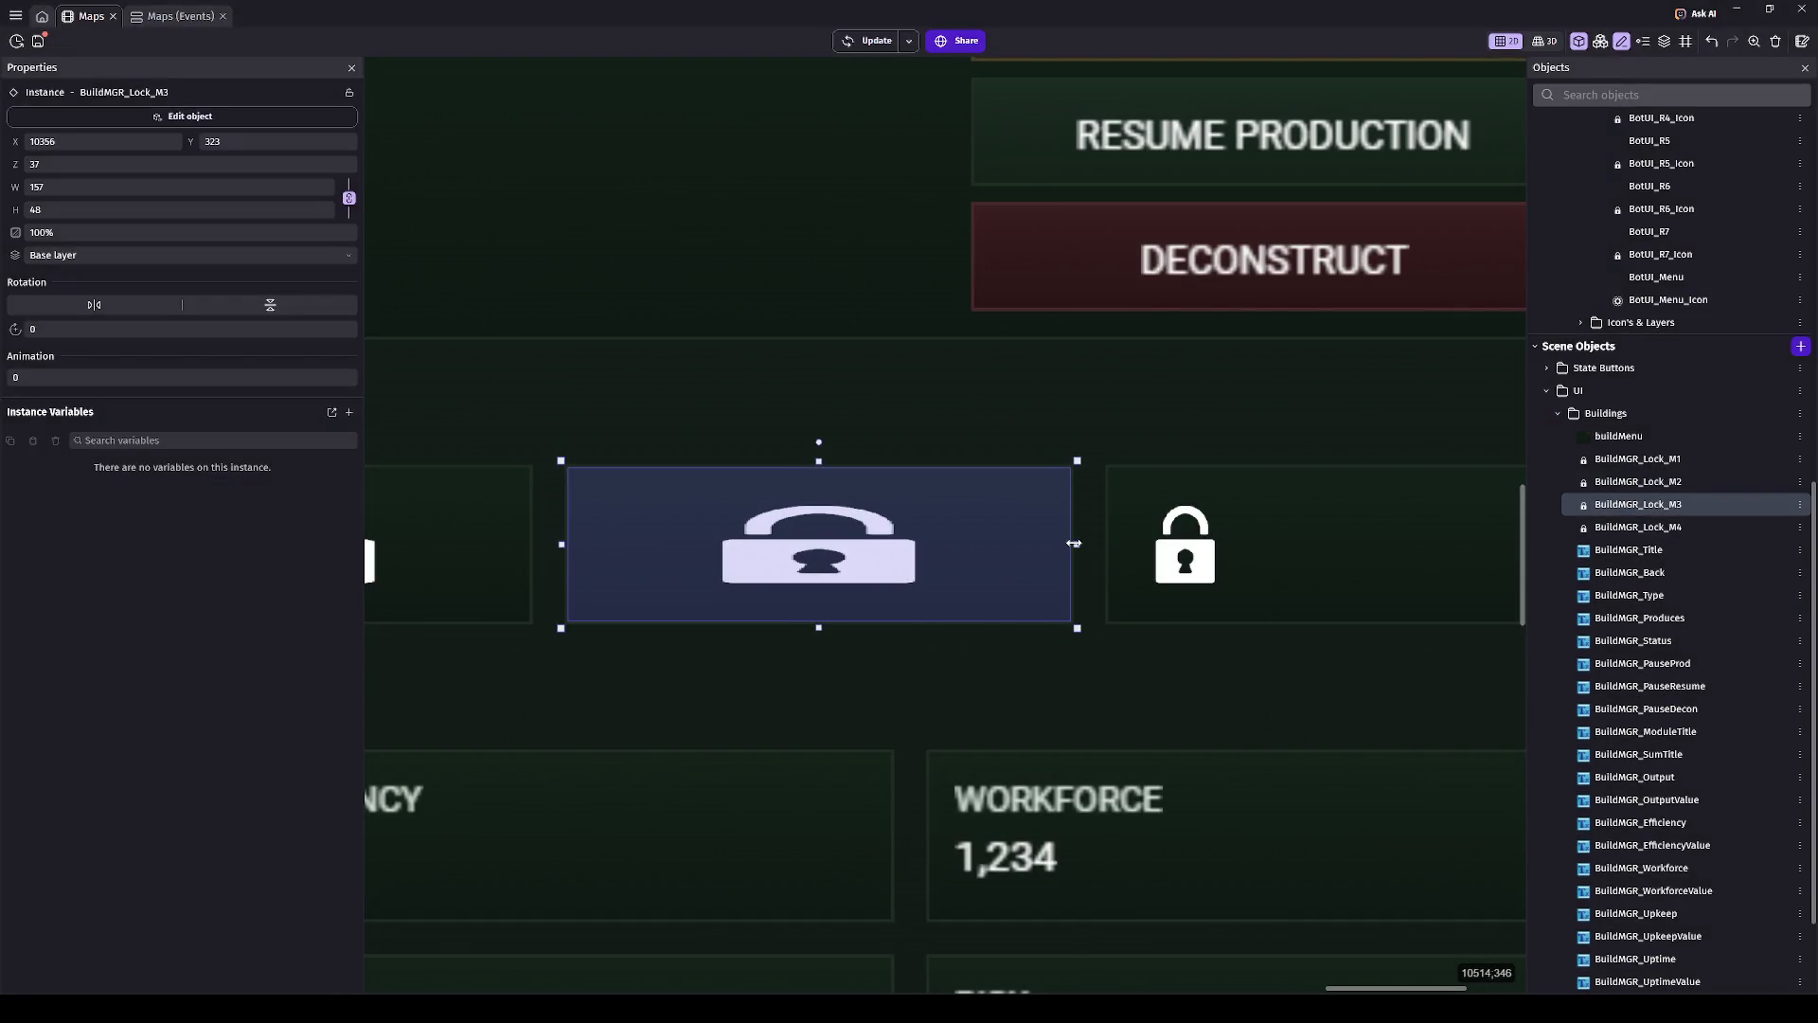
pyautogui.hscroll(-6, 994, 525)
pyautogui.scroll(-2, 720, 521)
pyautogui.keyDown('shift'); pyautogui.click(857, 554); pyautogui.keyUp('shift')
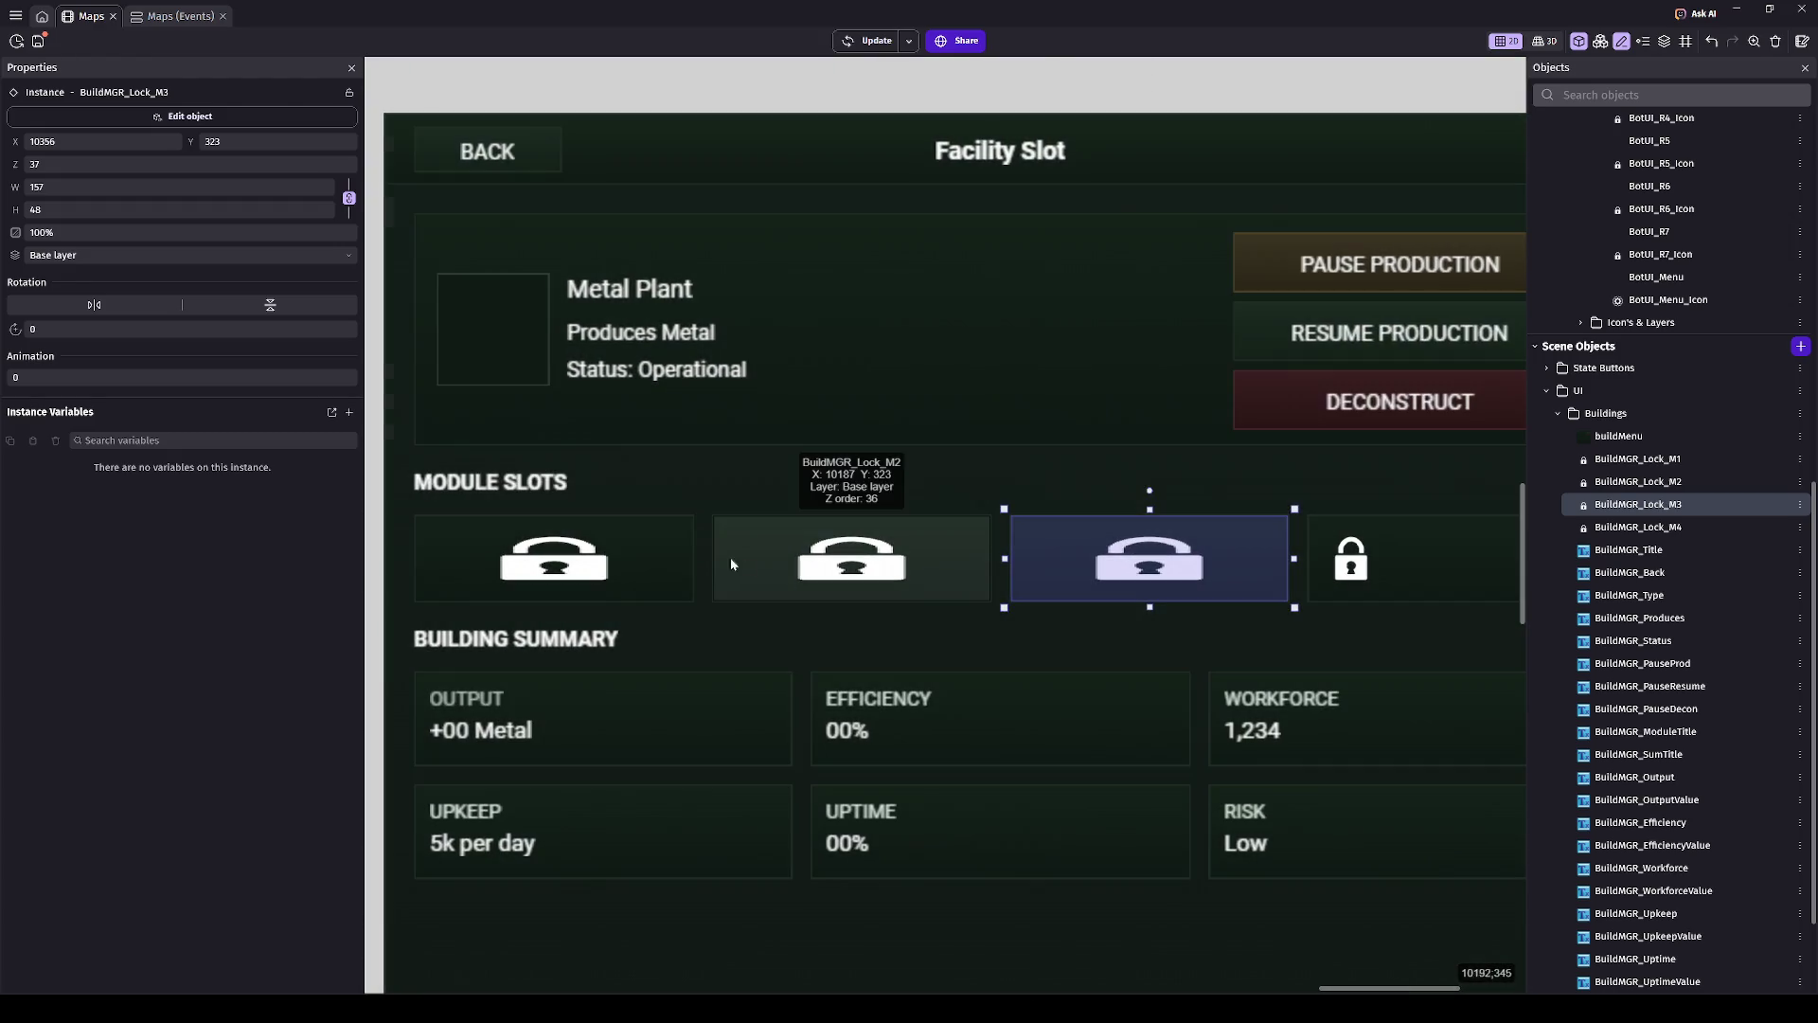
pyautogui.keyDown('shift'); pyautogui.click(549, 554); pyautogui.keyUp('shift')
pyautogui.keyDown('shift'); pyautogui.click(1375, 559); pyautogui.keyUp('shift')
pyautogui.doubleClick(281, 187)
pyautogui.write('48')
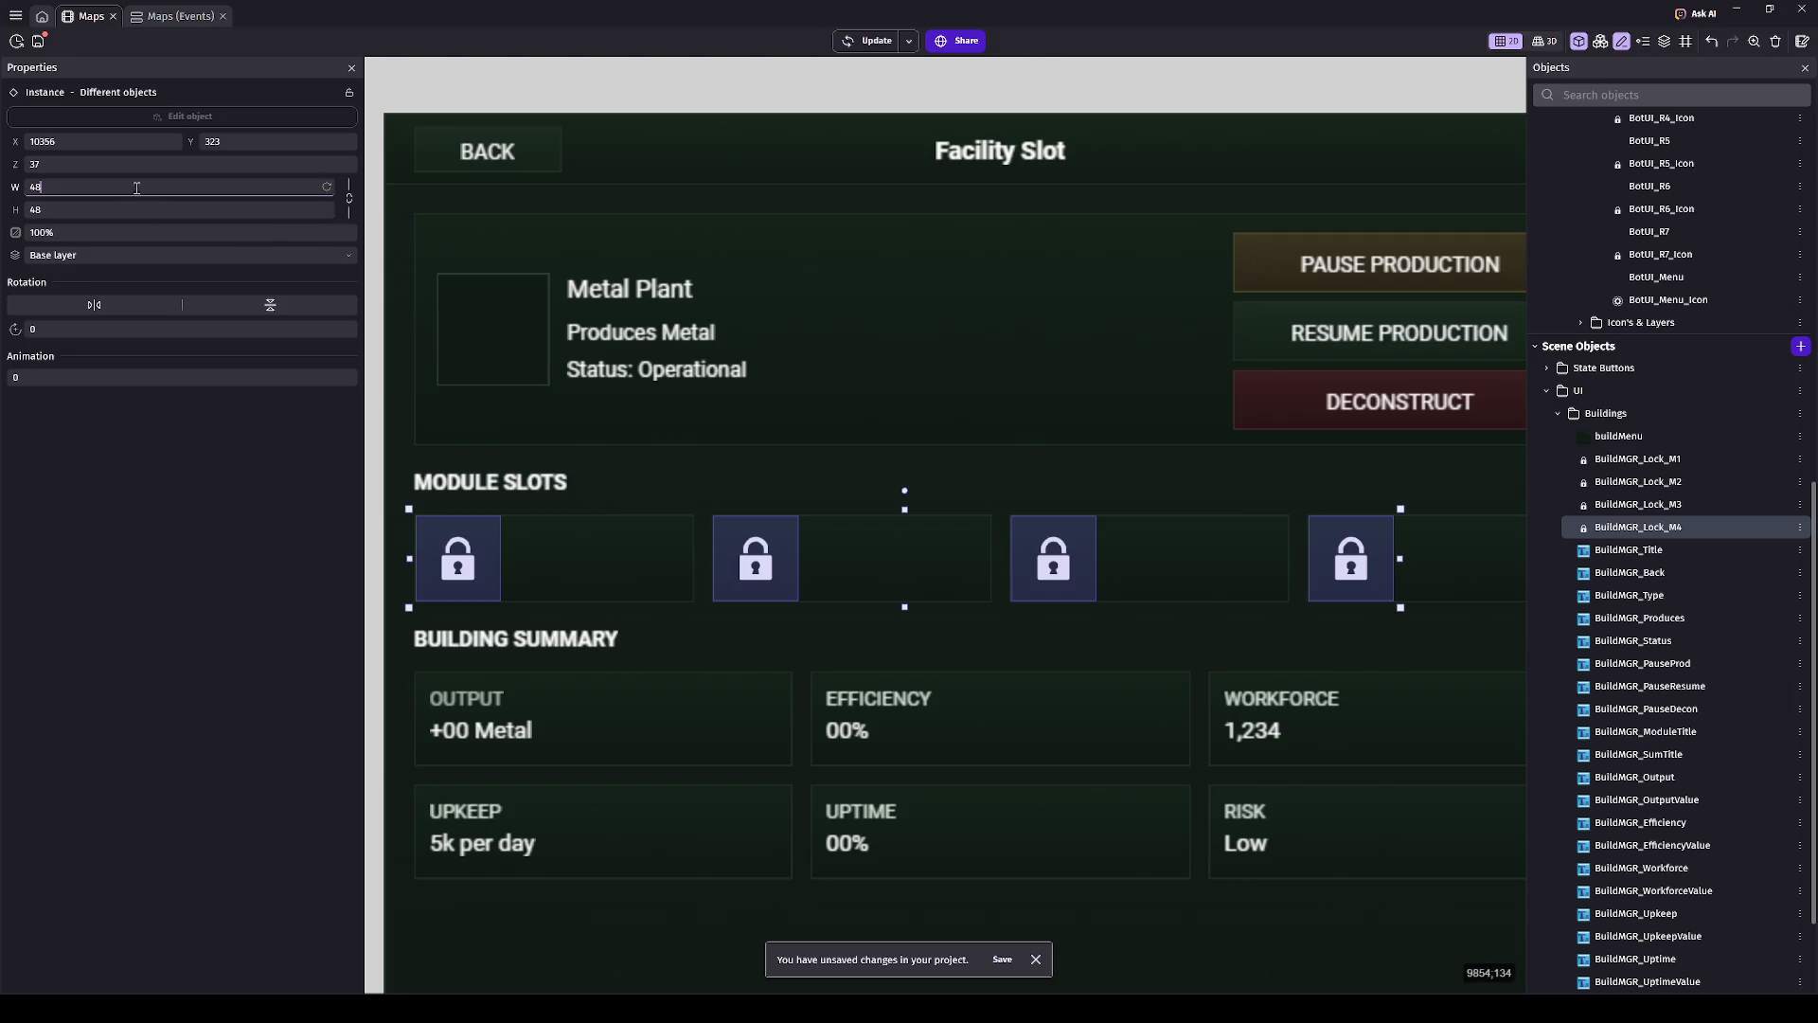
# - Nudge the four selected lock icons right and left with arrow keys and small drags
pyautogui.scroll(-3, 988, 394)
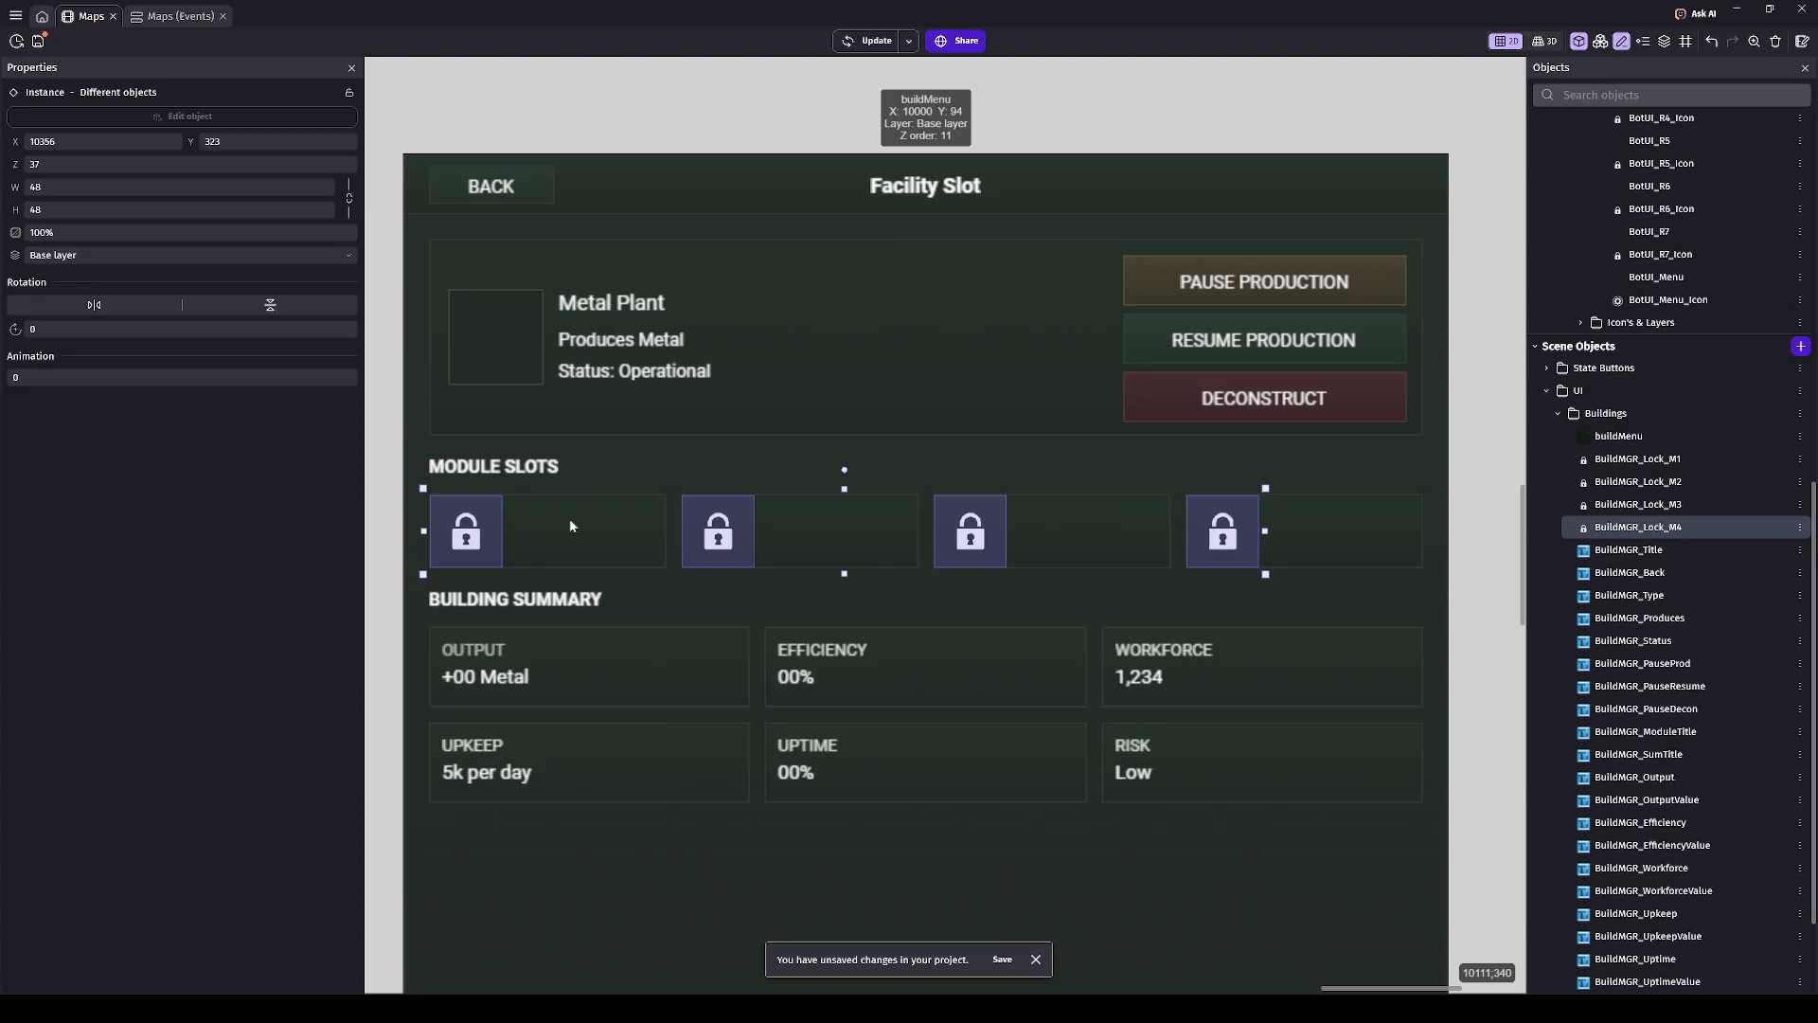
pyautogui.moveTo(563, 526); pyautogui.dragTo(571, 526)
pyautogui.press('Right')
pyautogui.press('Right')
pyautogui.press('Right')
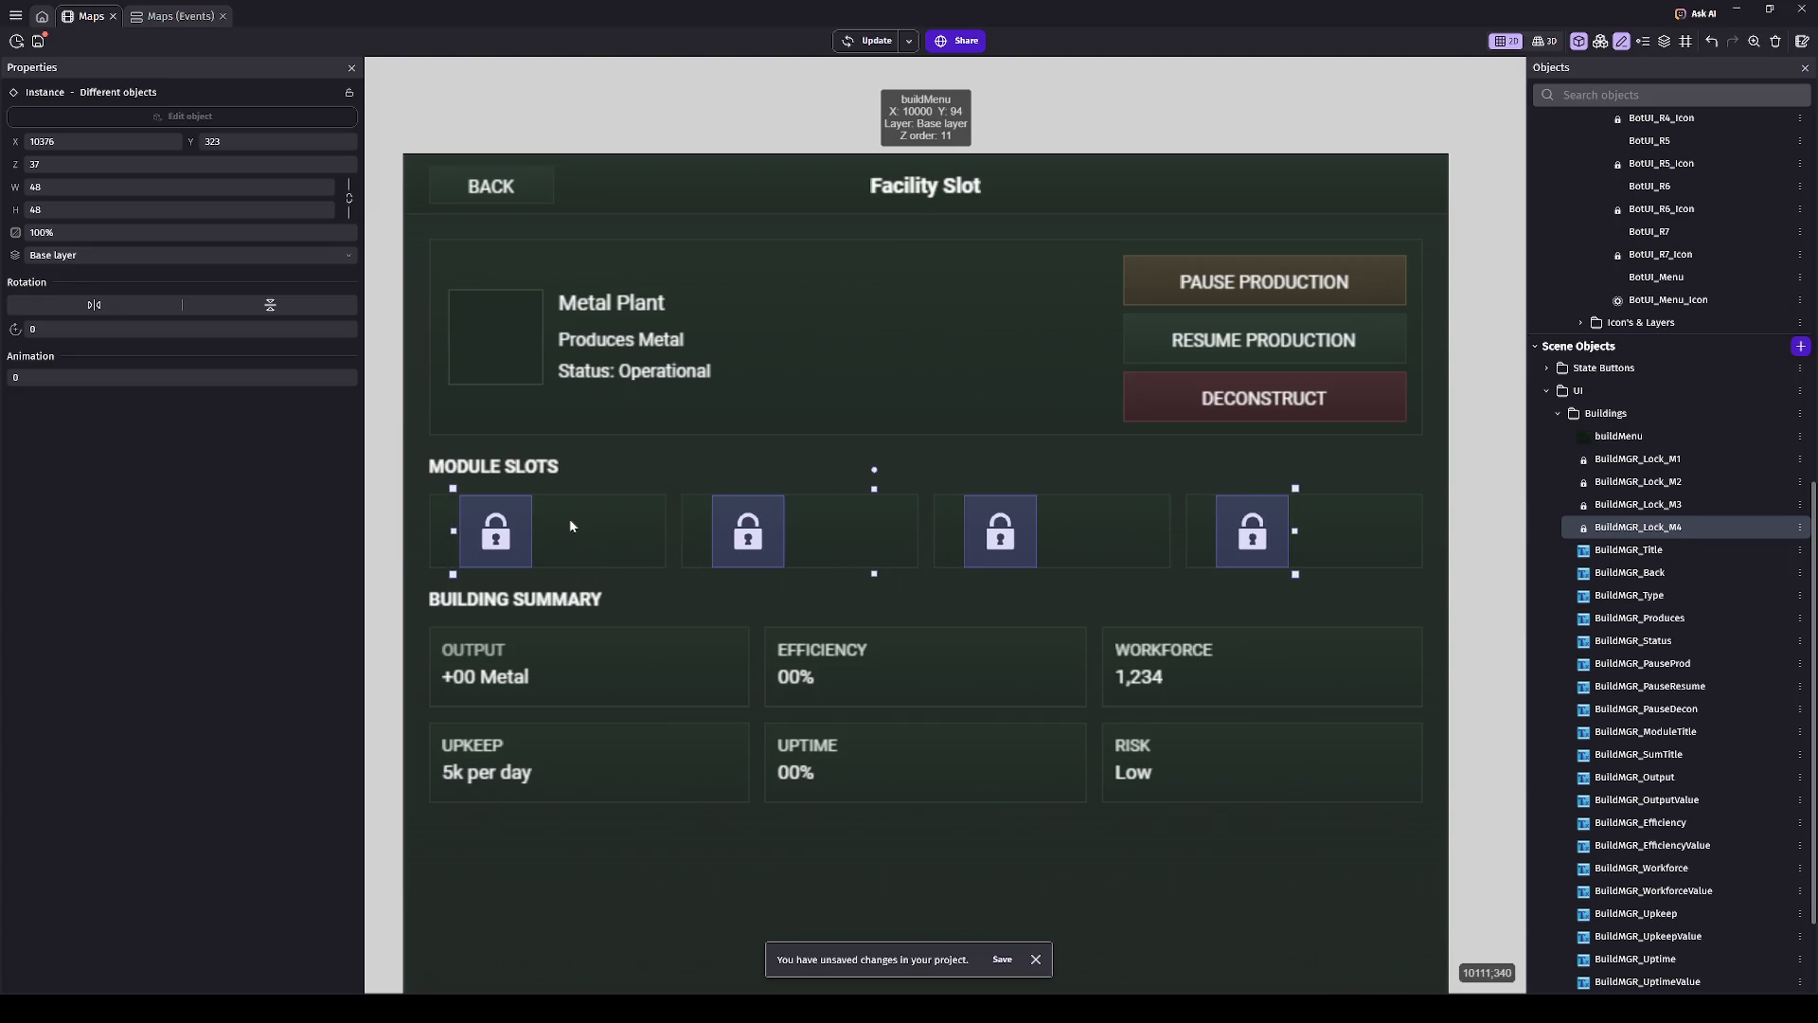
pyautogui.press('Right')
pyautogui.press('Right')
pyautogui.press('Right')
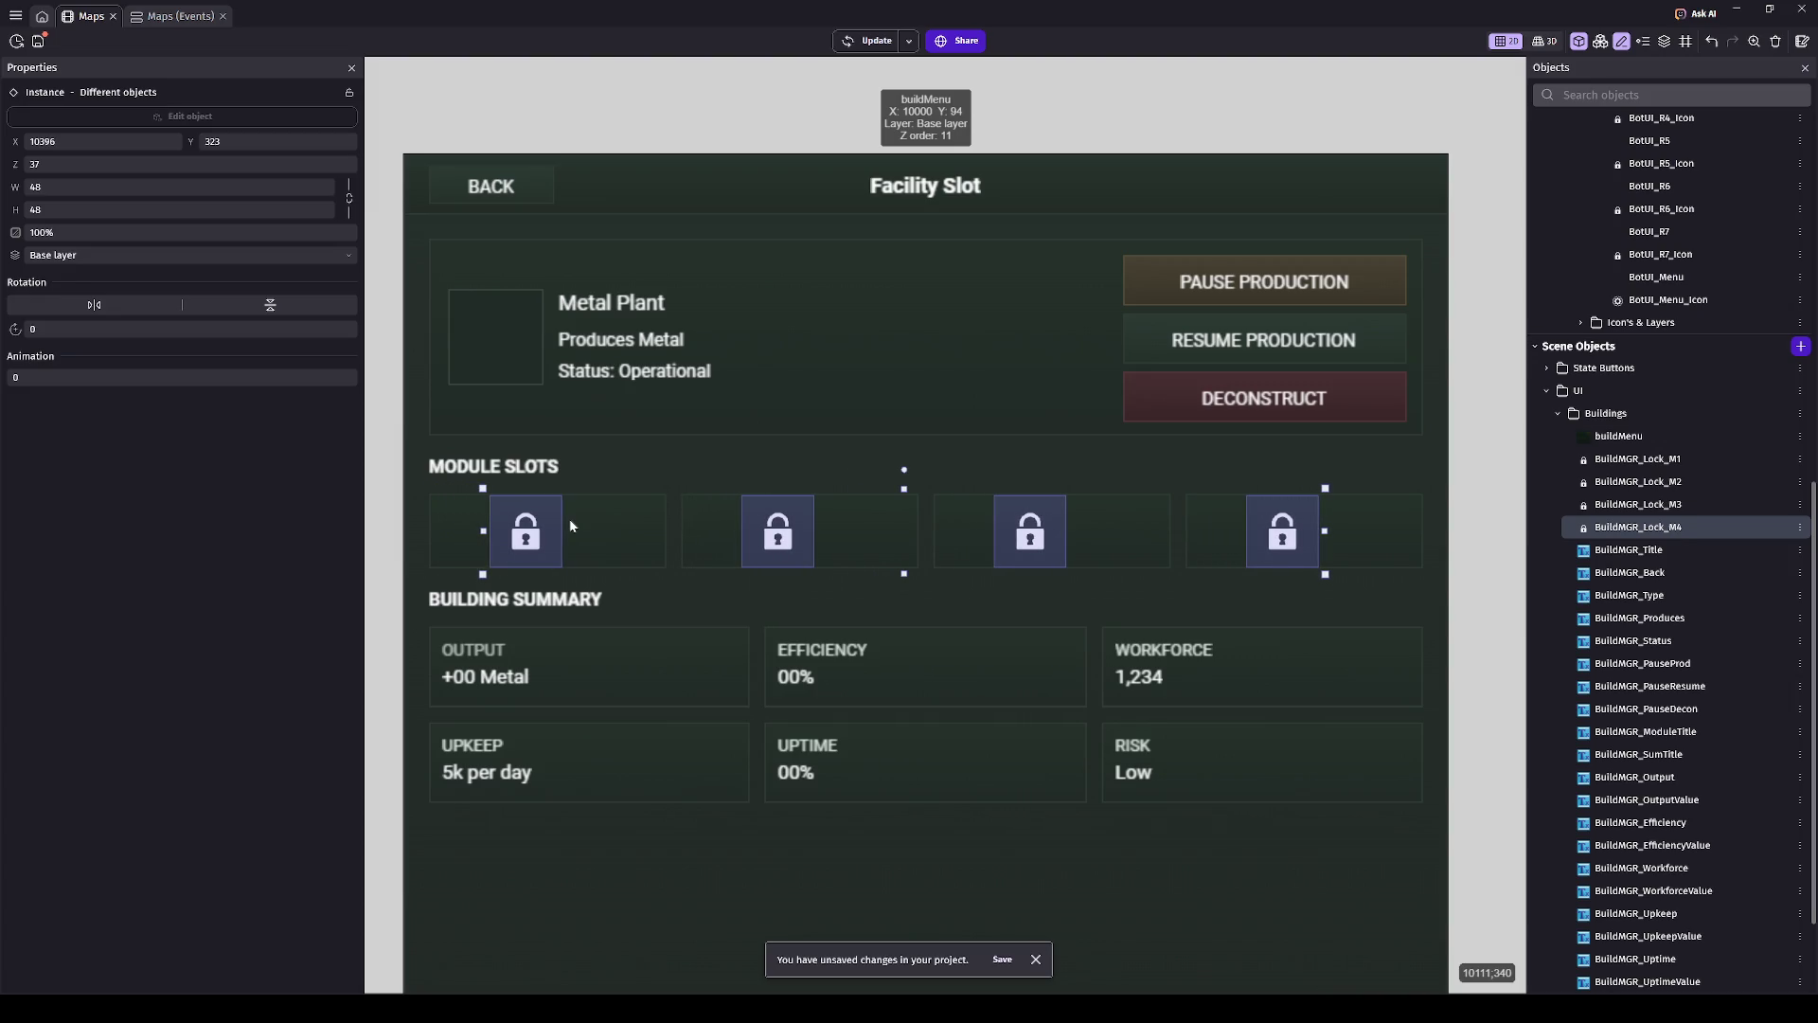
pyautogui.press('Right')
pyautogui.press('Right')
pyautogui.press('Right')
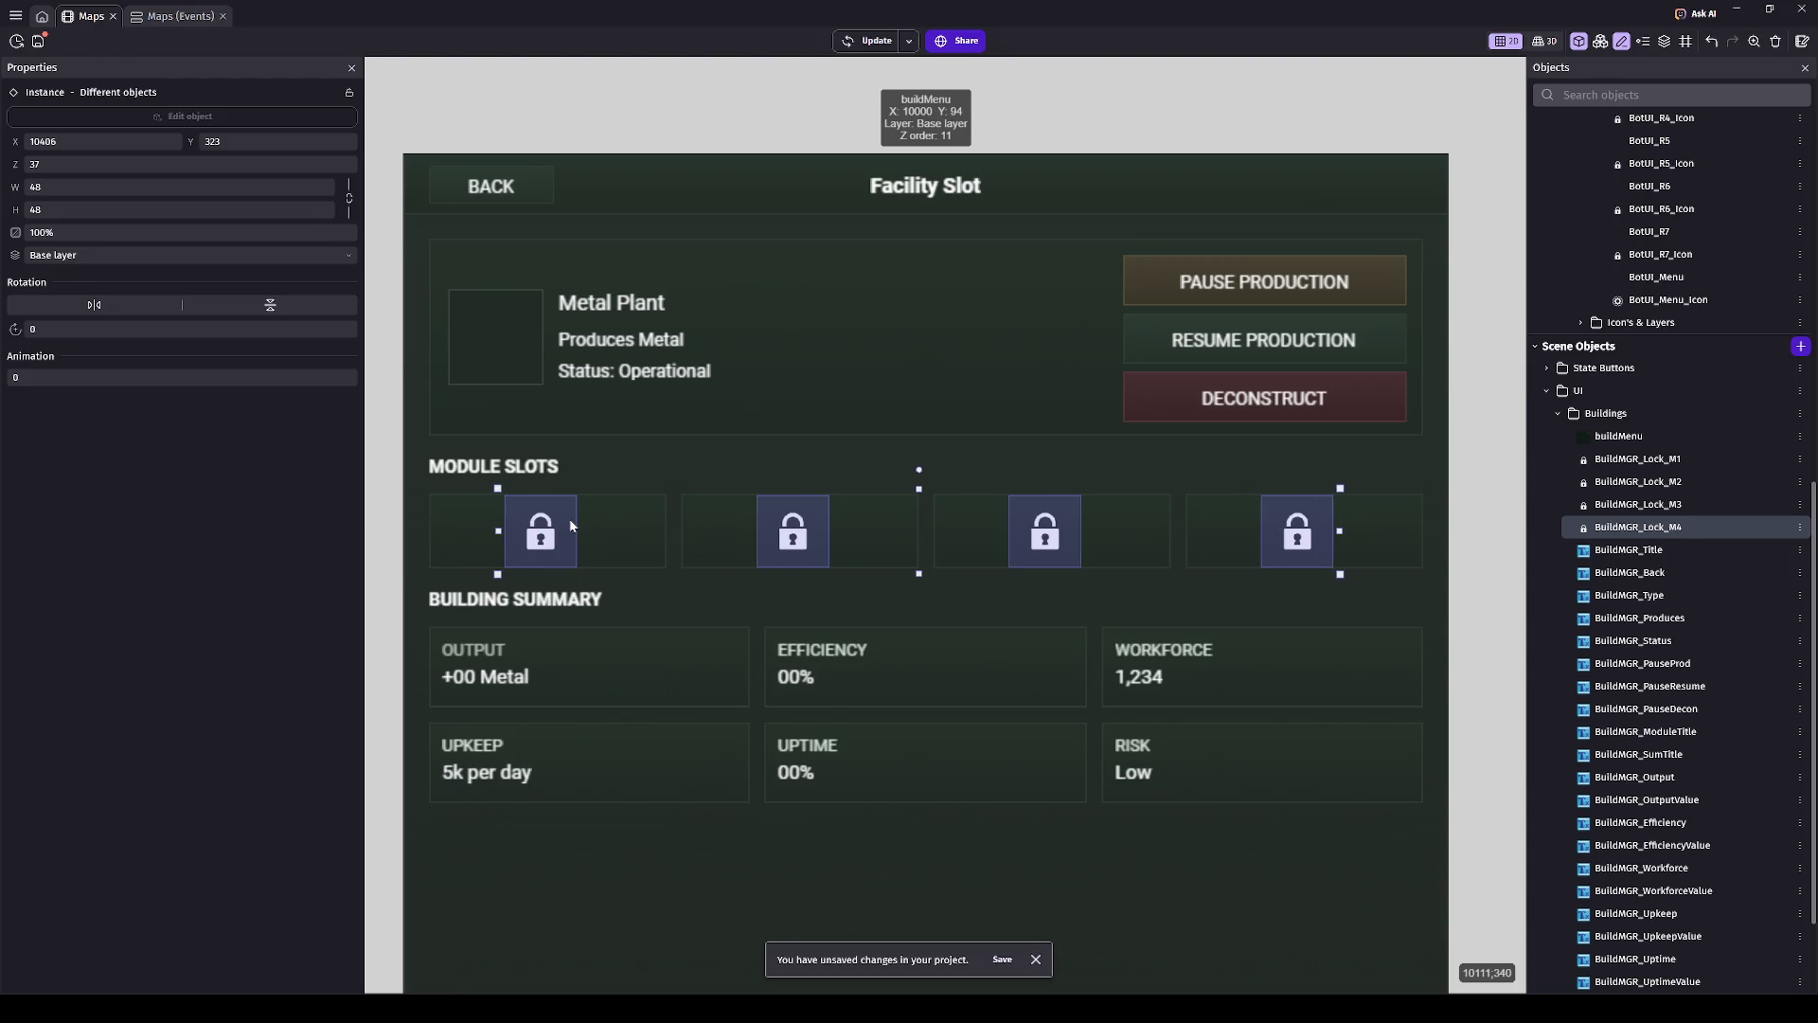
pyautogui.scroll(5, 571, 527)
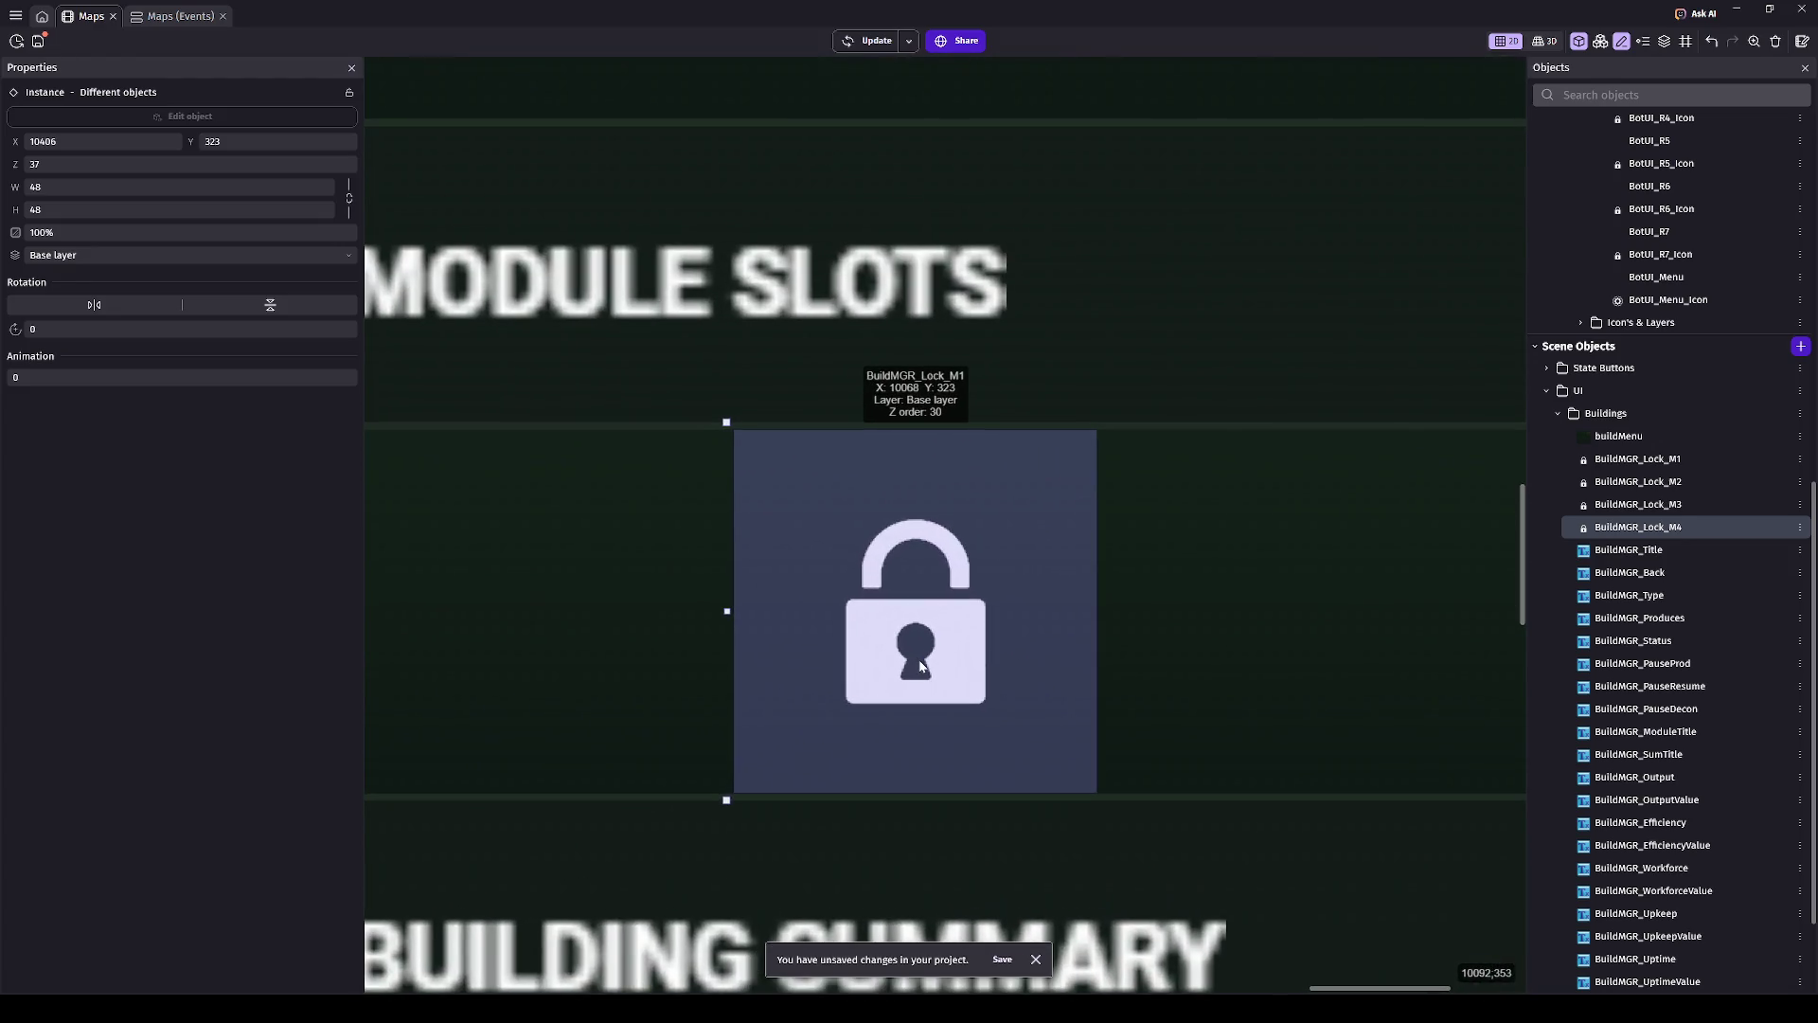
pyautogui.press('Left')
pyautogui.press('Left')
pyautogui.press('Left')
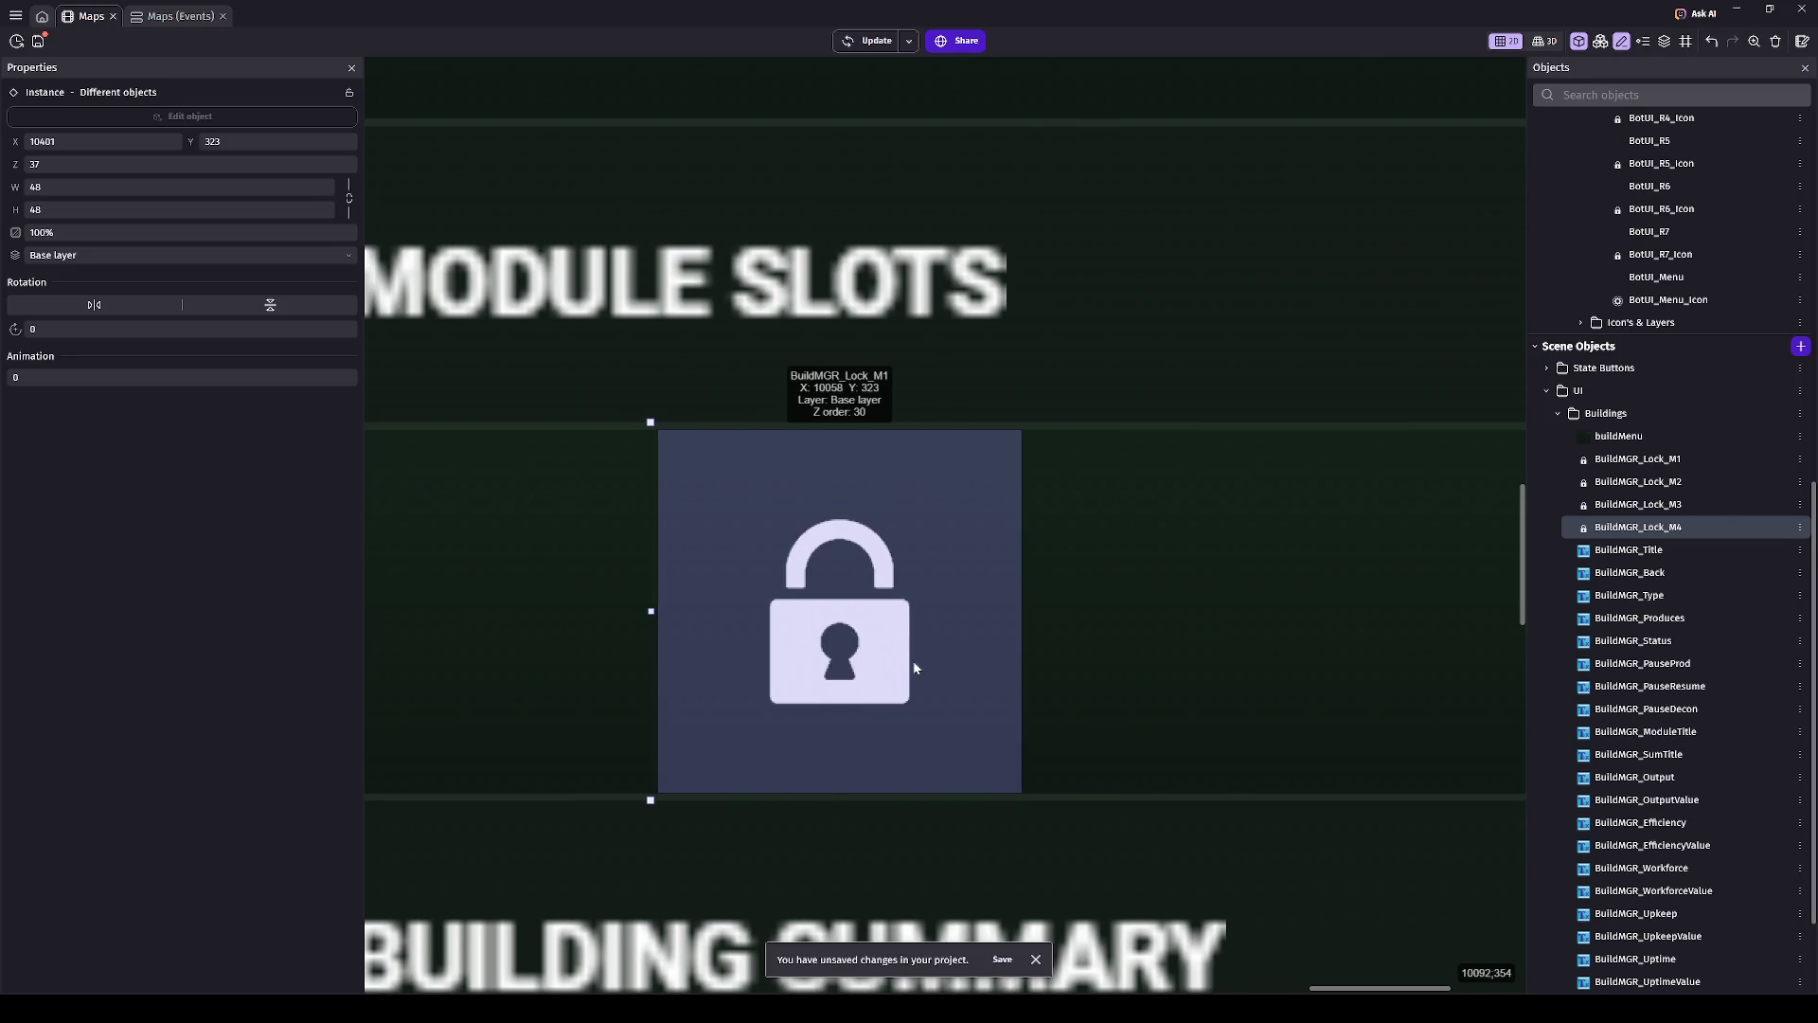
pyautogui.press('Left')
pyautogui.press('Left')
pyautogui.press('Left')
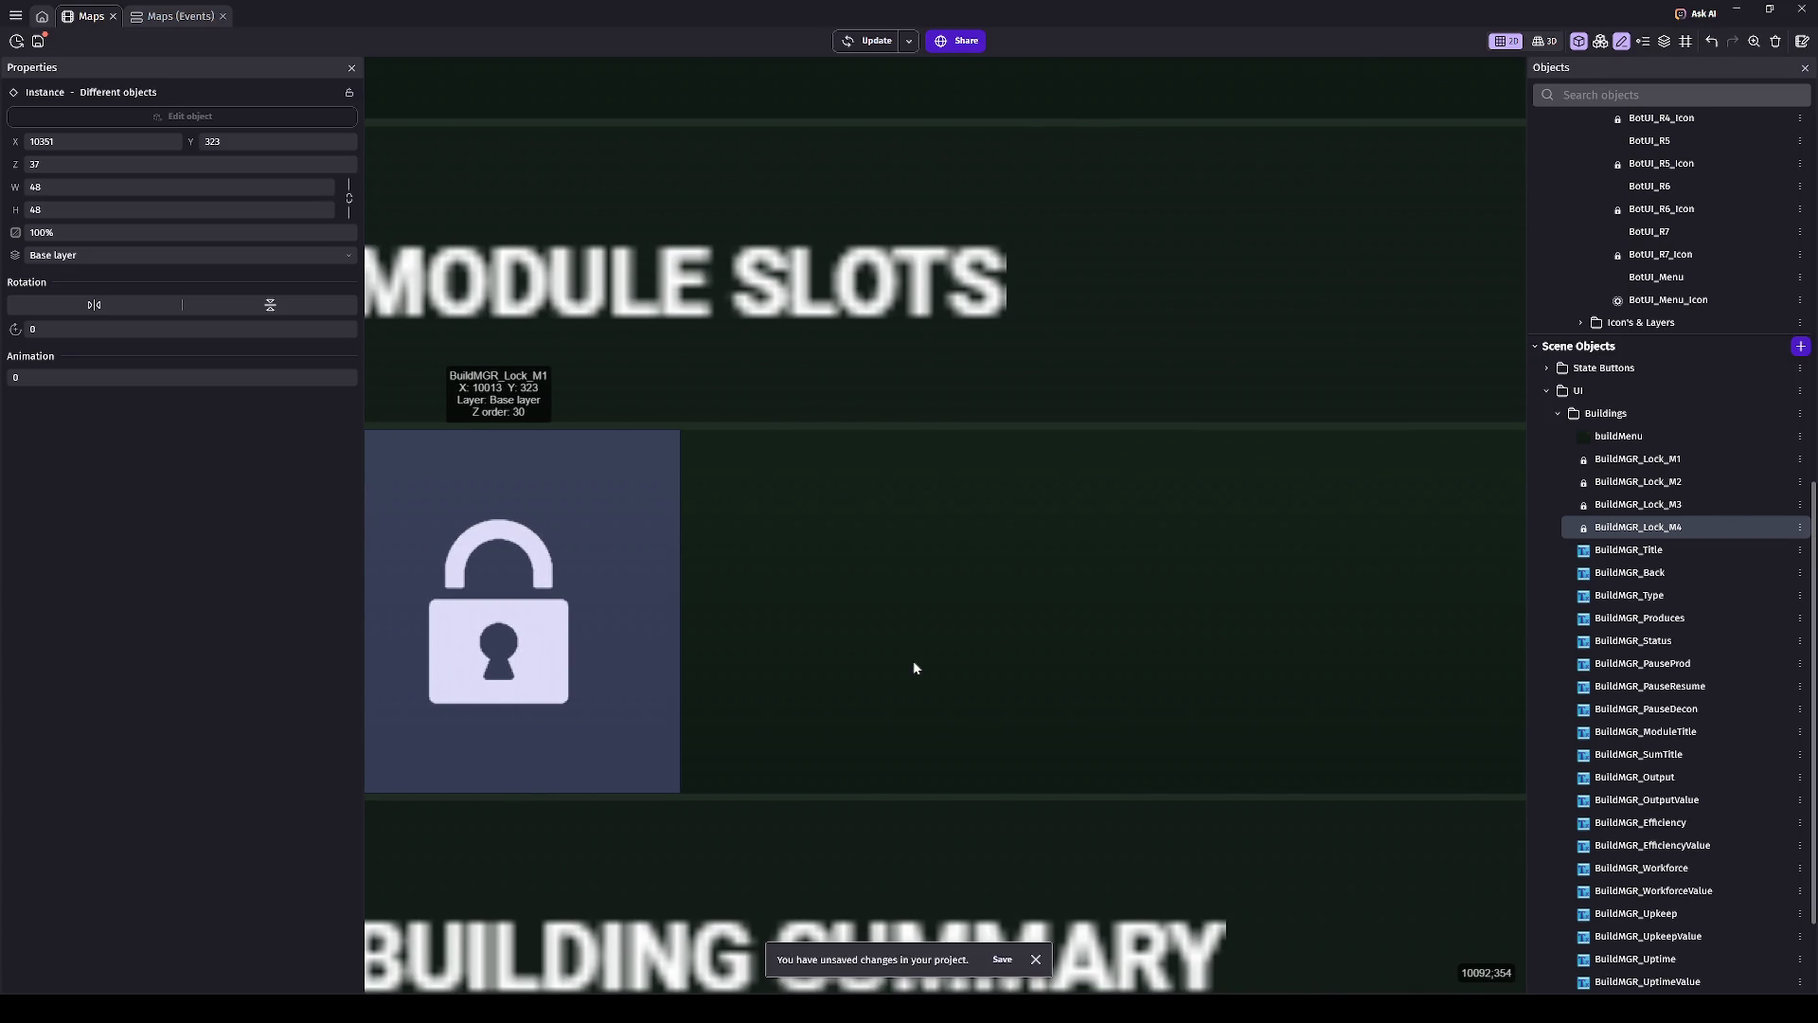
pyautogui.press('Left')
pyautogui.press('Left')
pyautogui.press('Left')
pyautogui.scroll(2, 668, 619)
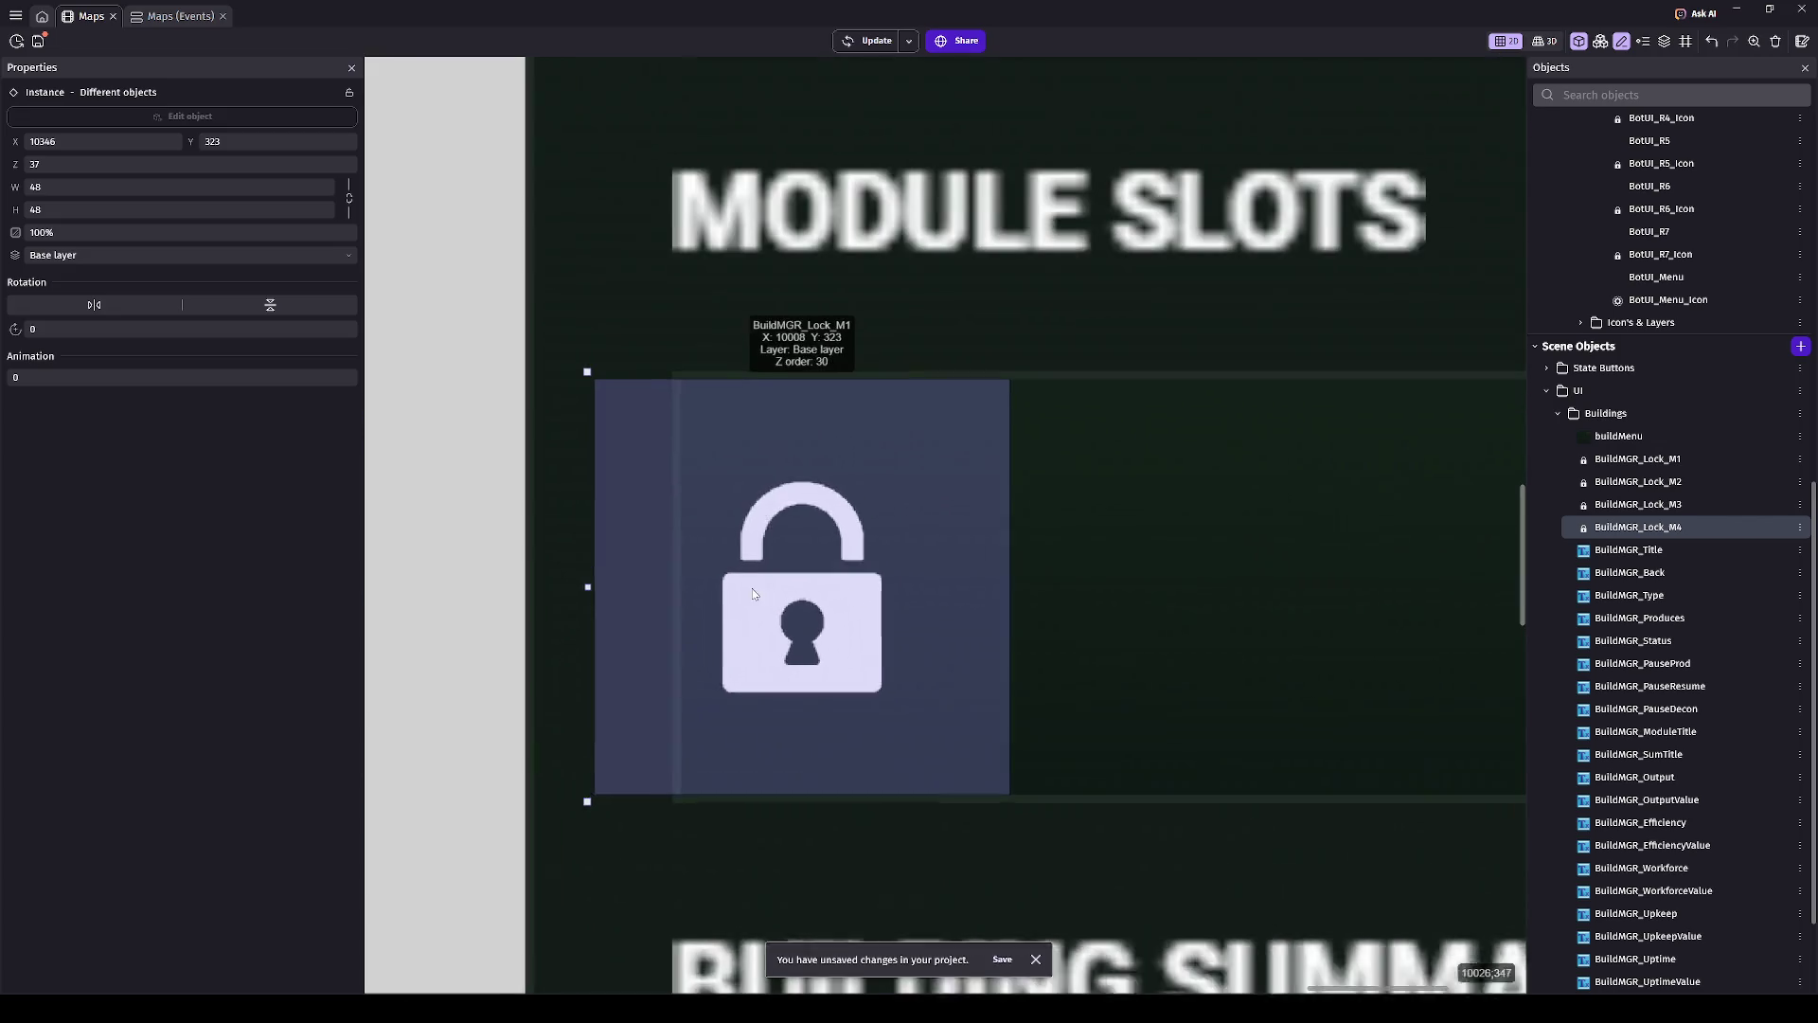
pyautogui.moveTo(664, 600); pyautogui.dragTo(759, 599)
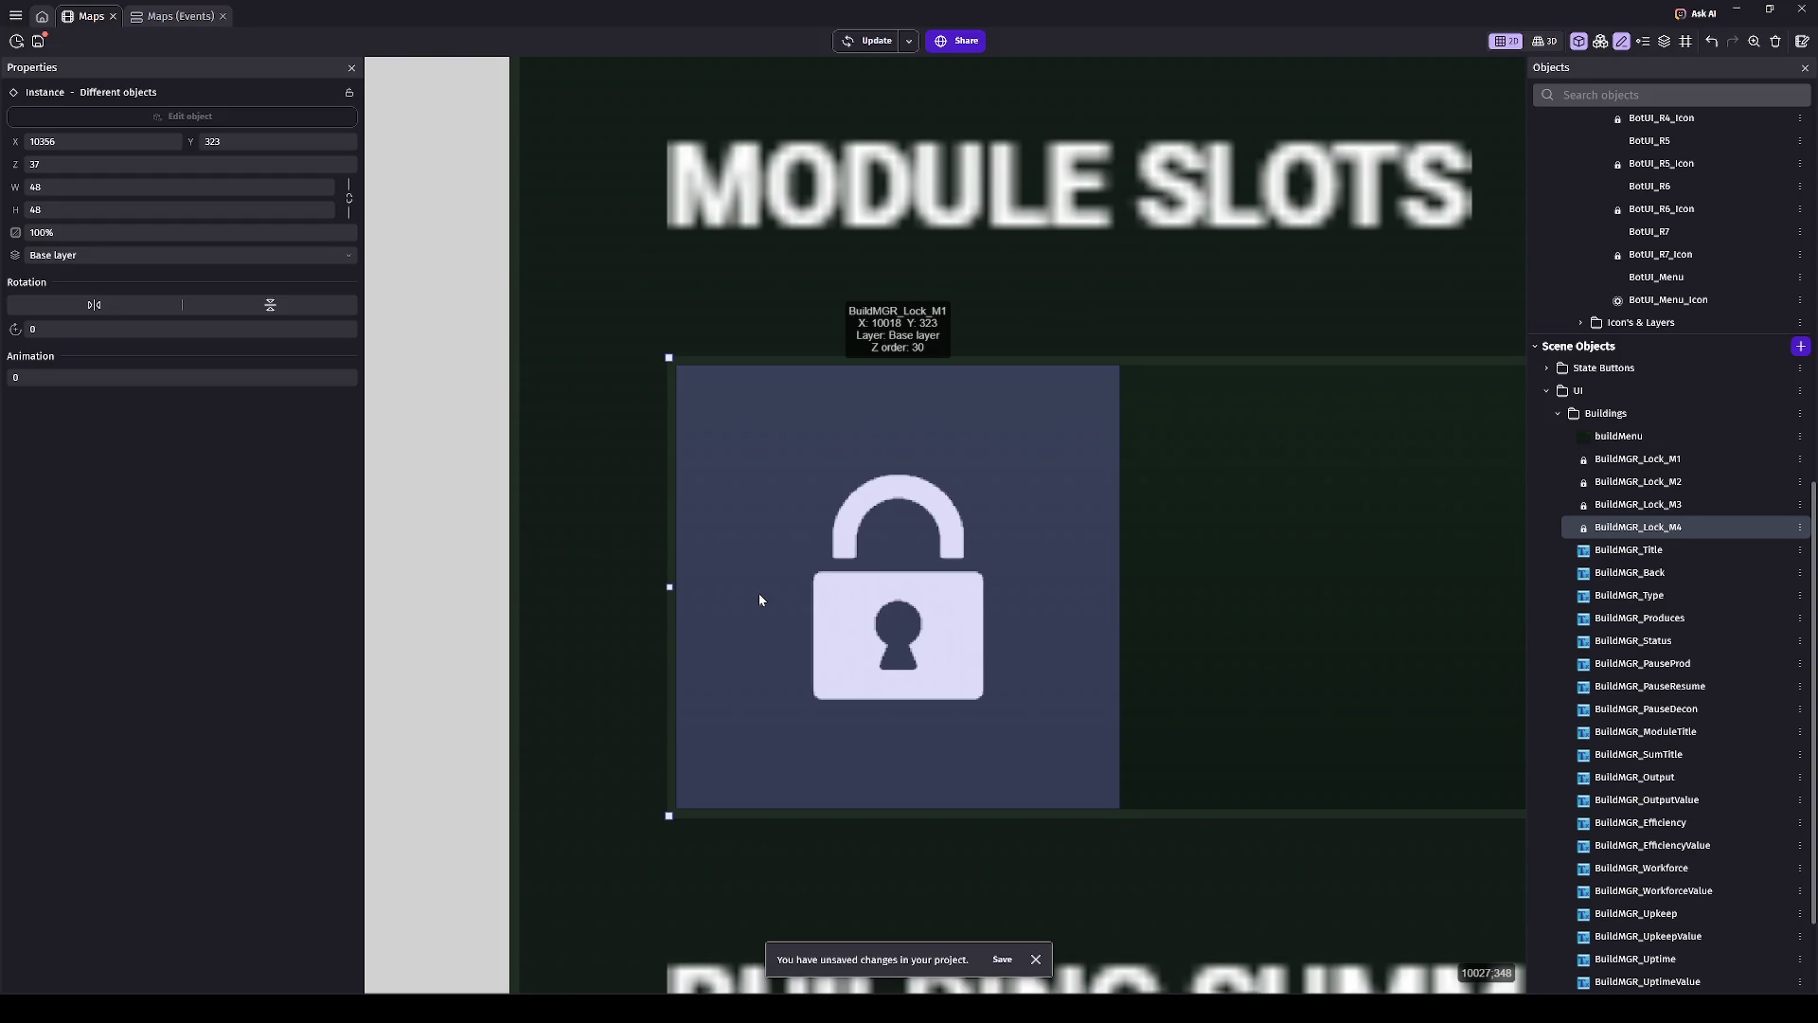
# - Fine-step the locks with Shift+arrows until centred in their slots at X 10411
pyautogui.scroll(-3, 1075, 589)
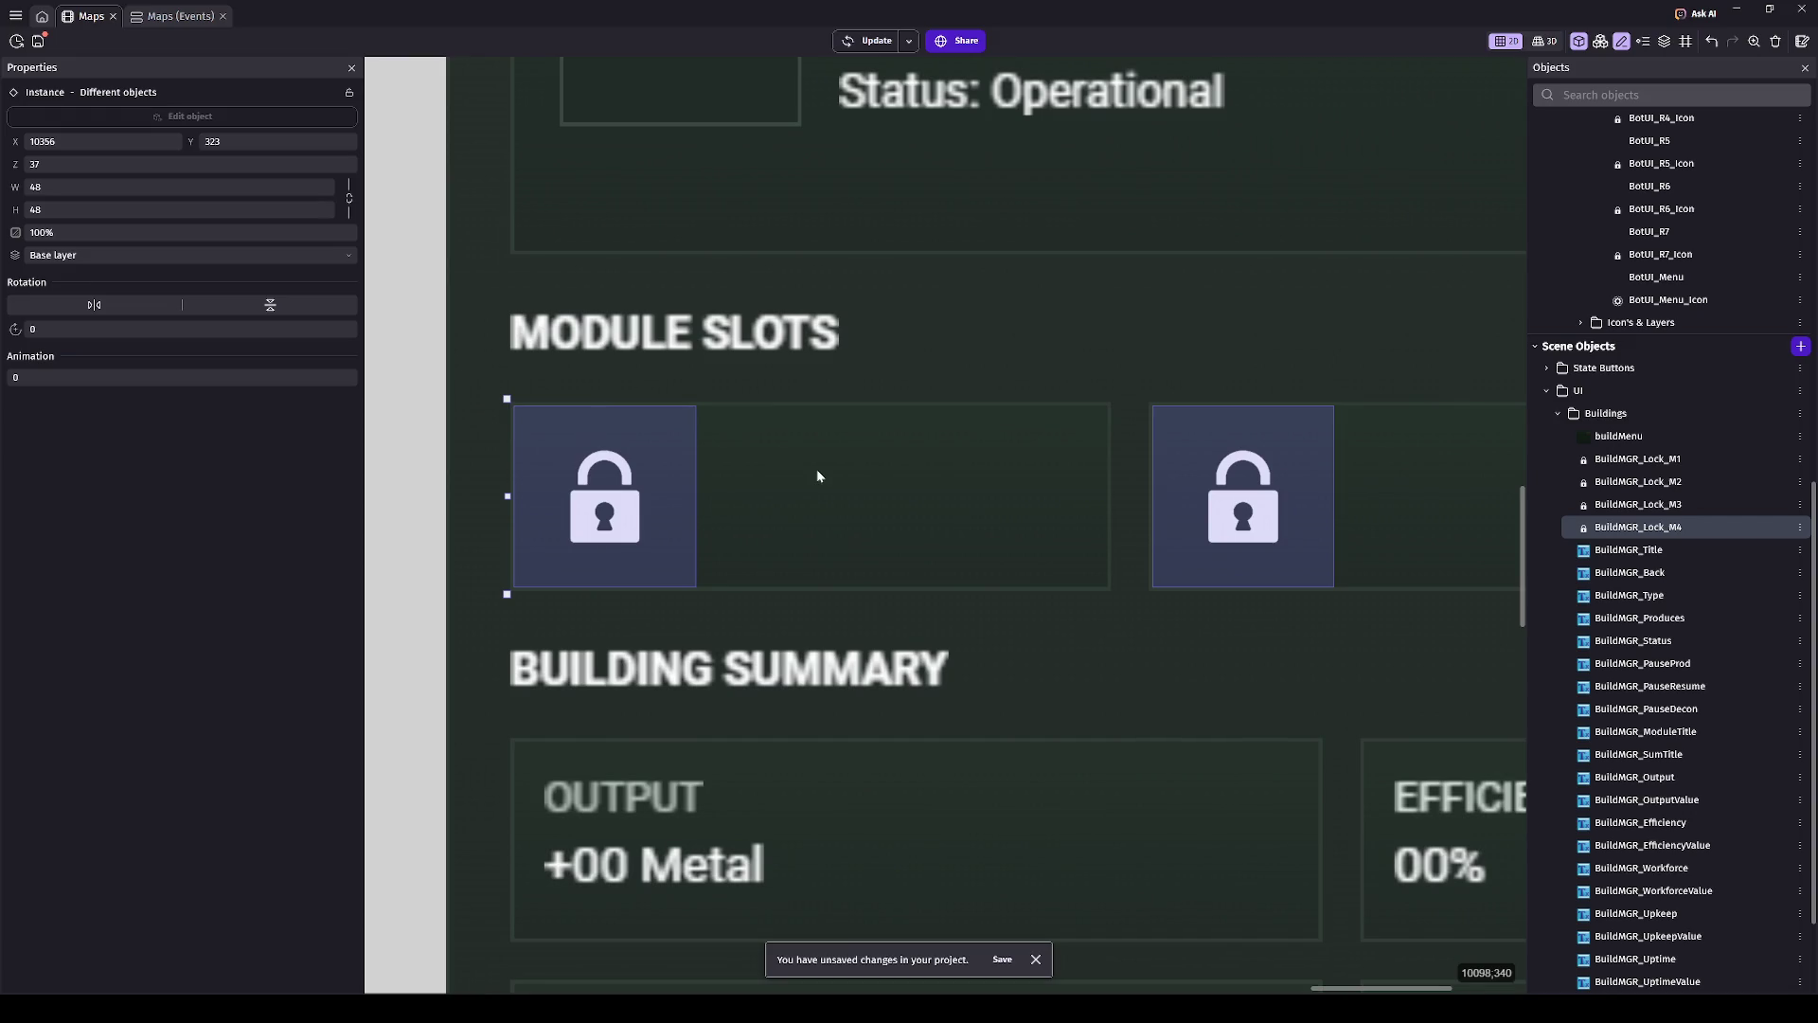
pyautogui.hotkey('shift', 'Right')
pyautogui.hotkey('shift', 'Right')
pyautogui.hotkey('shift', 'Right')
pyautogui.hotkey('shift', 'Left')
pyautogui.hotkey('shift', 'Left')
pyautogui.hotkey('shift', 'Left')
pyautogui.hotkey('shift', 'Left')
pyautogui.hotkey('shift', 'Right')
pyautogui.hotkey('shift', 'Right')
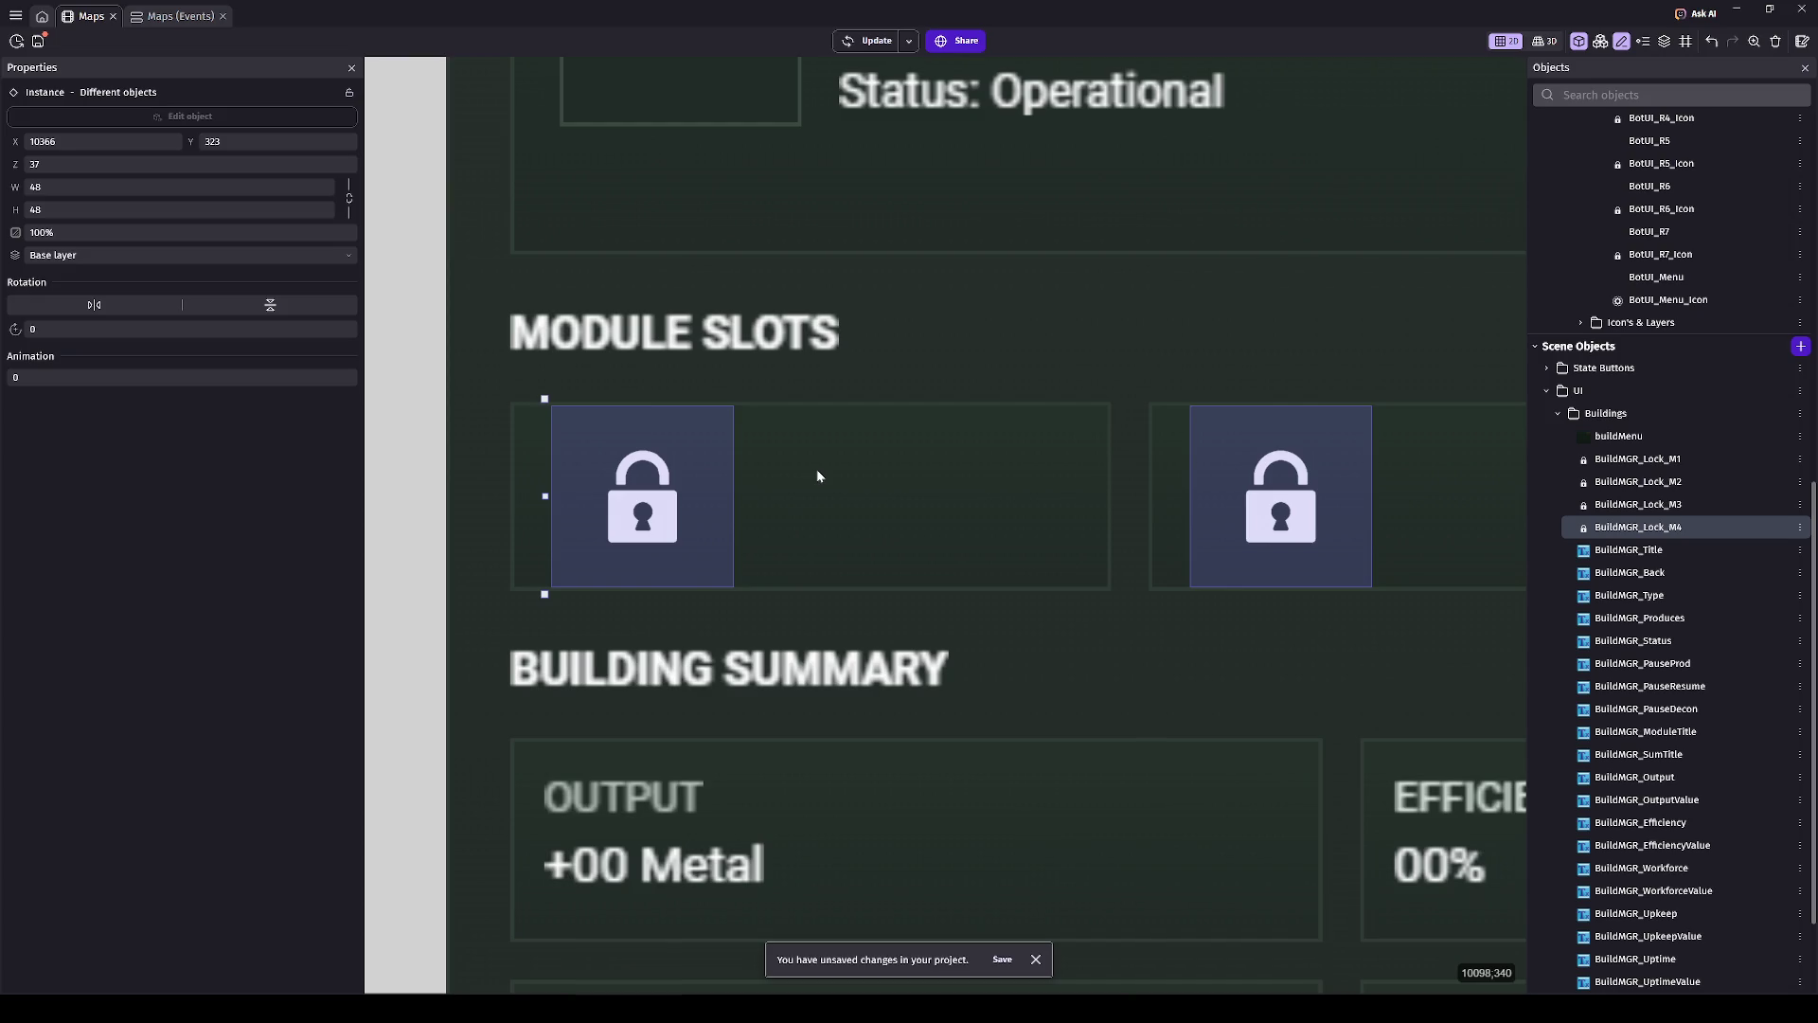
pyautogui.hotkey('shift', 'Right')
pyautogui.hotkey('shift', 'Right')
pyautogui.hotkey('shift', 'Right')
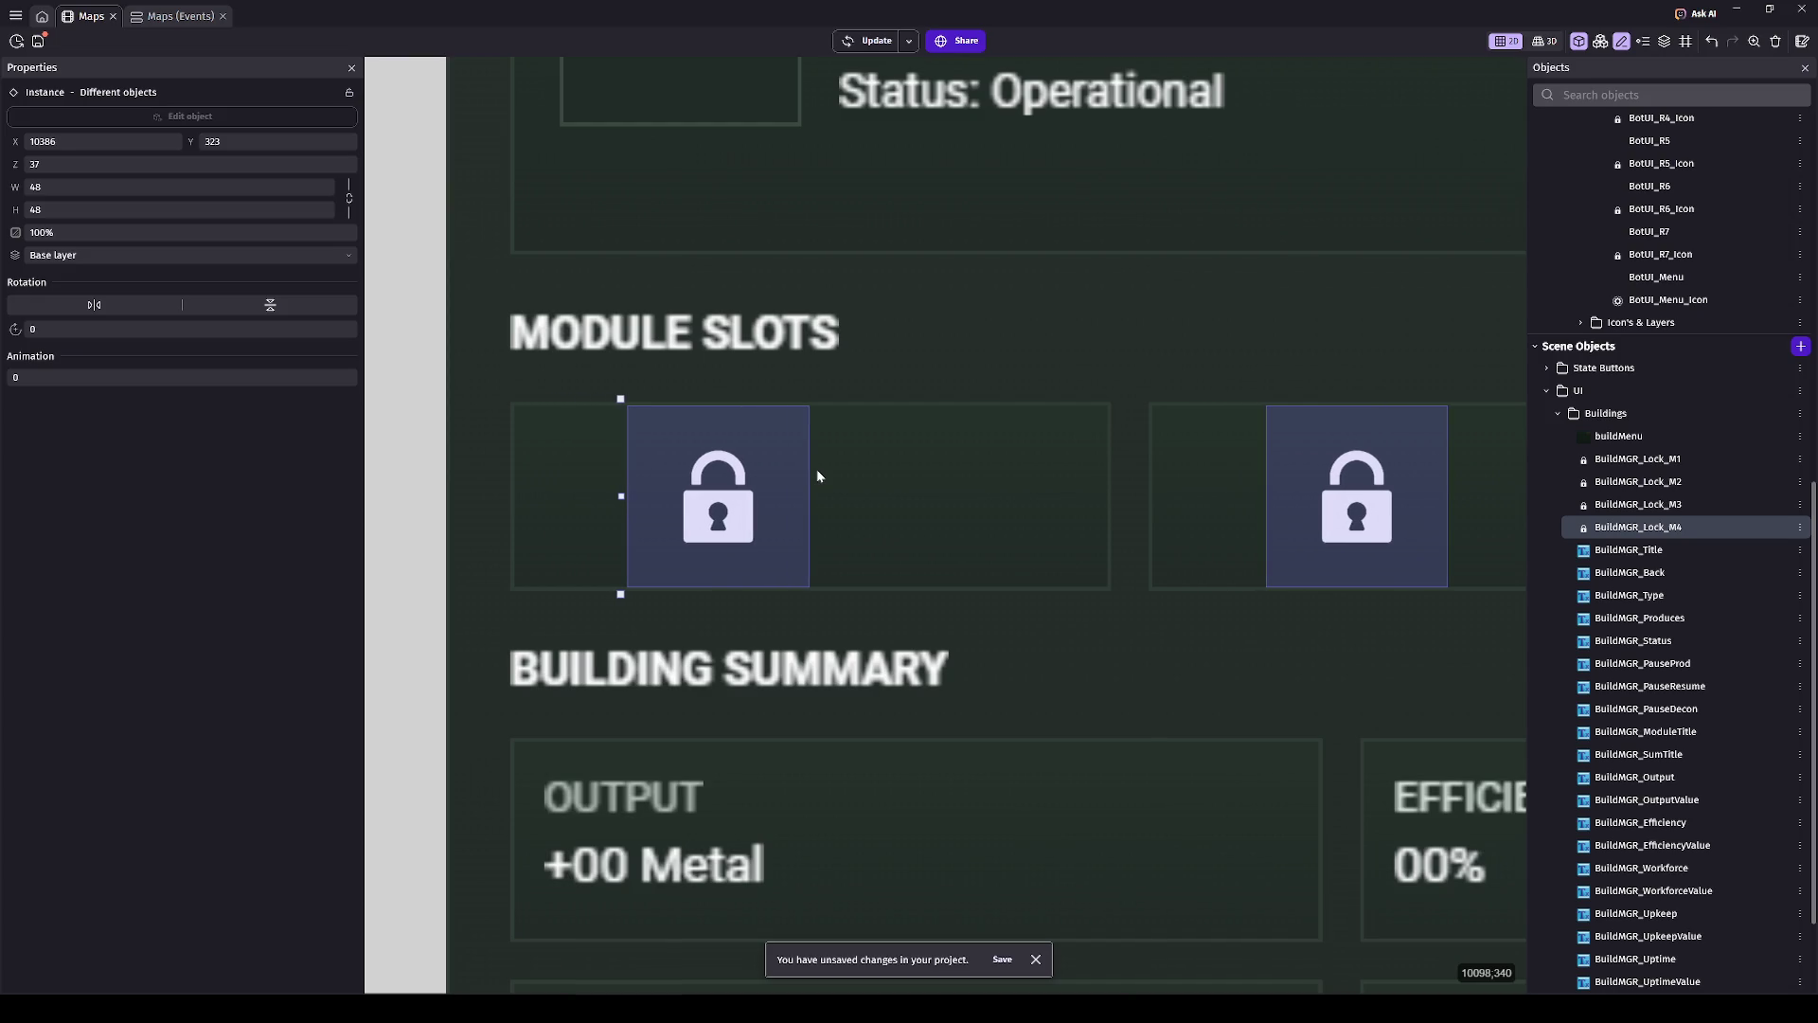
pyautogui.hotkey('shift', 'Right')
pyautogui.hotkey('shift', 'Right')
pyautogui.hotkey('shift', 'Right')
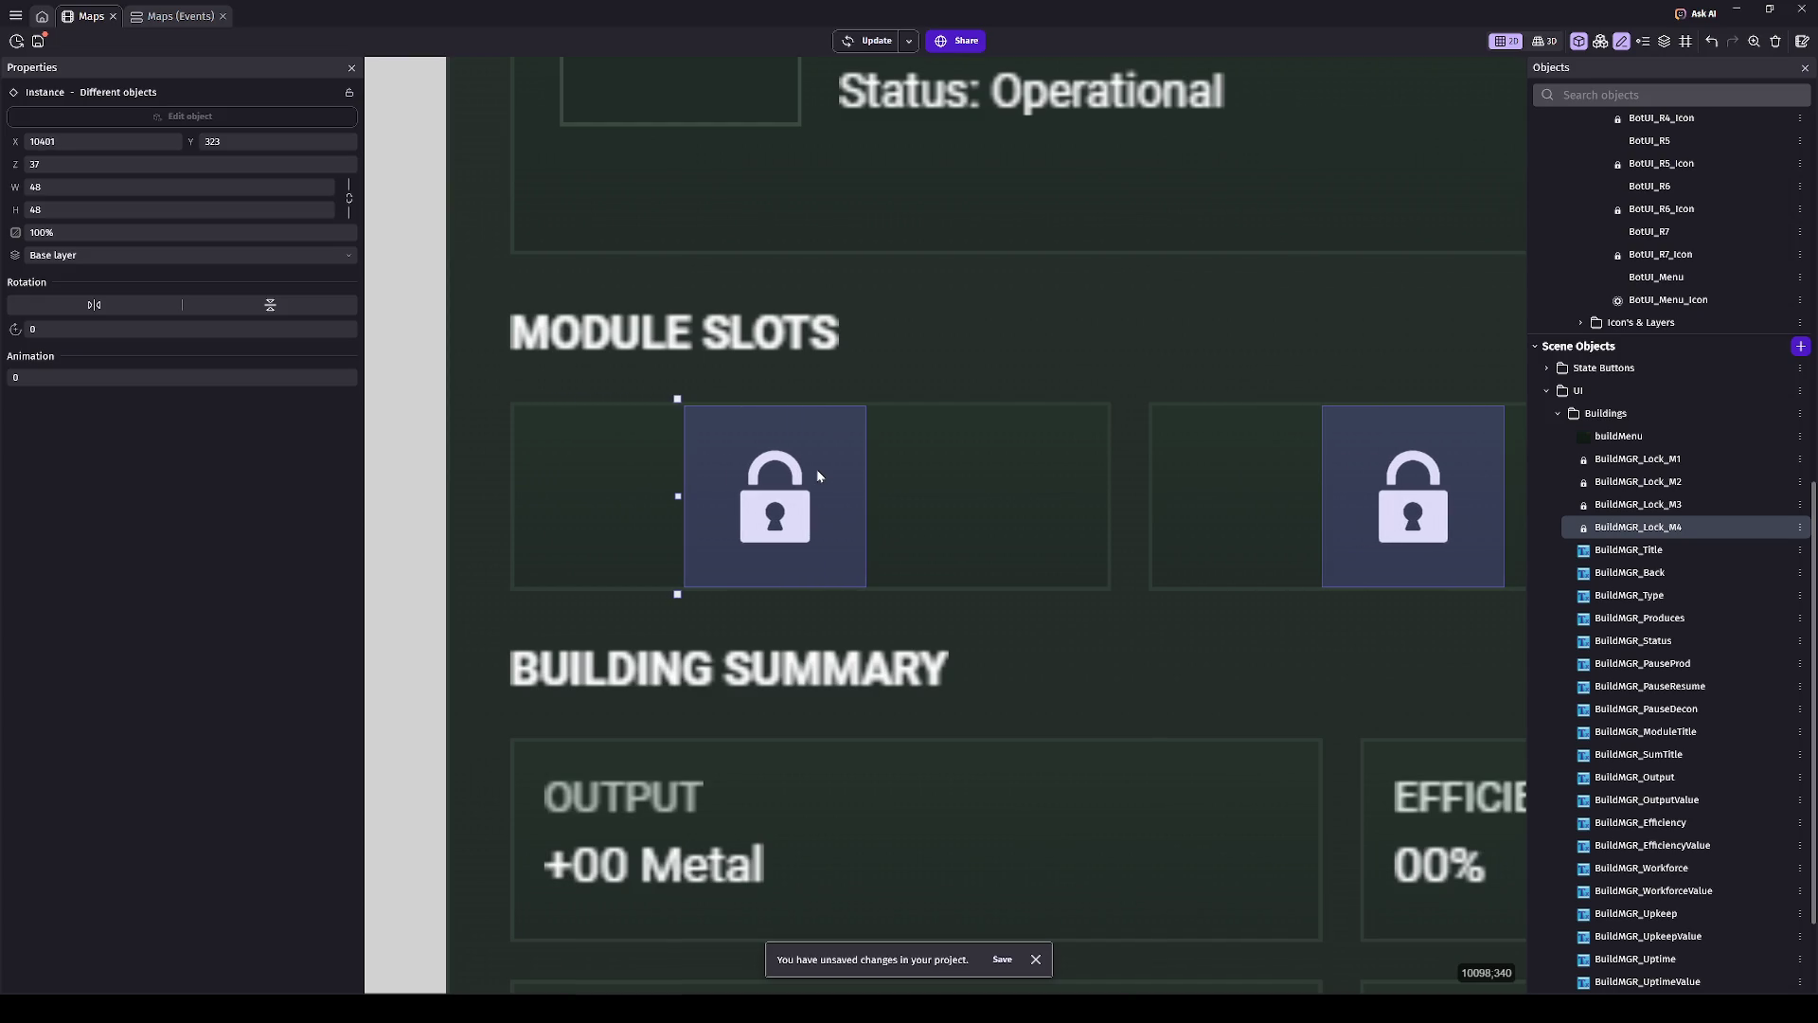
pyautogui.hotkey('shift', 'Right')
pyautogui.hotkey('shift', 'Right')
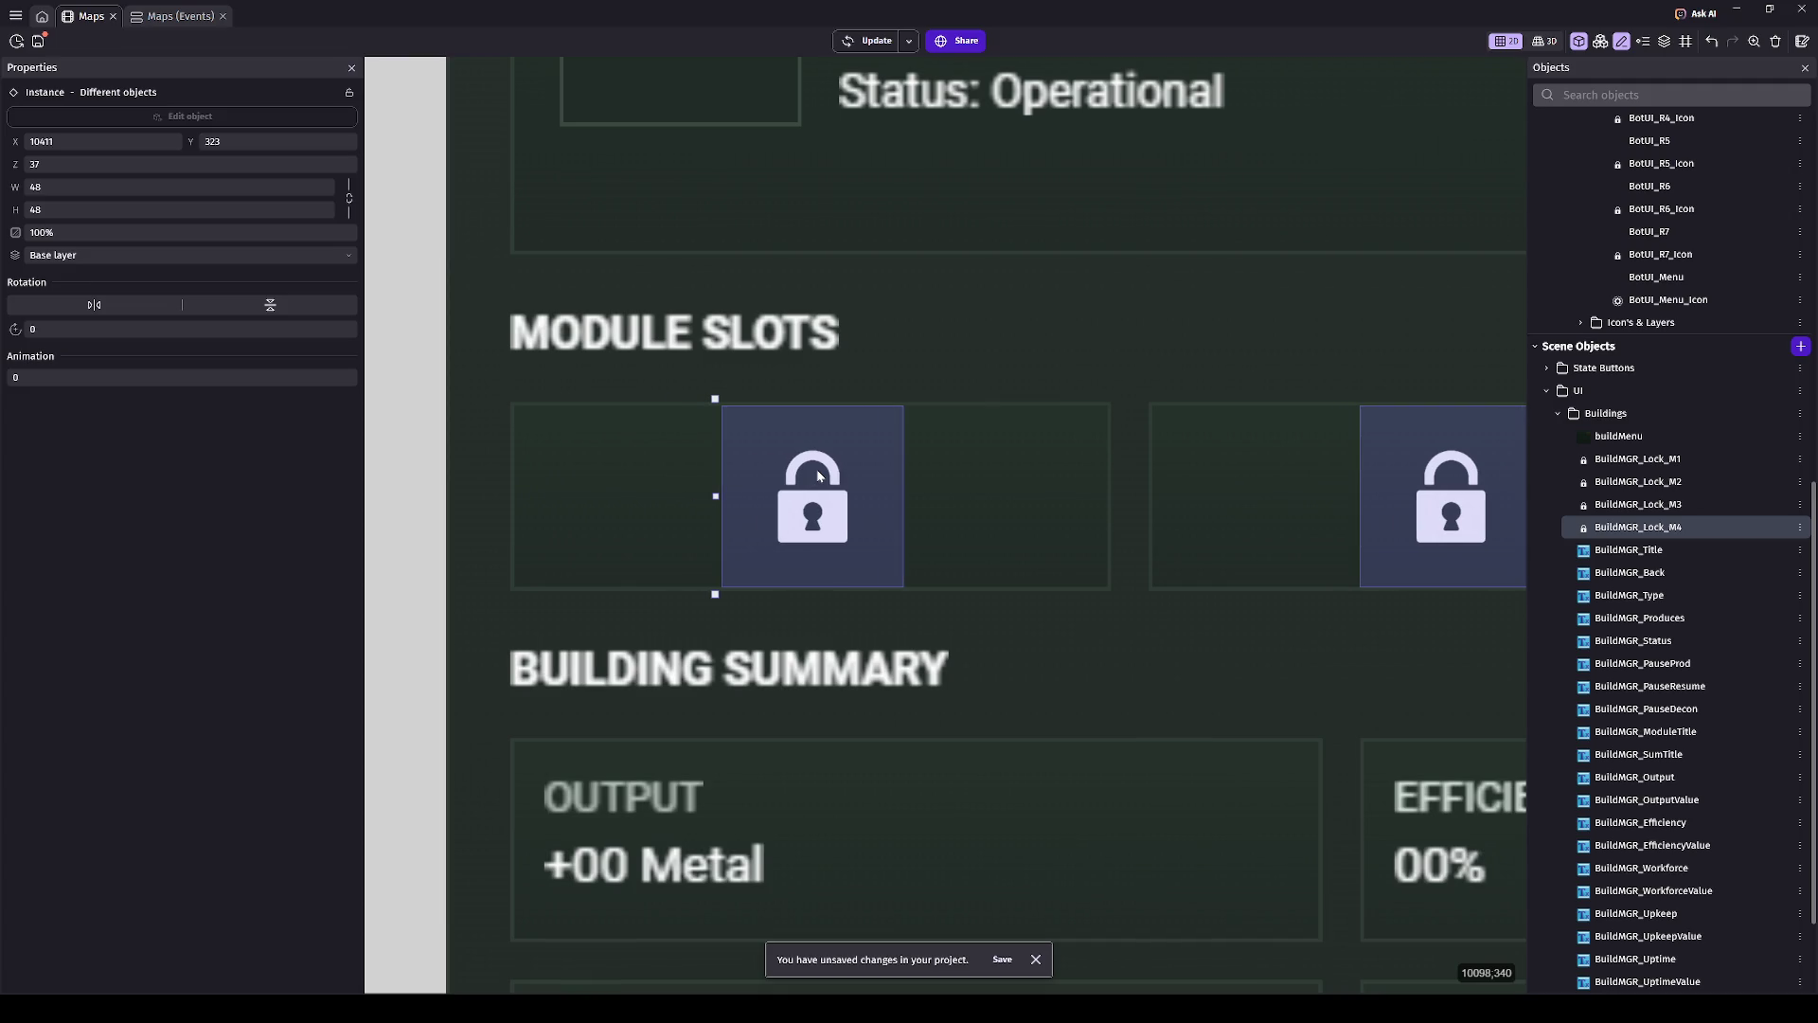
pyautogui.click(1174, 414)
pyautogui.scroll(-5, 1174, 414)
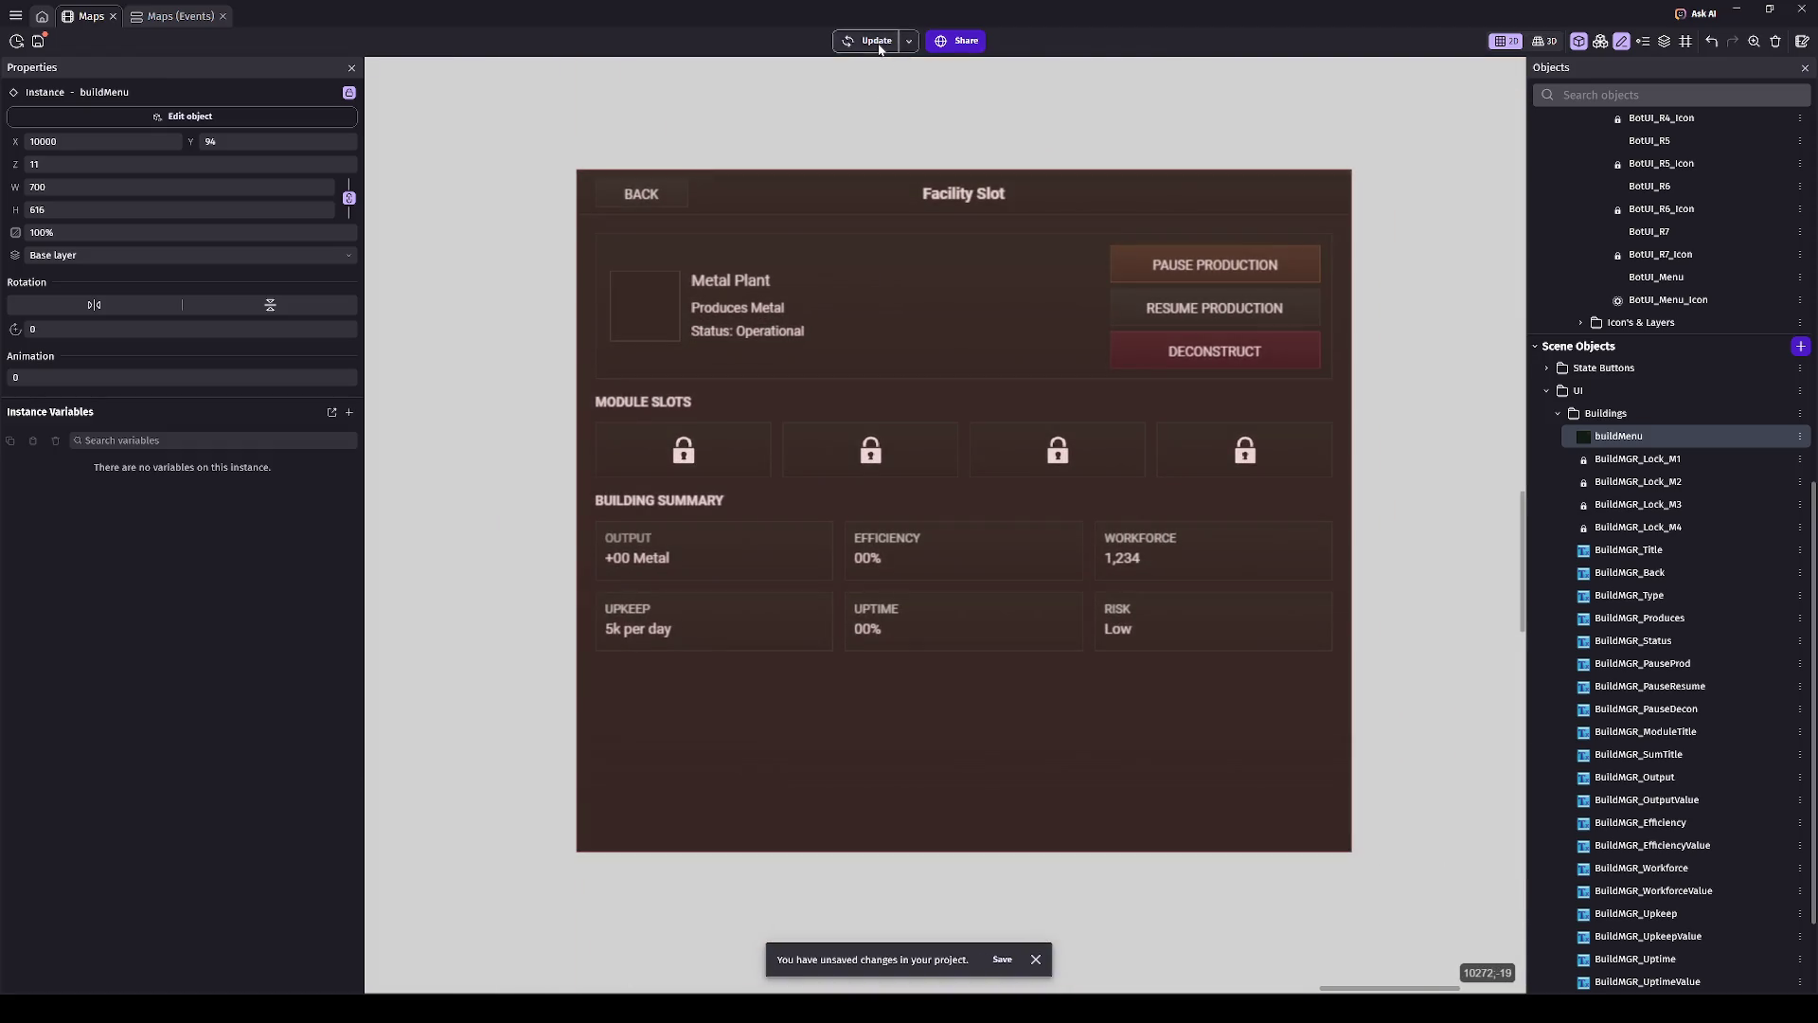
# - Preview the game, then select BuildMGR_Lock_M1 and start adding a new scene object
pyautogui.click(877, 43)
pyautogui.click(1439, 473)
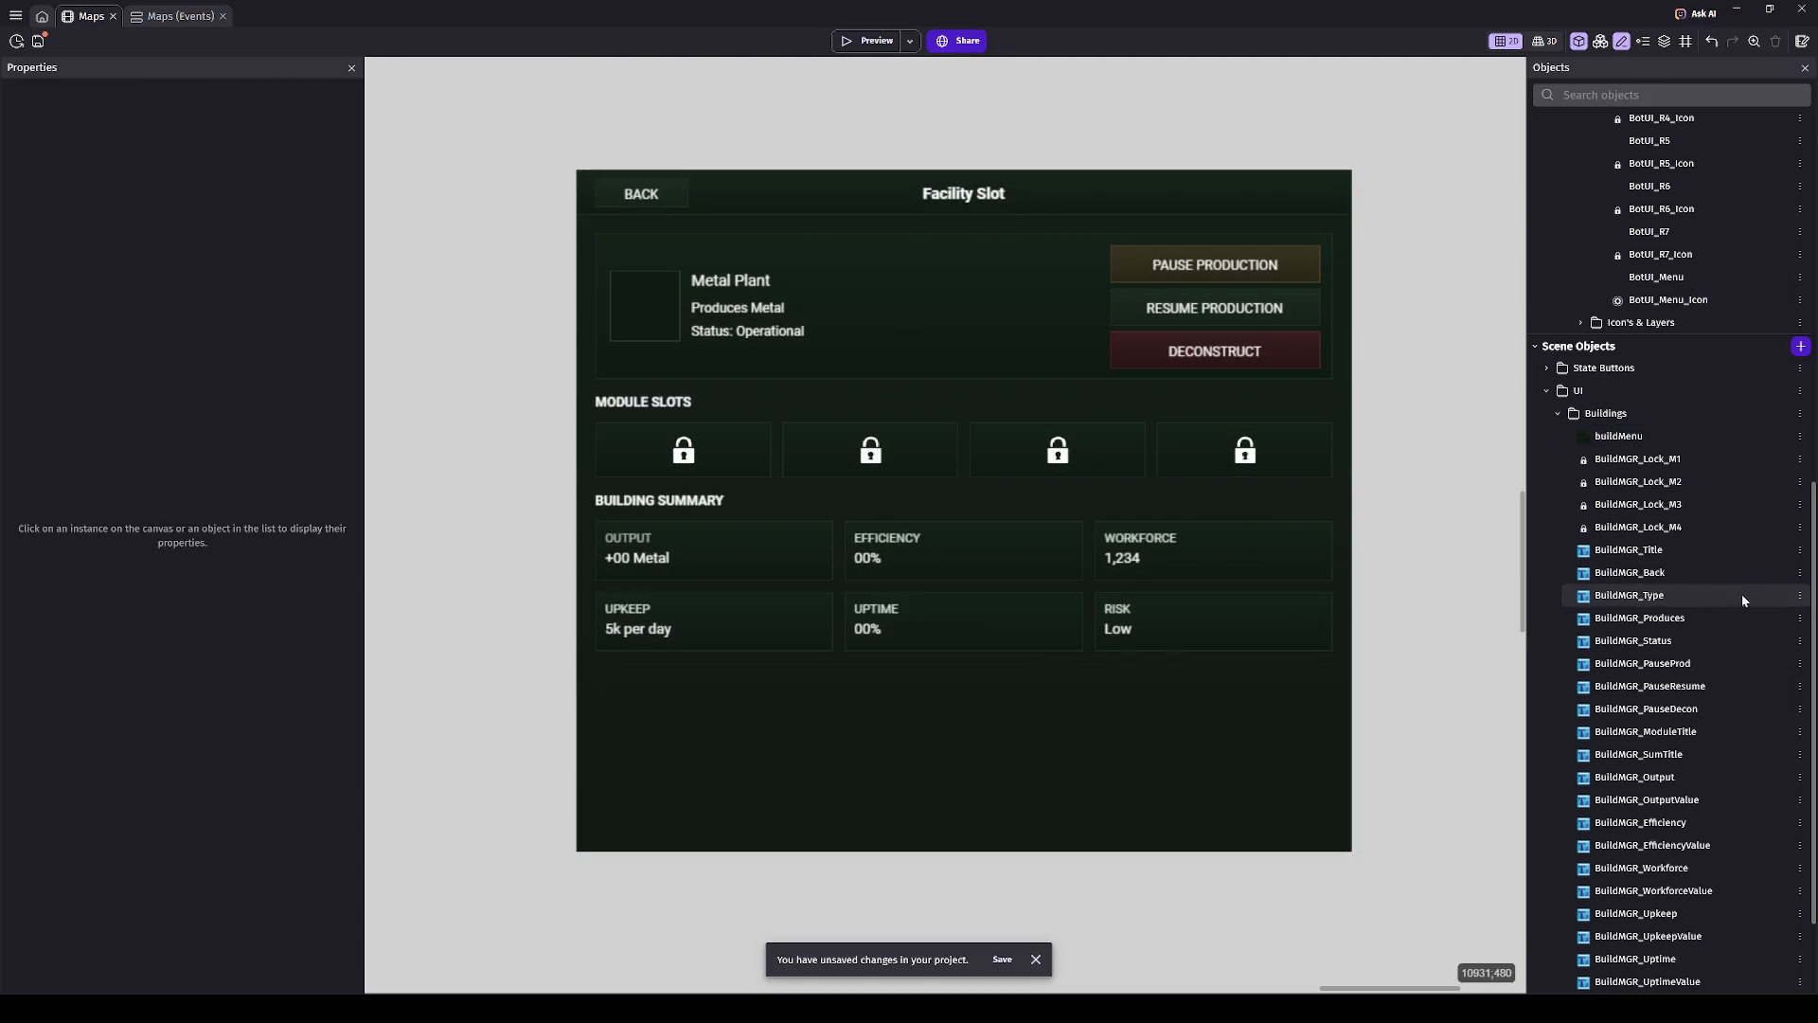
pyautogui.click(1646, 458)
pyautogui.scroll(-3, 1646, 454)
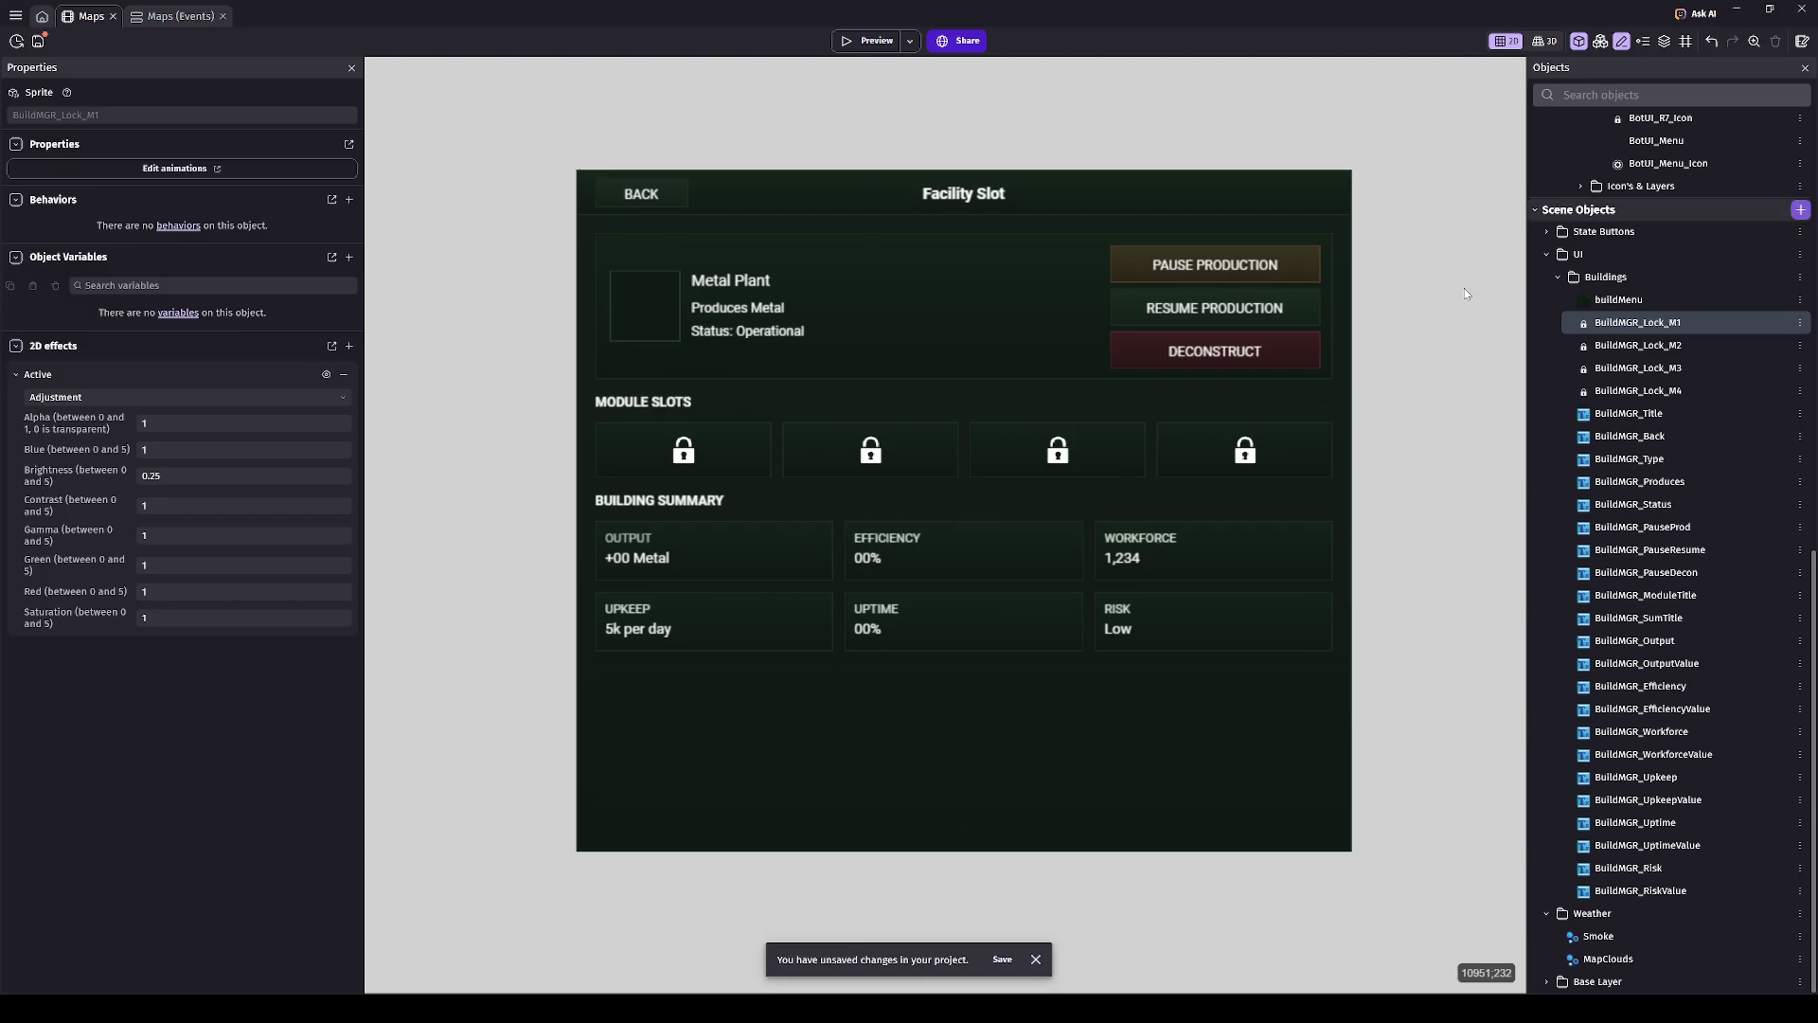
pyautogui.click(1801, 209)
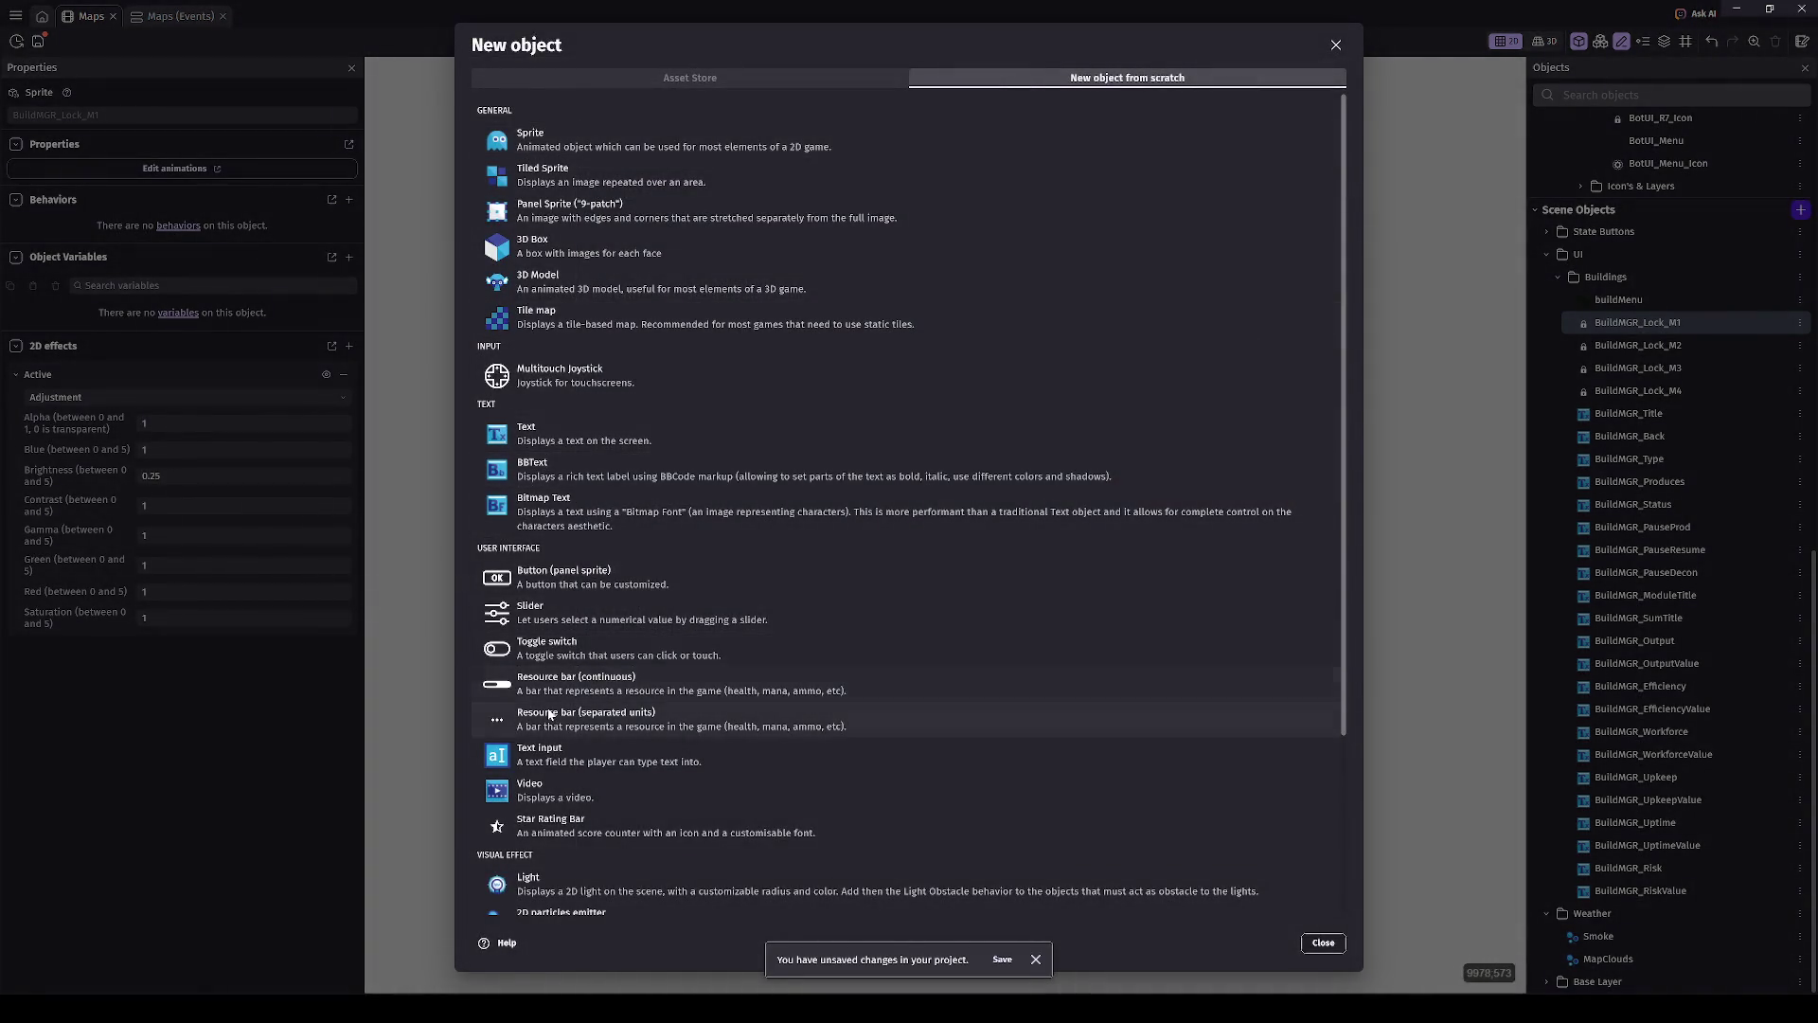
# - Create a panel-sprite button from scratch with a duplicated Standardised_White variant, and edit it
pyautogui.click(532, 580)
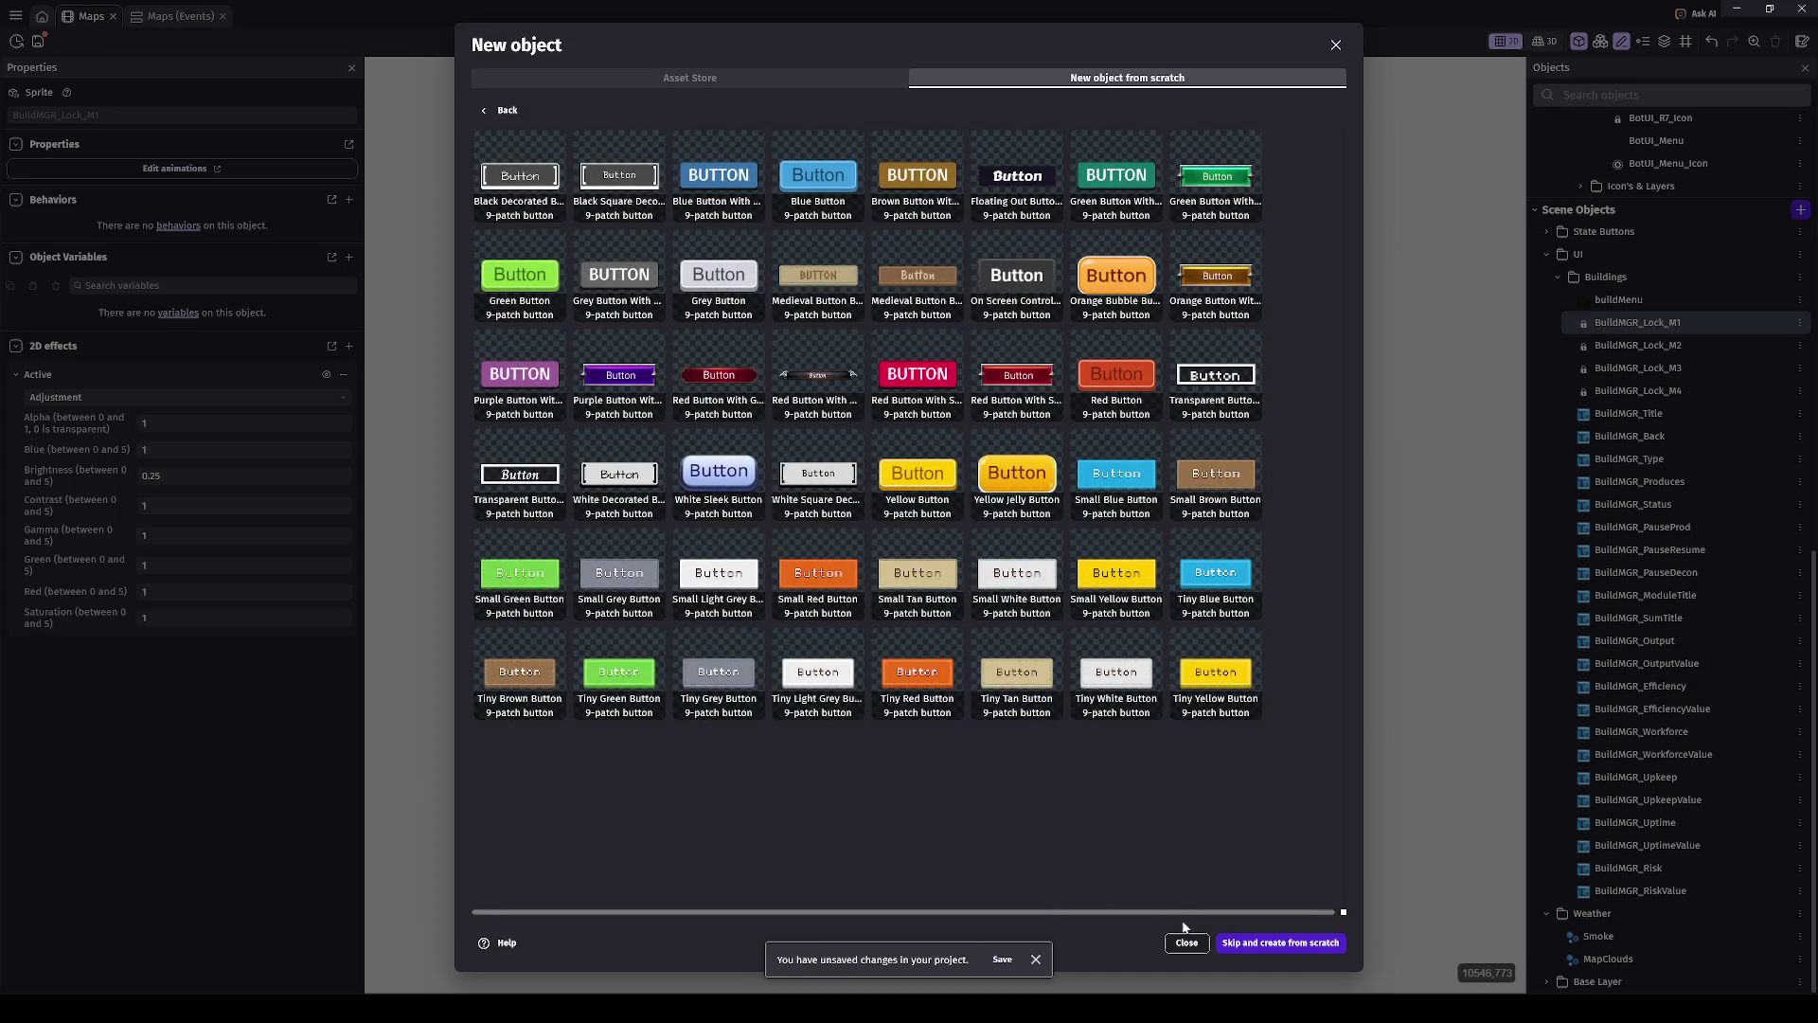
pyautogui.click(1250, 942)
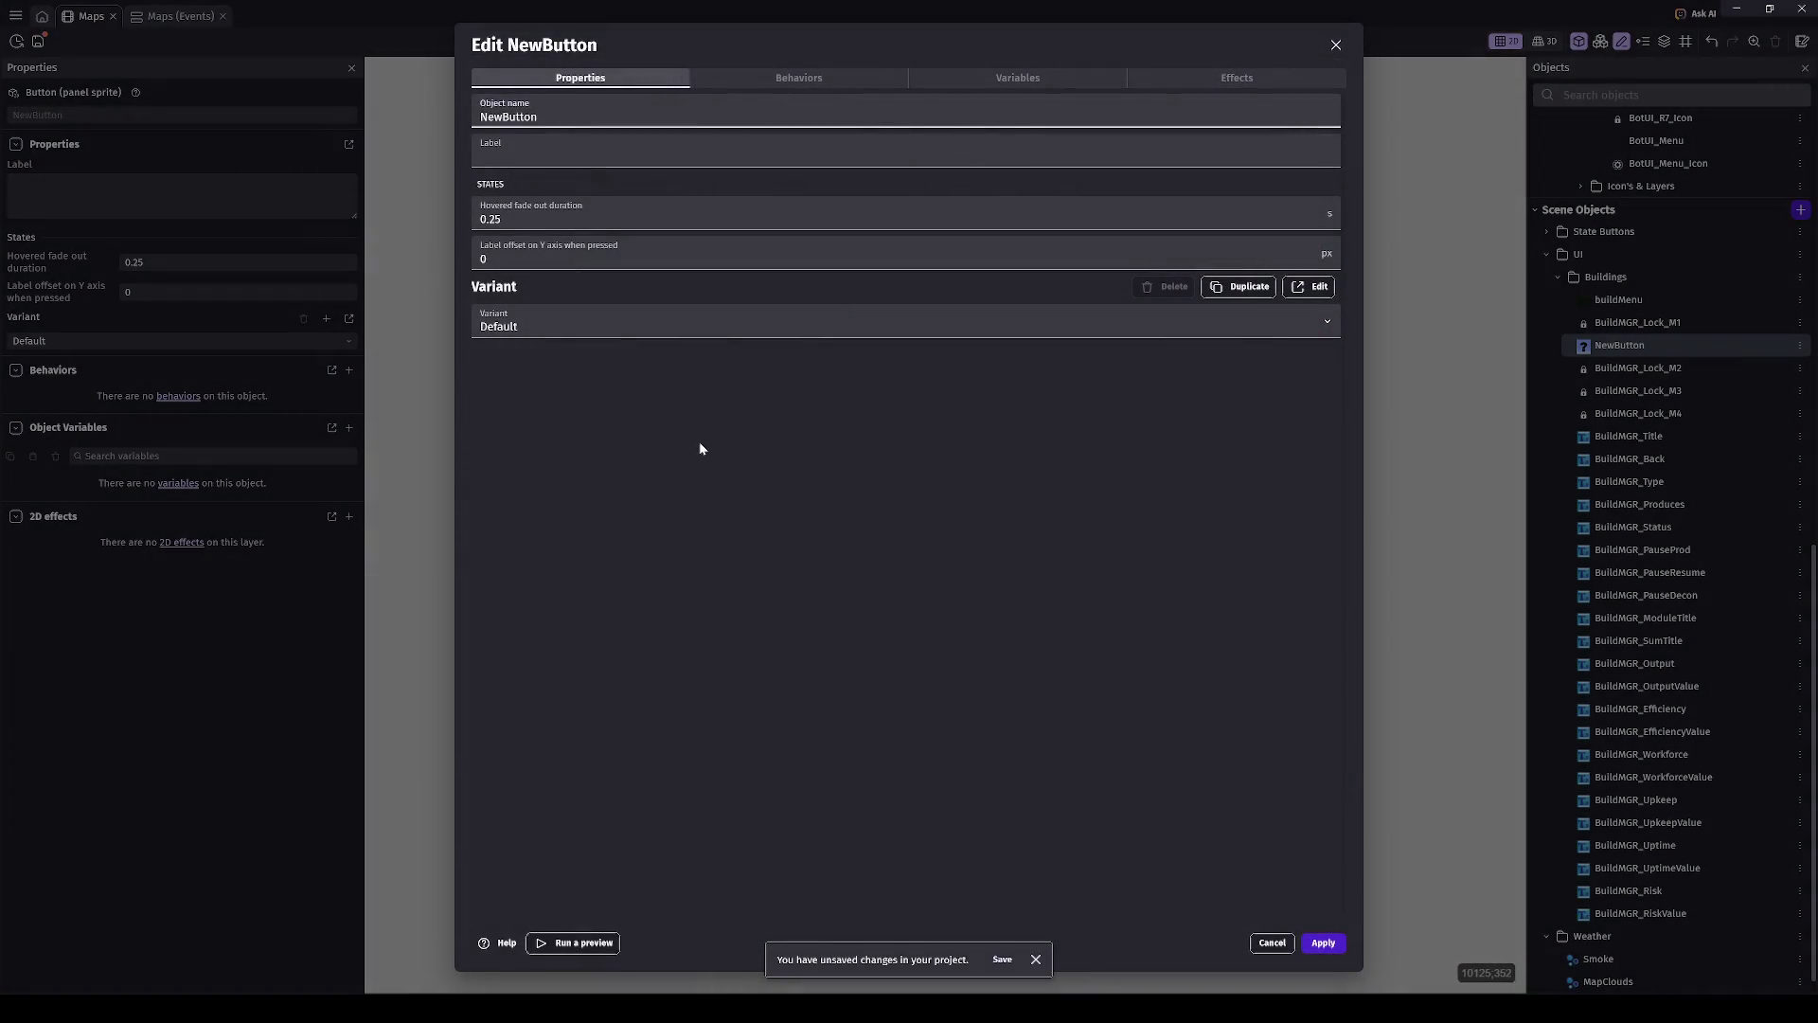
pyautogui.click(1258, 286)
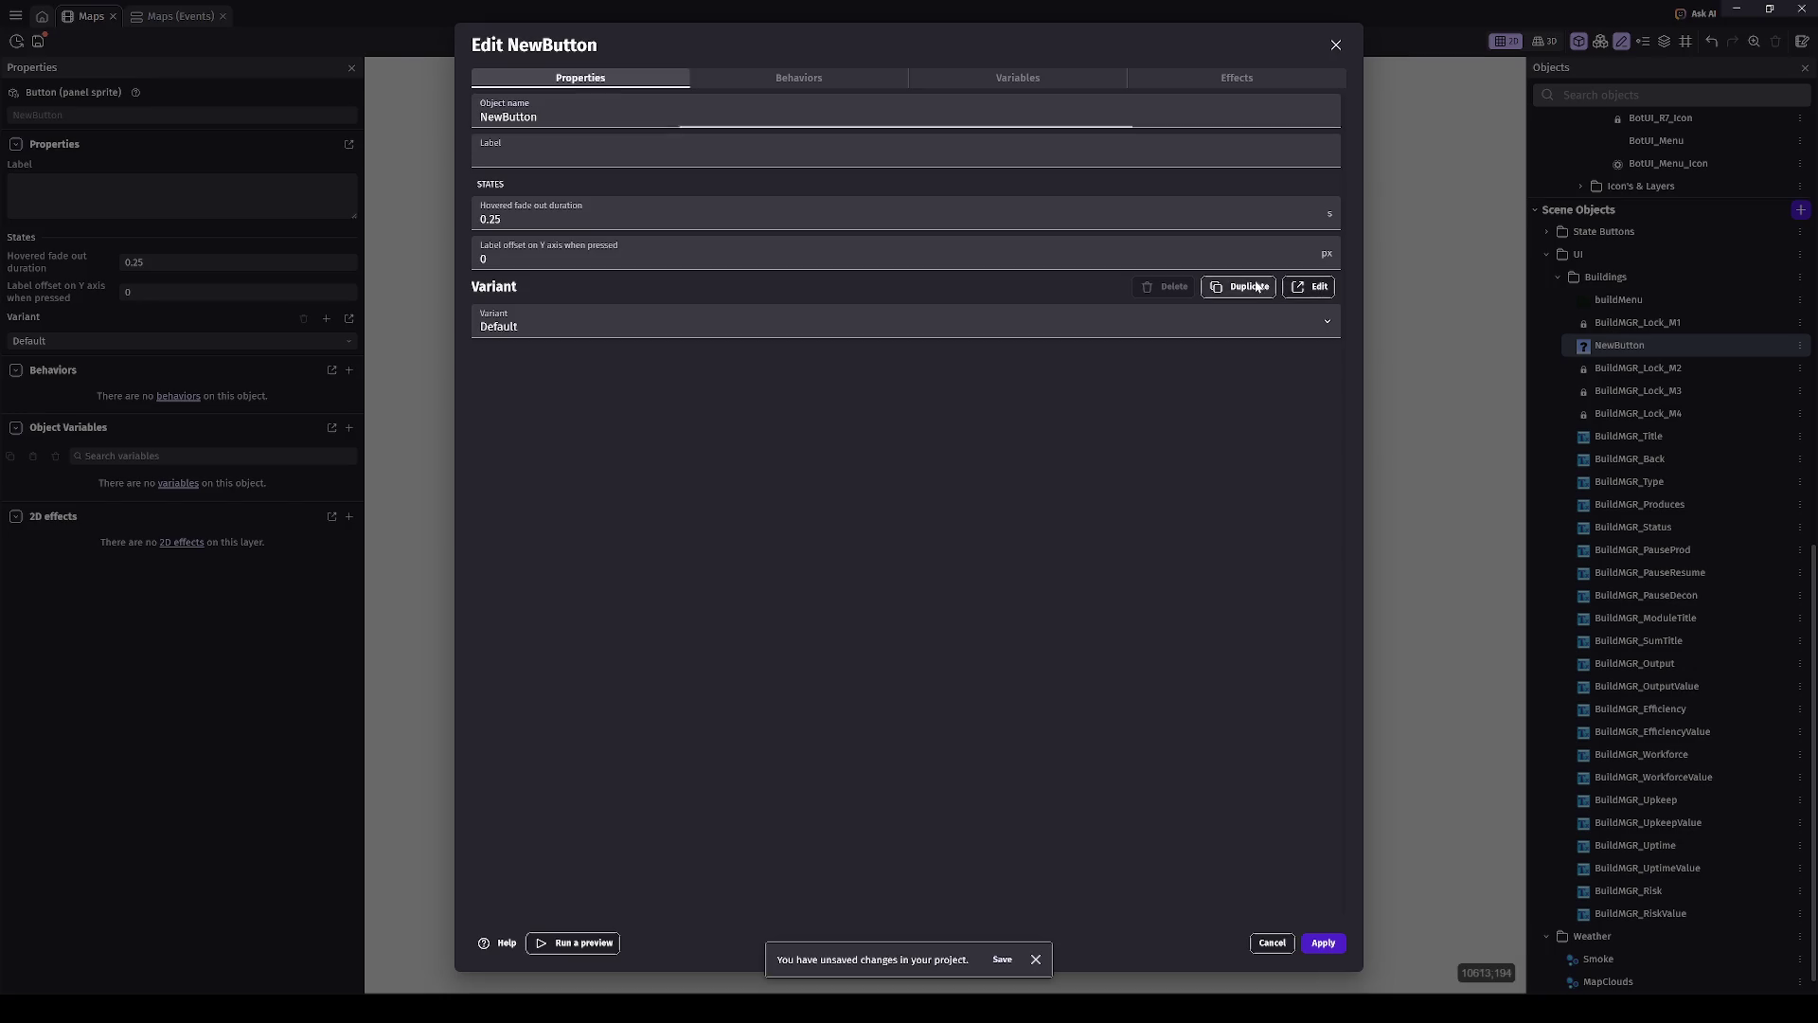
pyautogui.hotkey('ctrl', 'a')
pyautogui.write('Standa')
pyautogui.write('d')
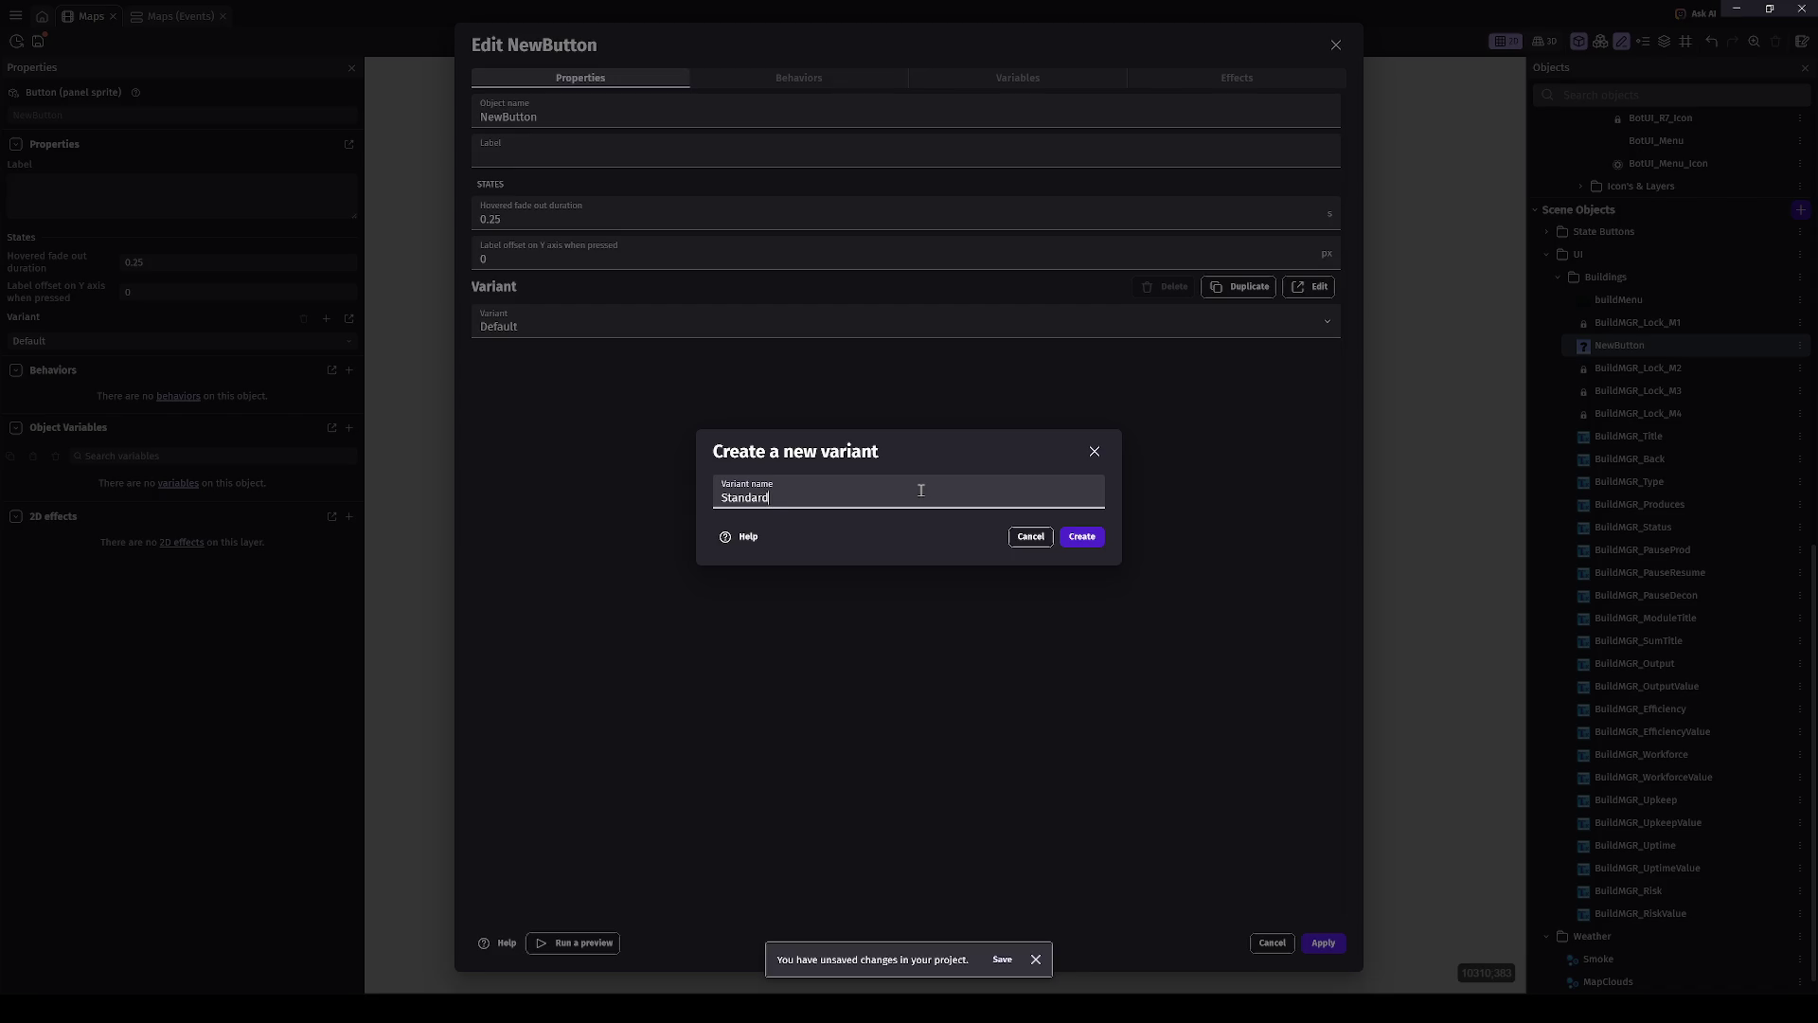
pyautogui.write('ised _White')
pyautogui.click(1062, 538)
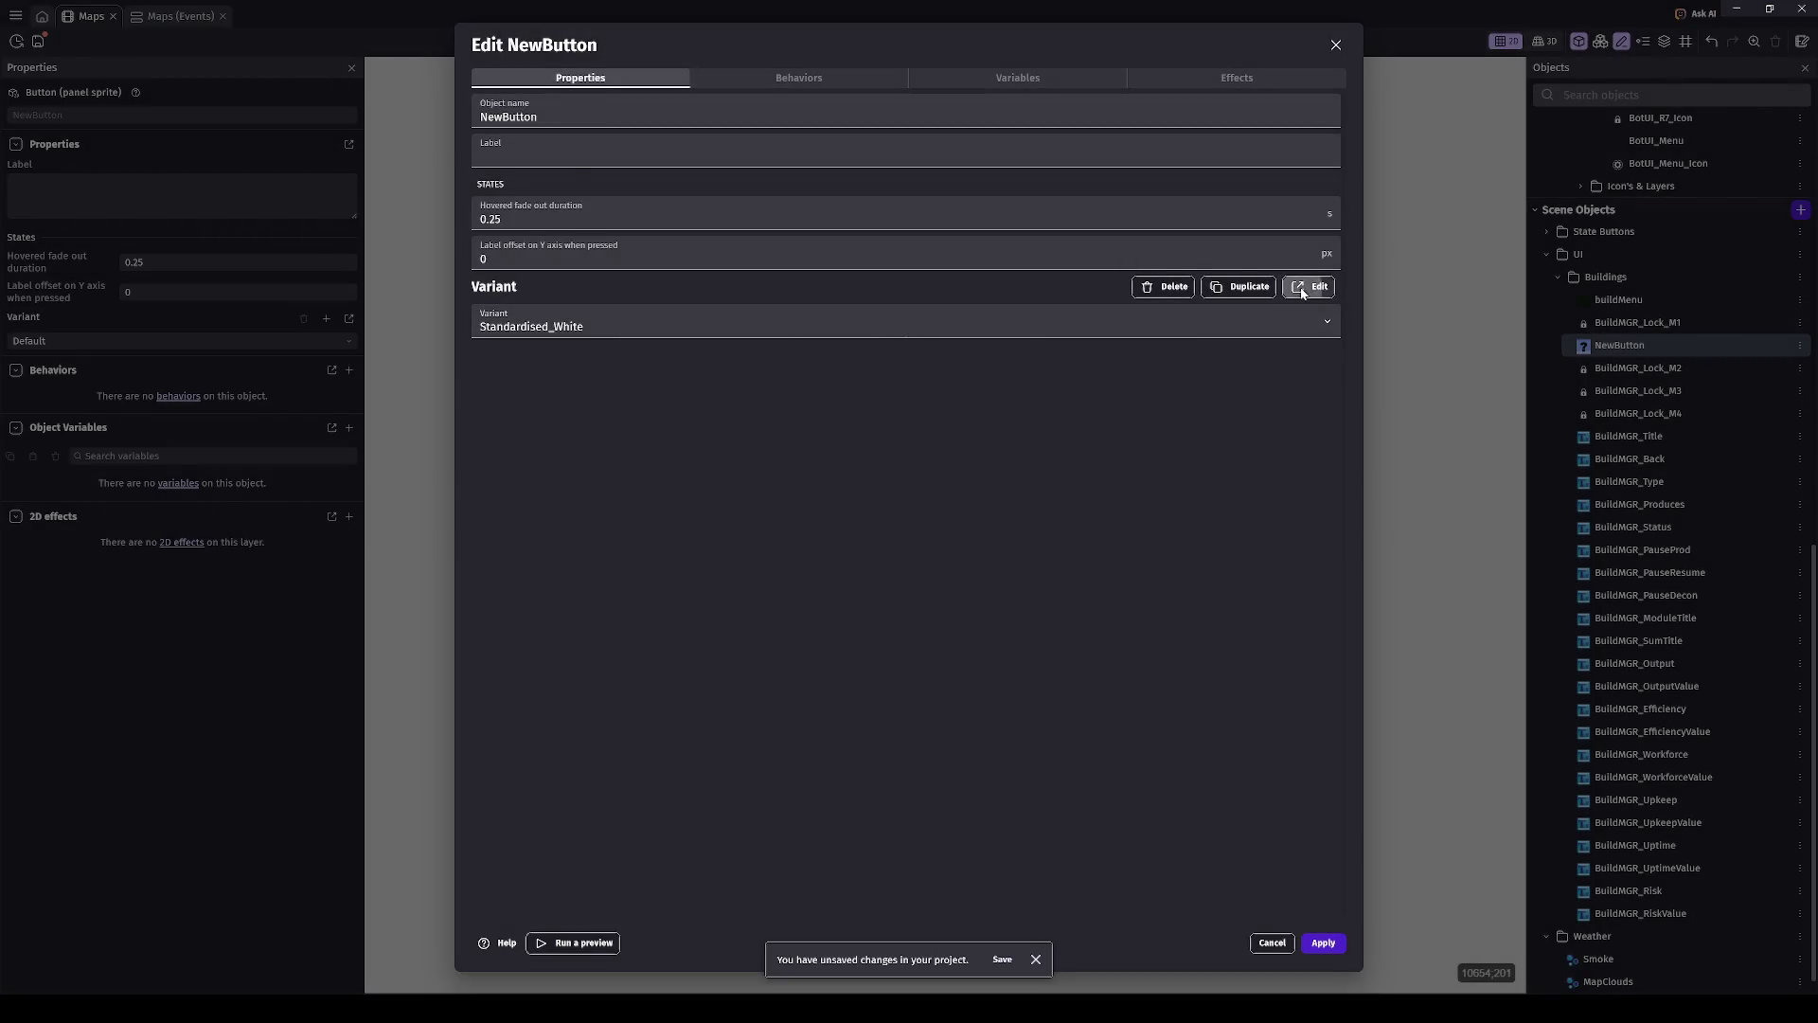
pyautogui.click(1302, 292)
pyautogui.click(1101, 500)
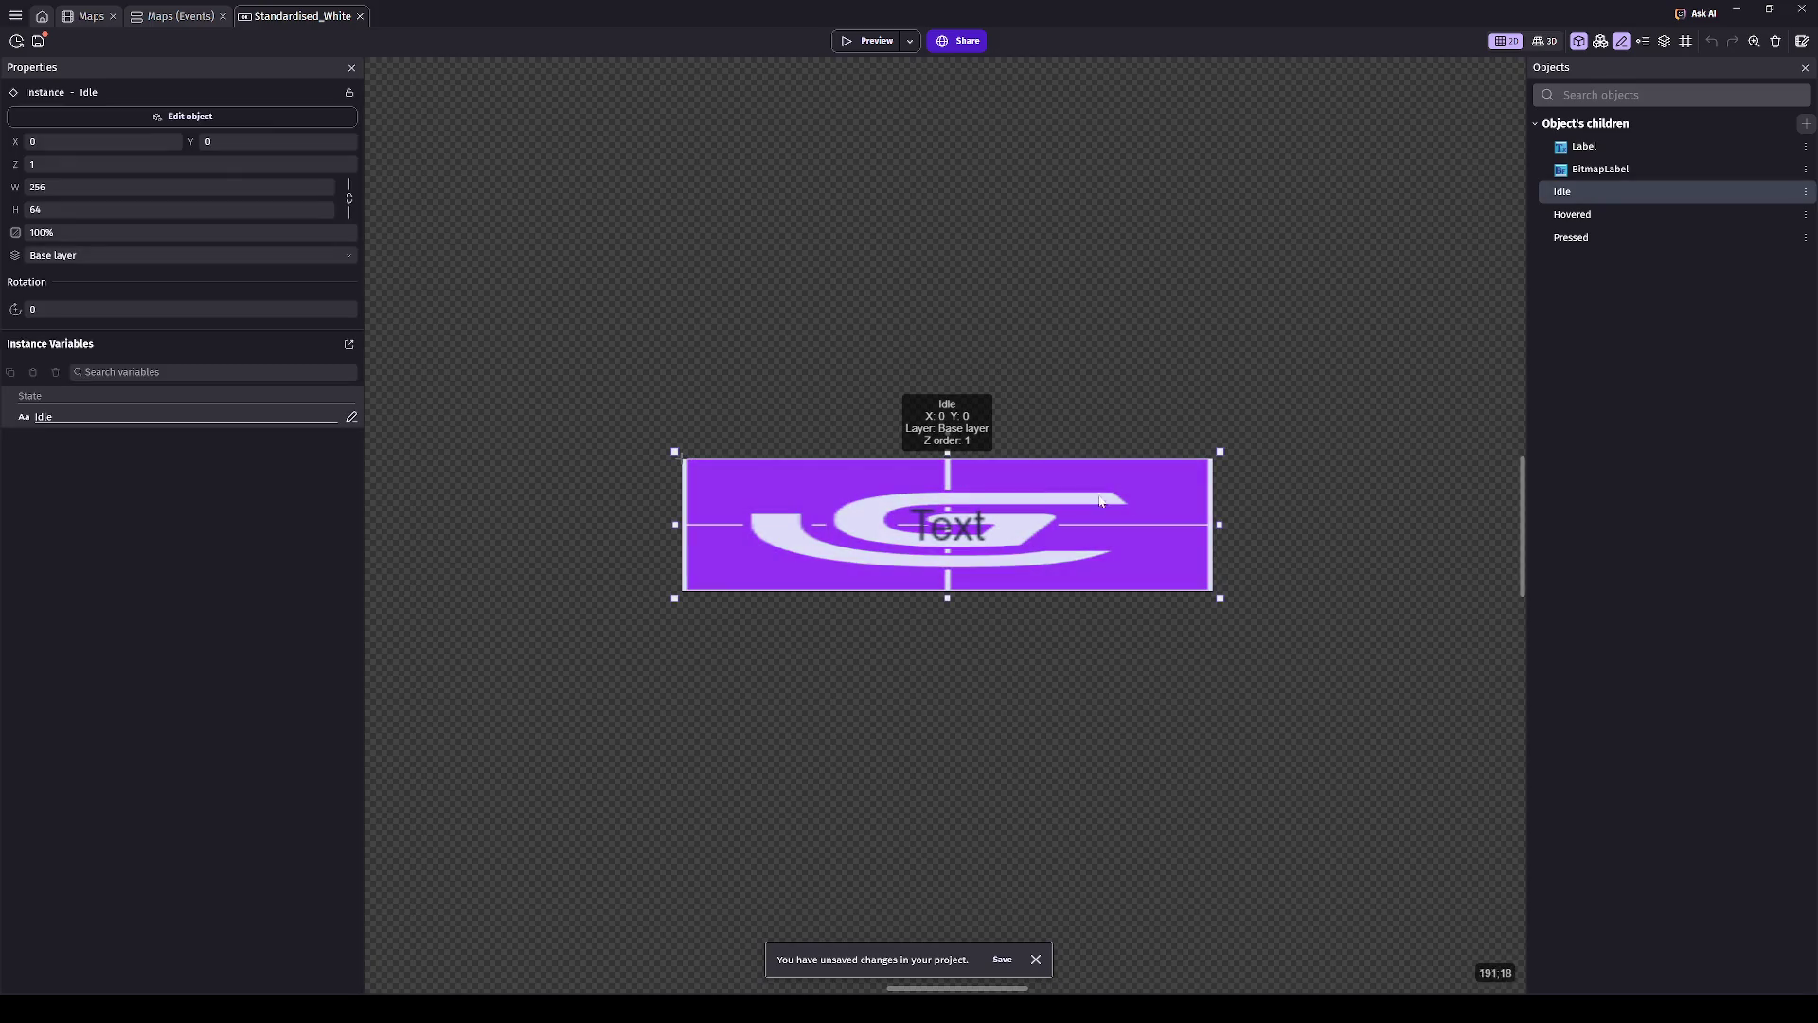
# - Delete the Label text from the button, adjust the Idle background width, and show Hovered's properties
pyautogui.click(552, 325)
pyautogui.click(720, 474)
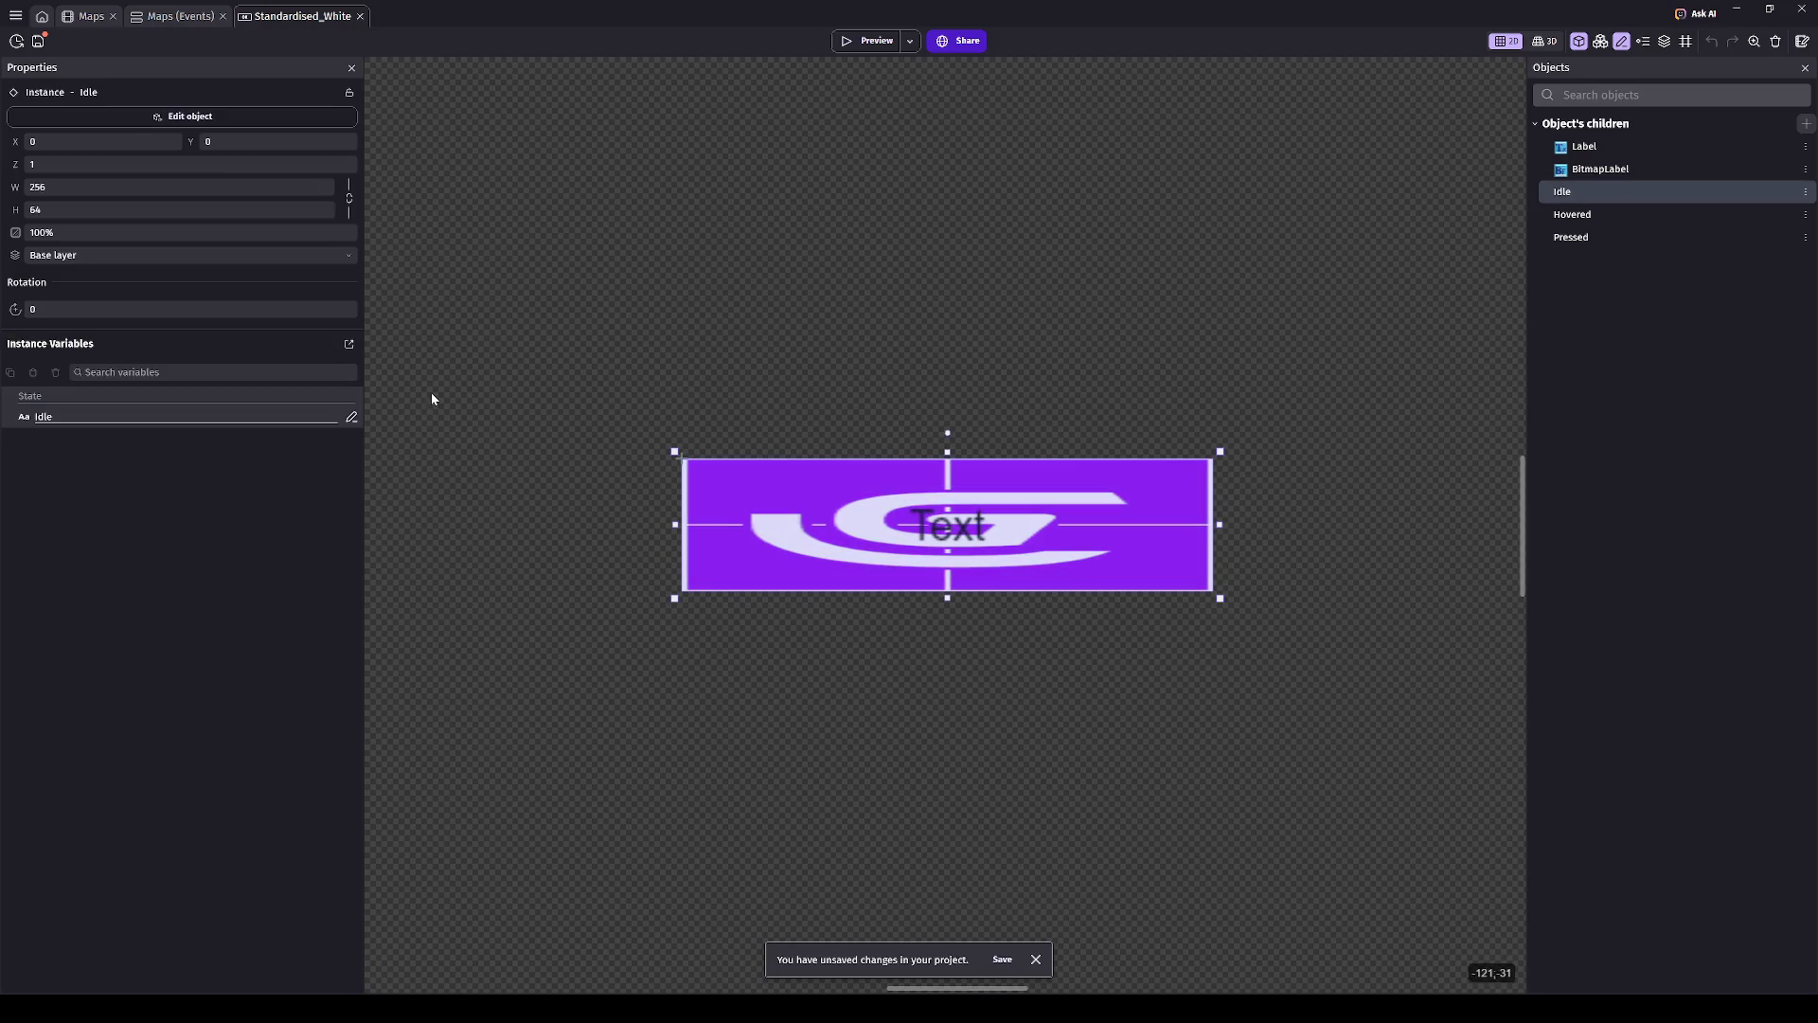
pyautogui.click(967, 532)
pyautogui.press('Delete')
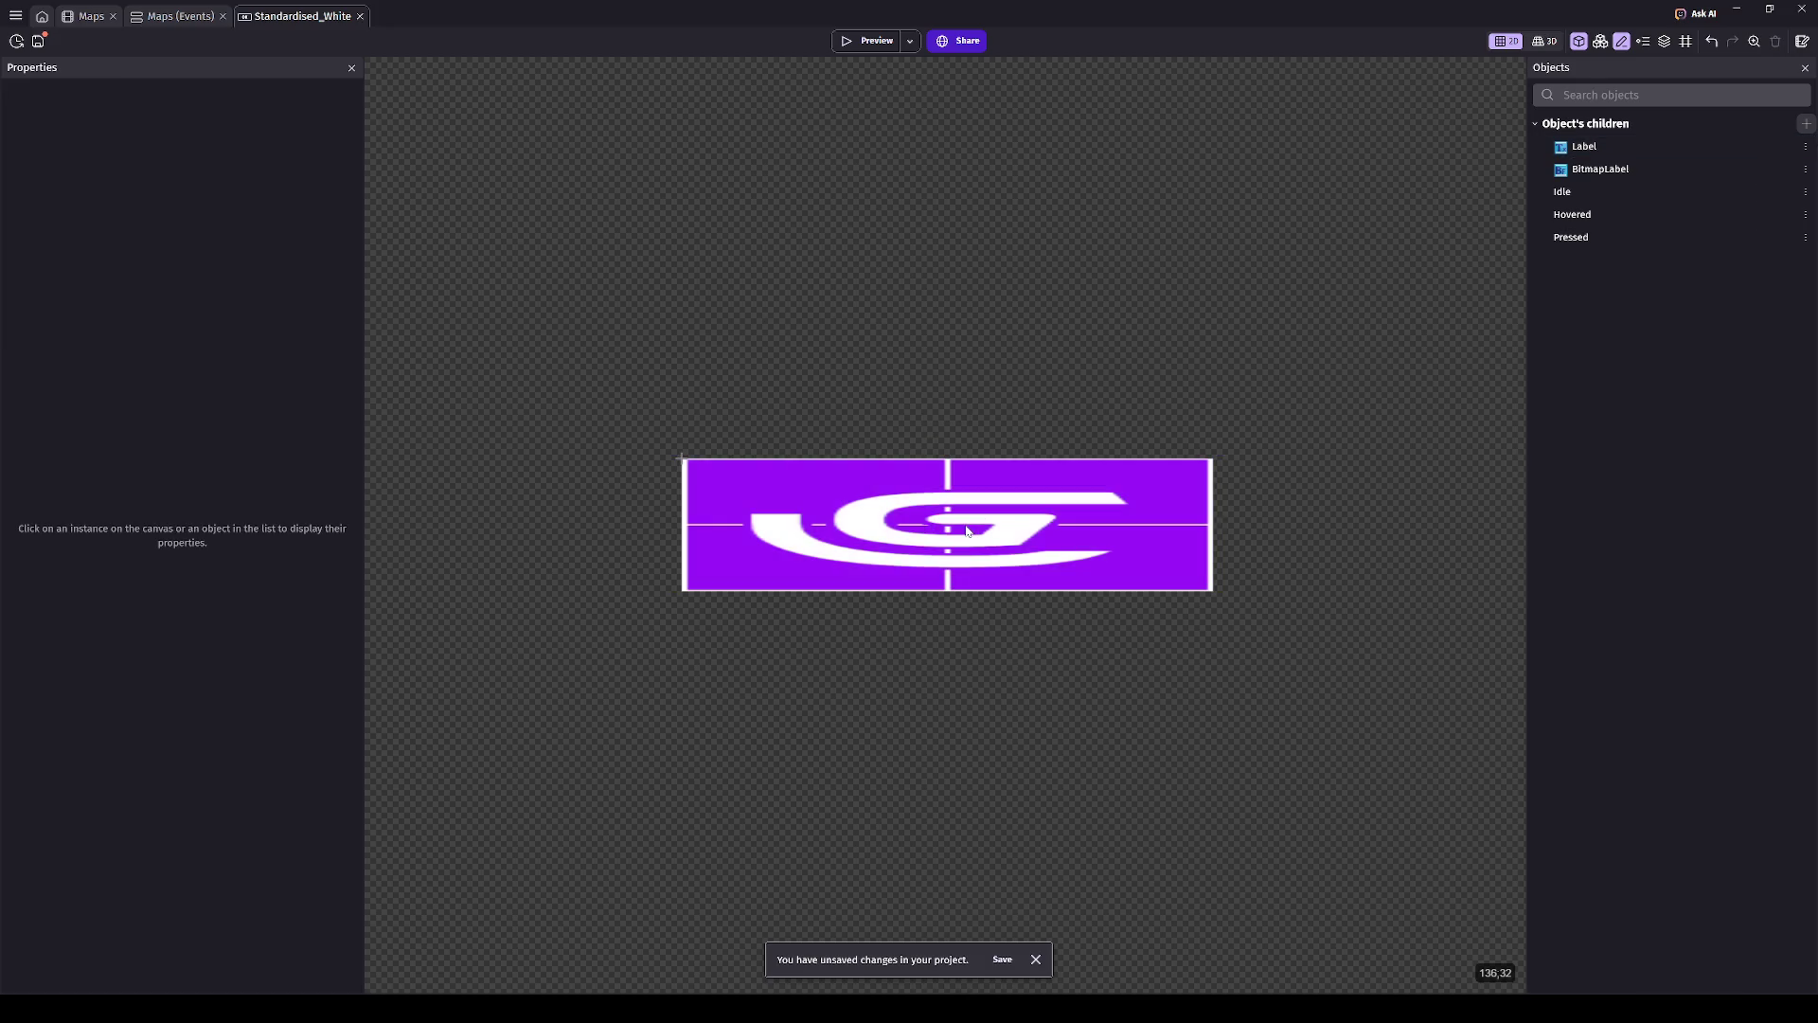
pyautogui.moveTo(1285, 697); pyautogui.dragTo(342, 276)
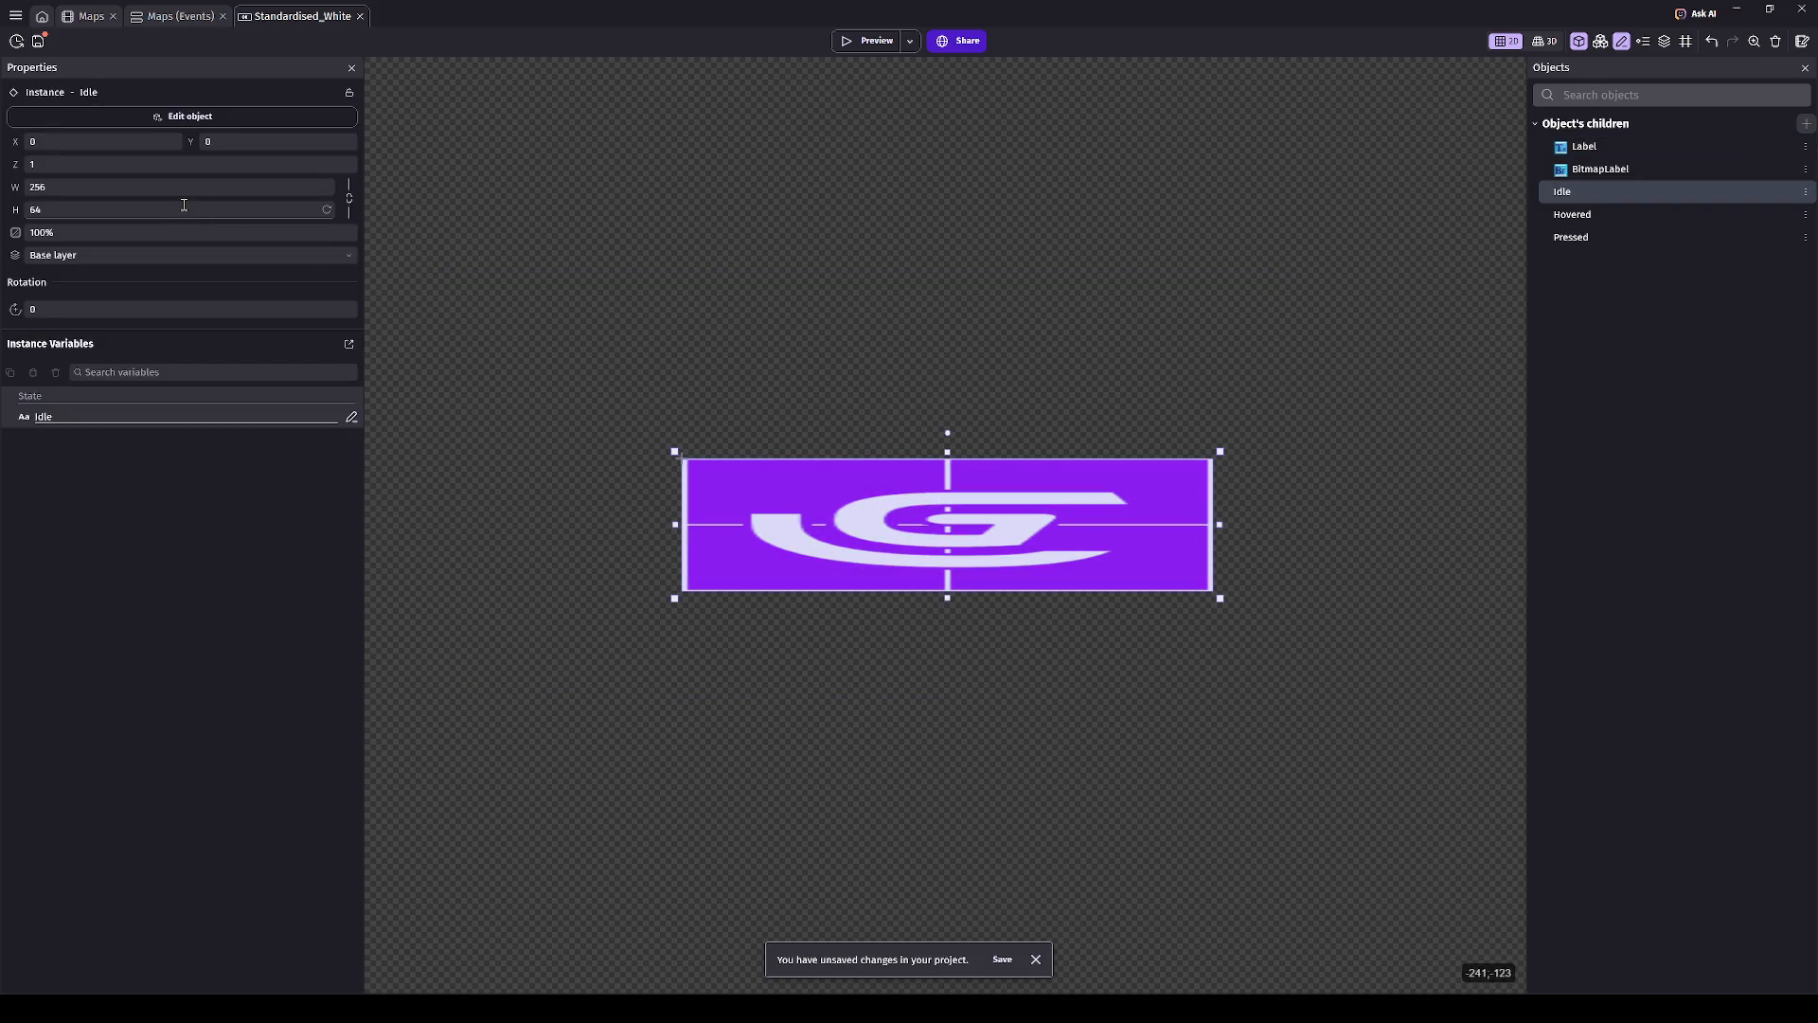
pyautogui.click(170, 186)
pyautogui.click(596, 259)
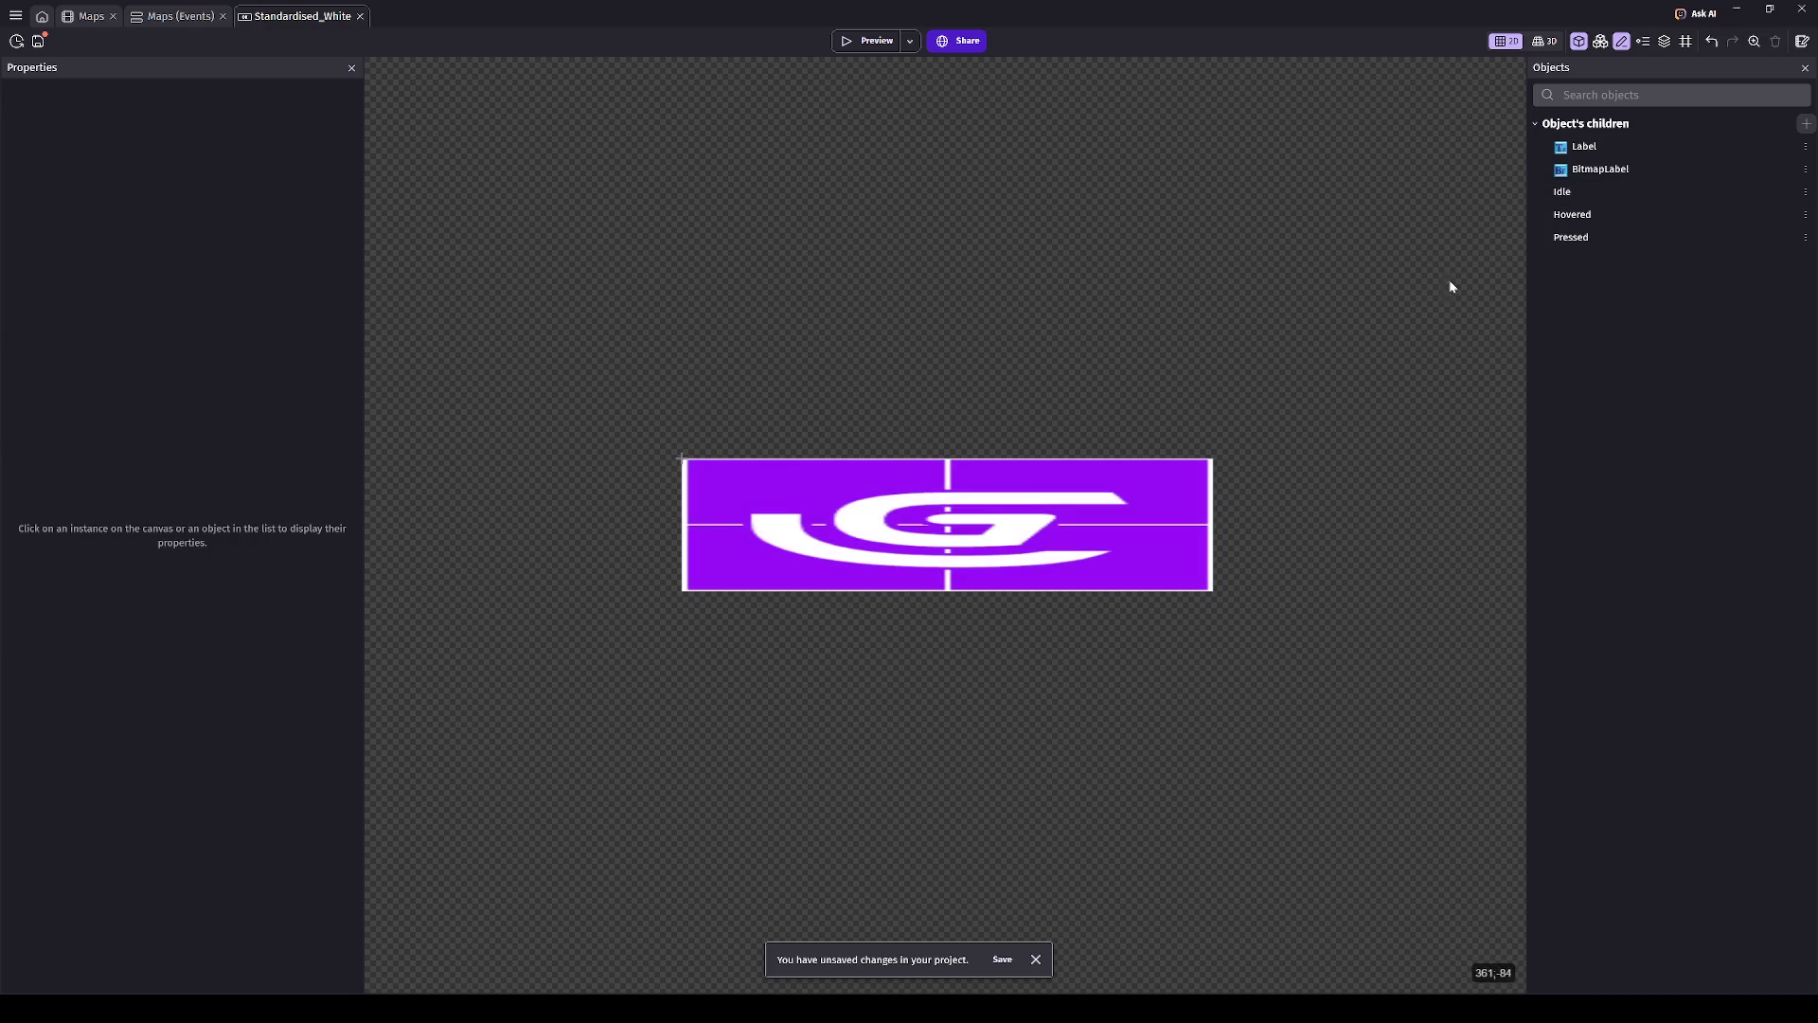
pyautogui.click(1579, 193)
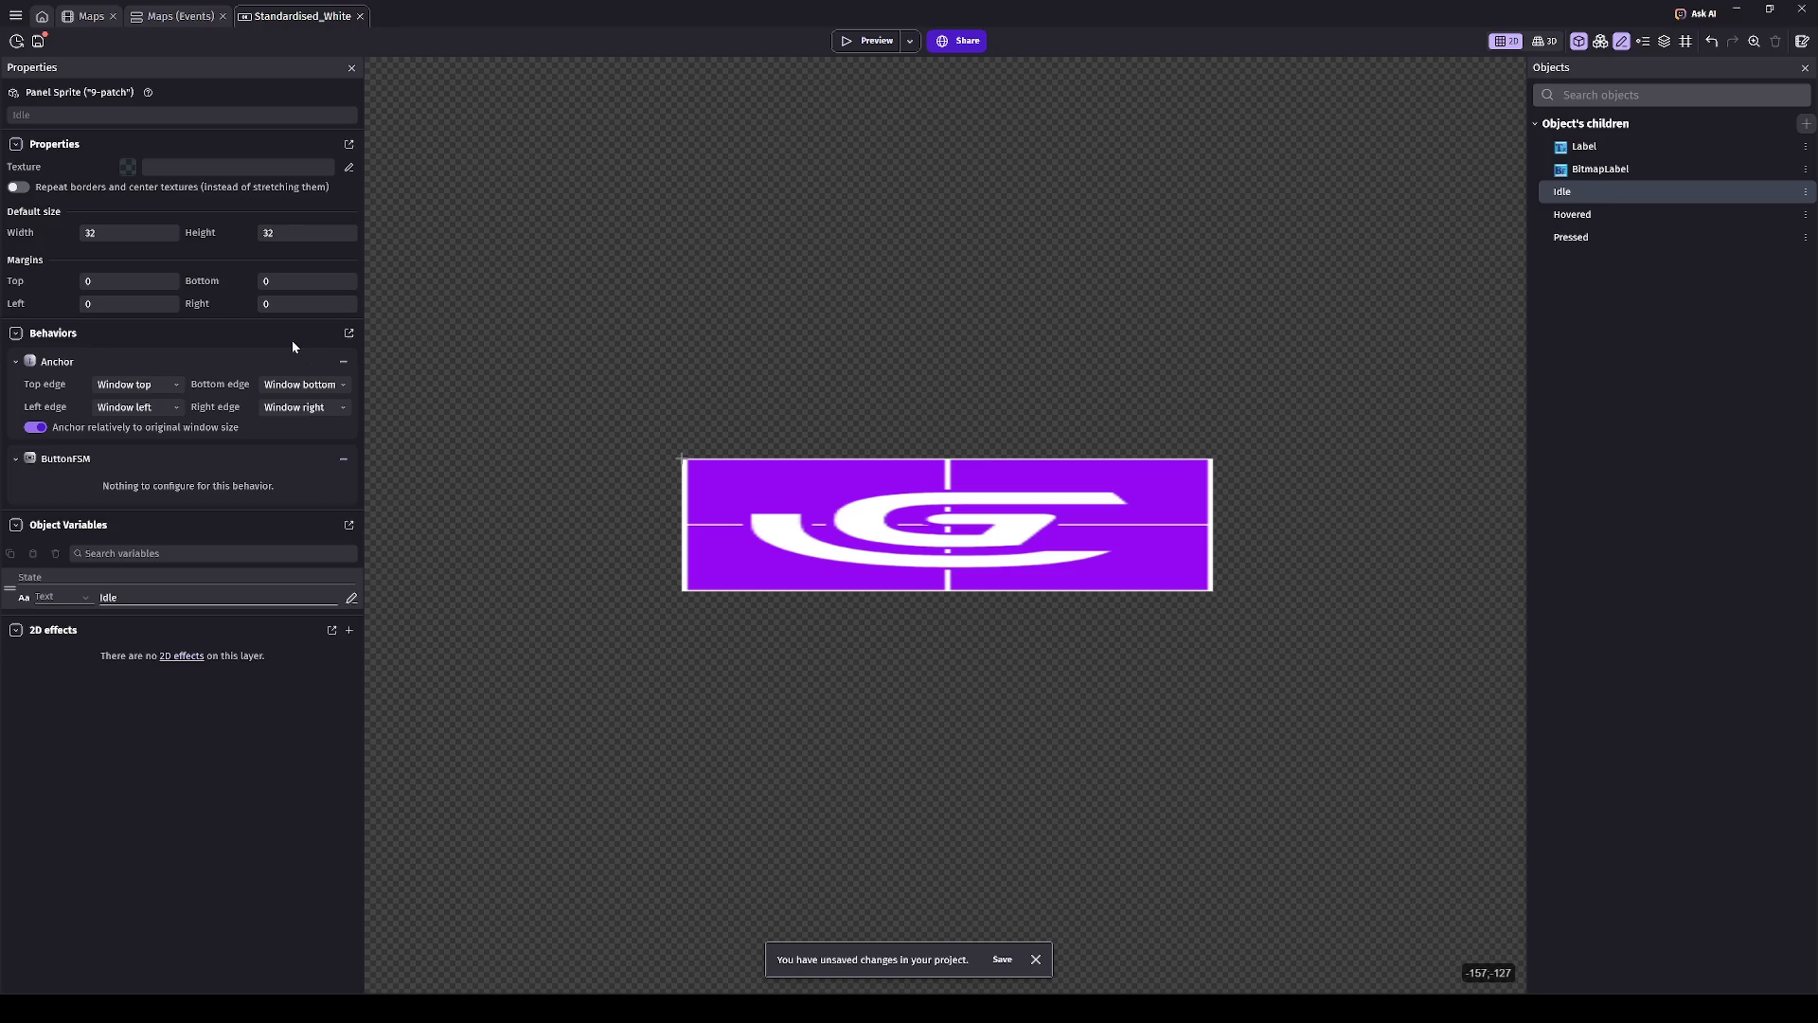
pyautogui.click(1629, 216)
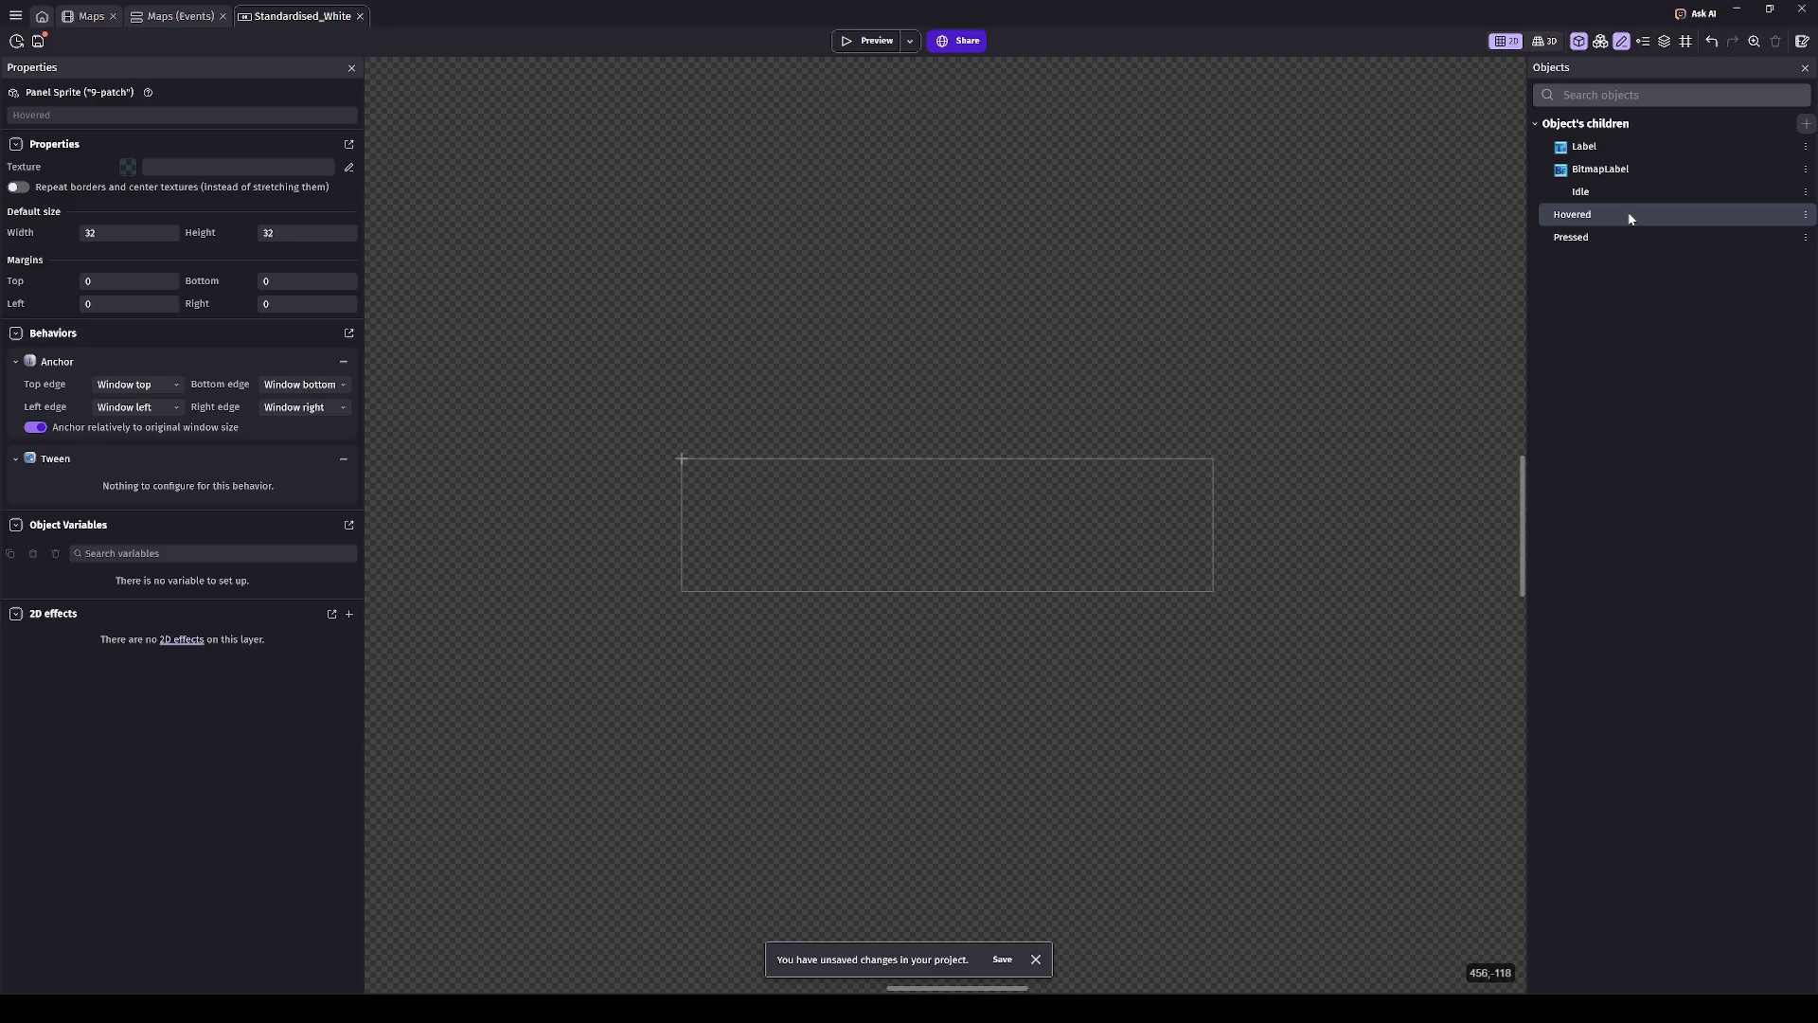
# - Load Button_StandBox_White_hovered.png from the computer as the Hovered state's texture
pyautogui.doubleClick(1629, 216)
pyautogui.click(1080, 189)
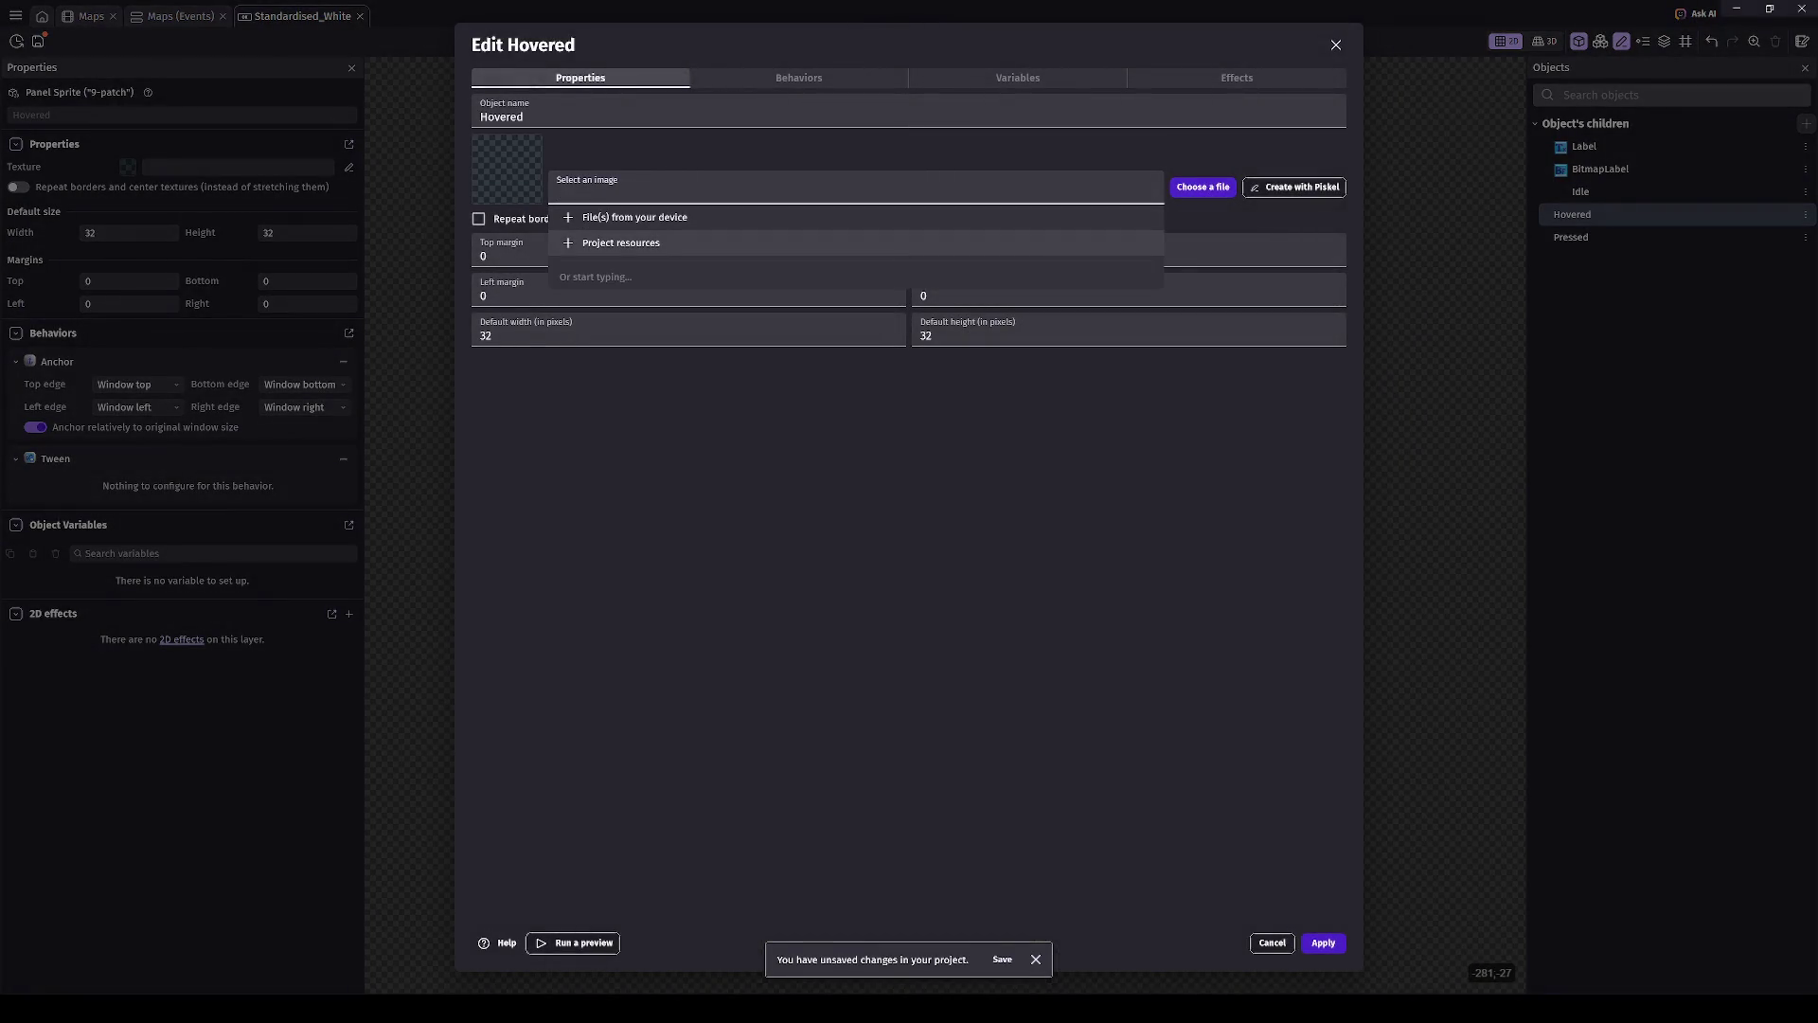
pyautogui.press('Escape')
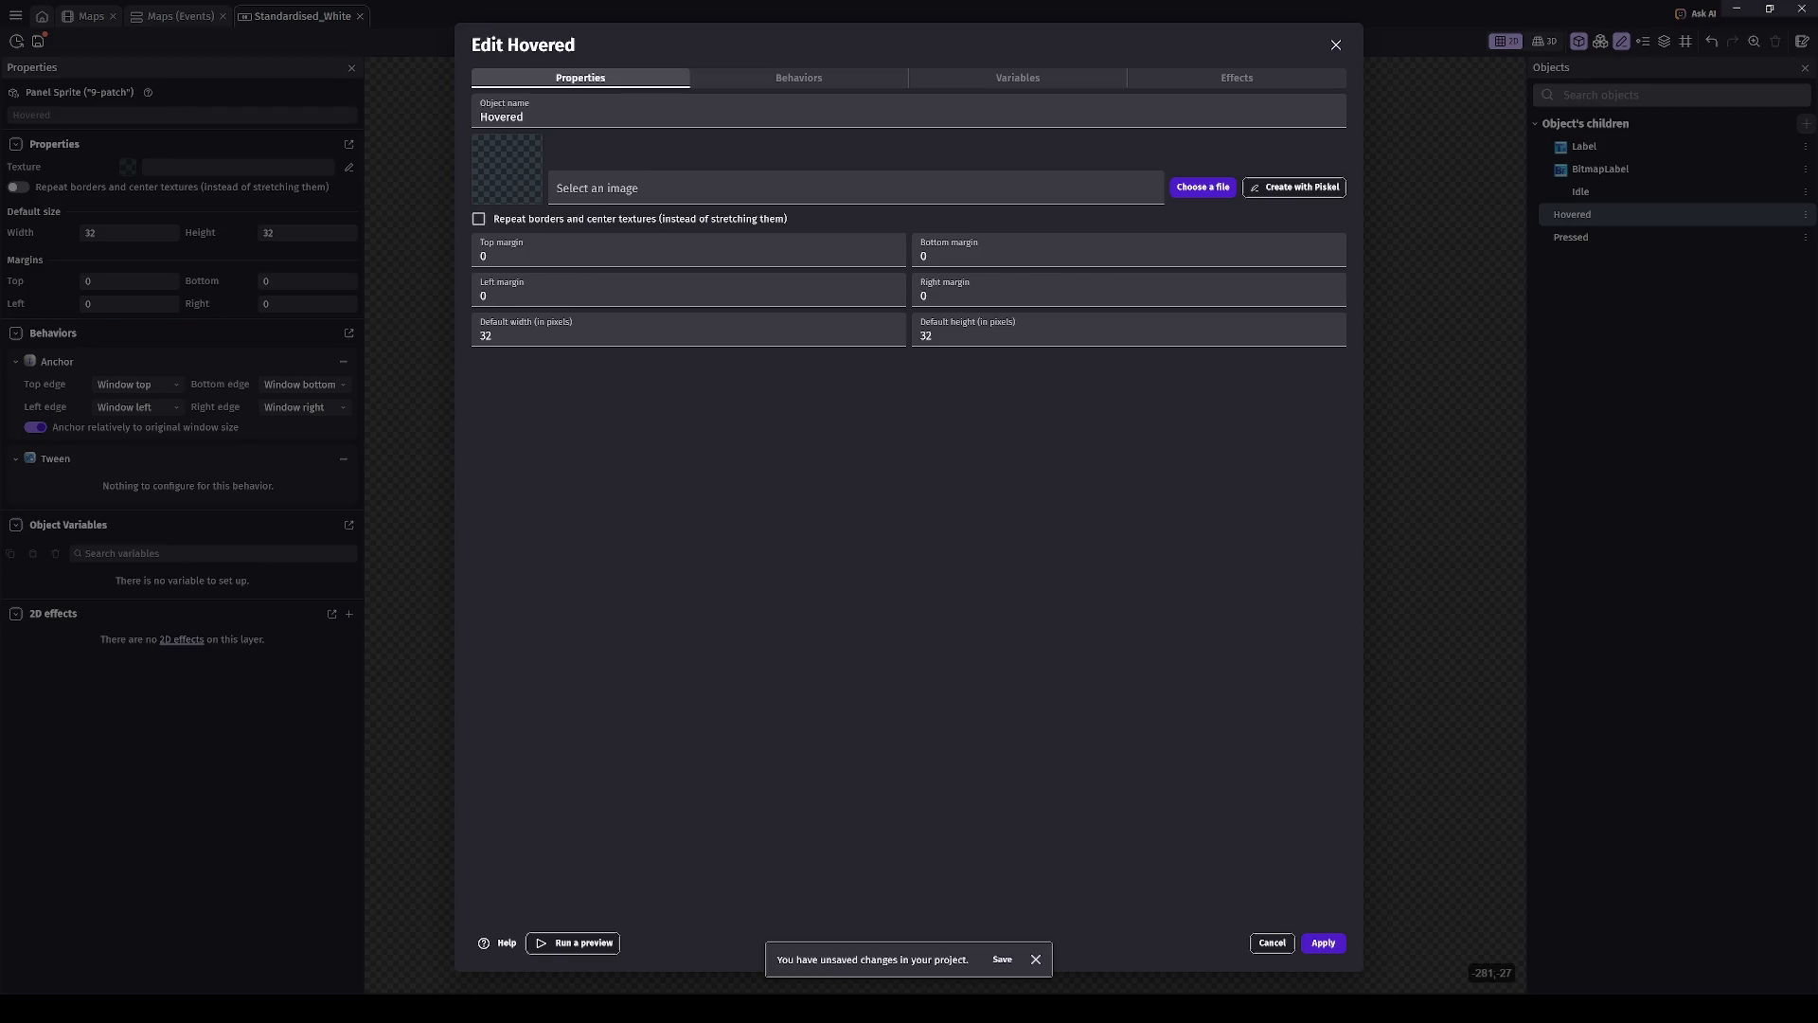
pyautogui.click(662, 187)
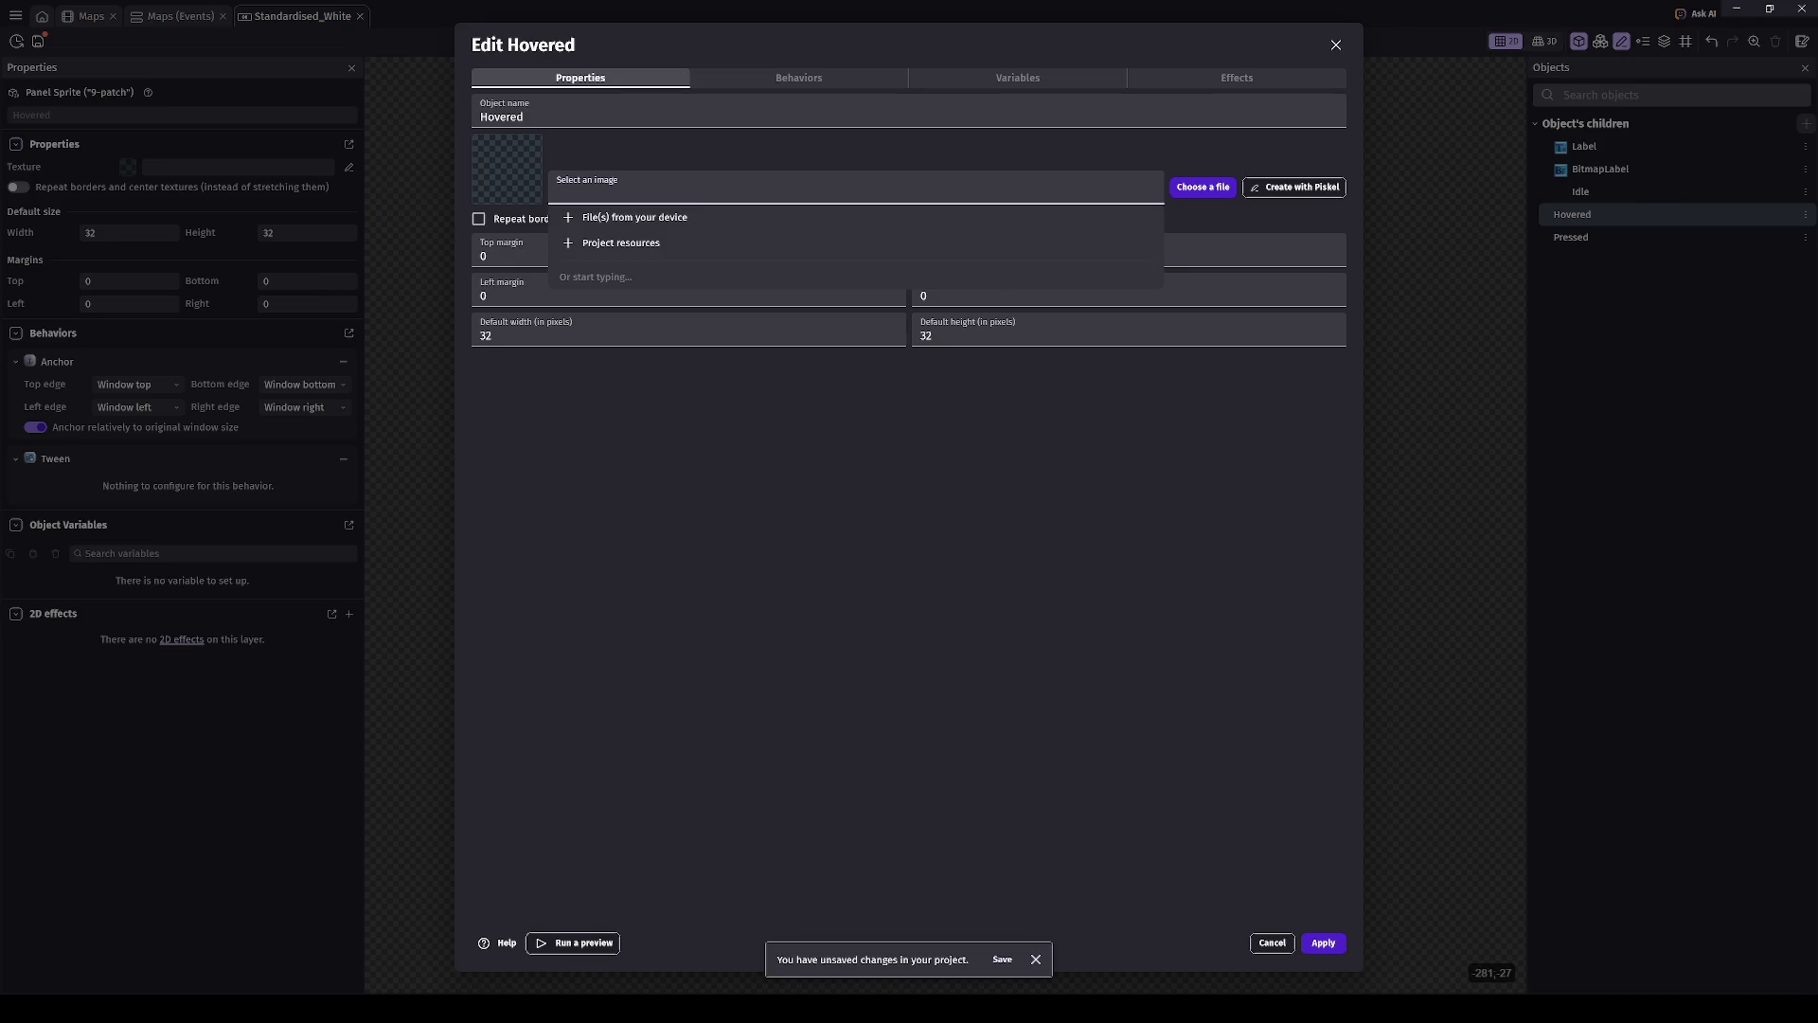
pyautogui.press('Escape')
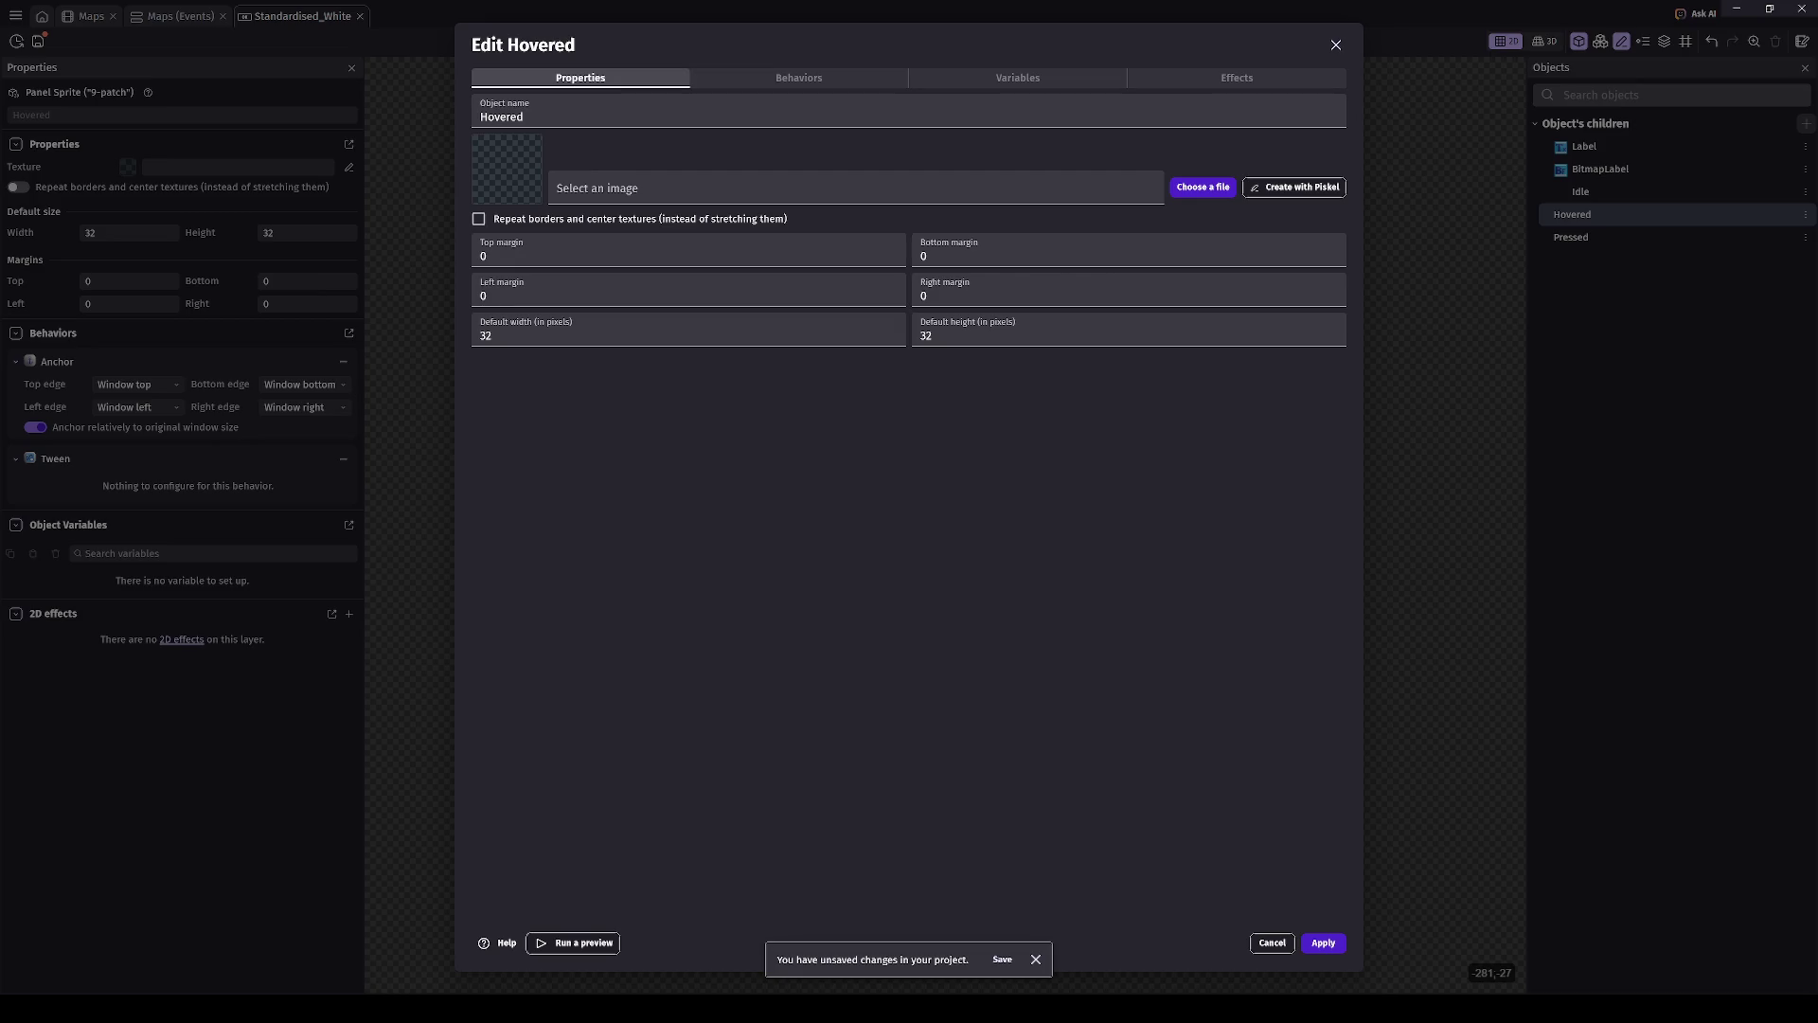
pyautogui.click(998, 187)
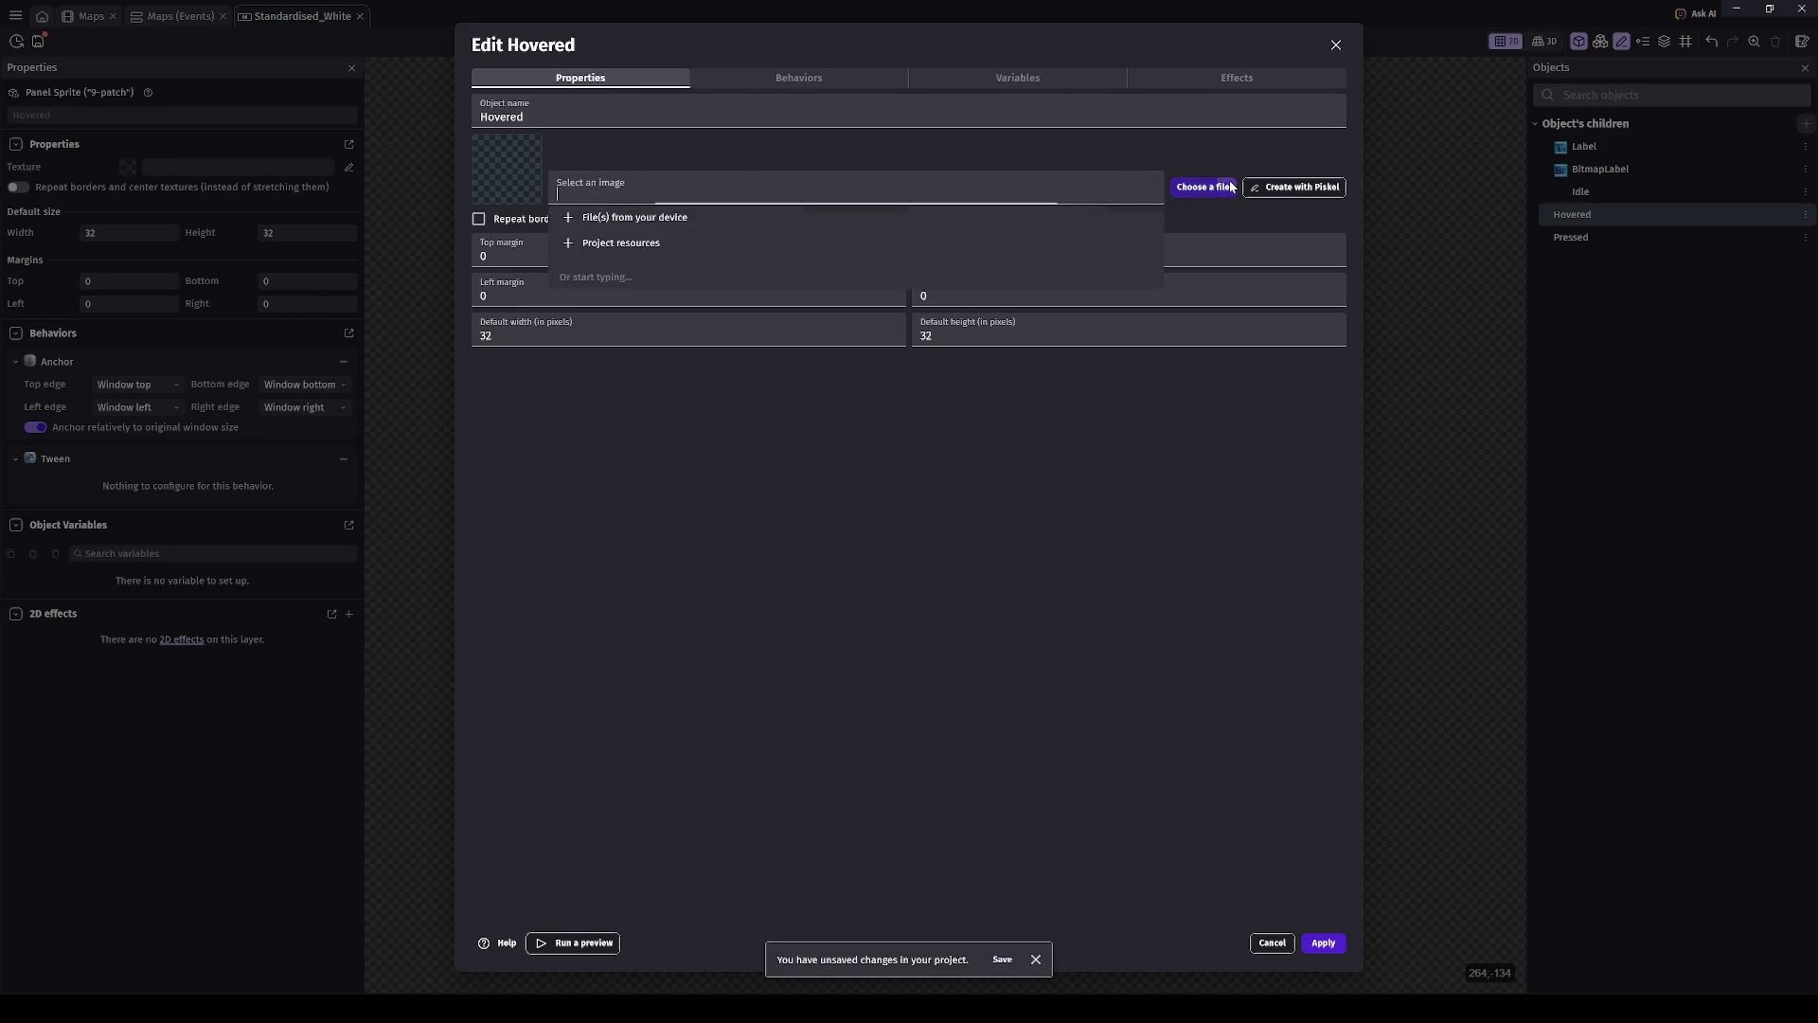
pyautogui.click(568, 217)
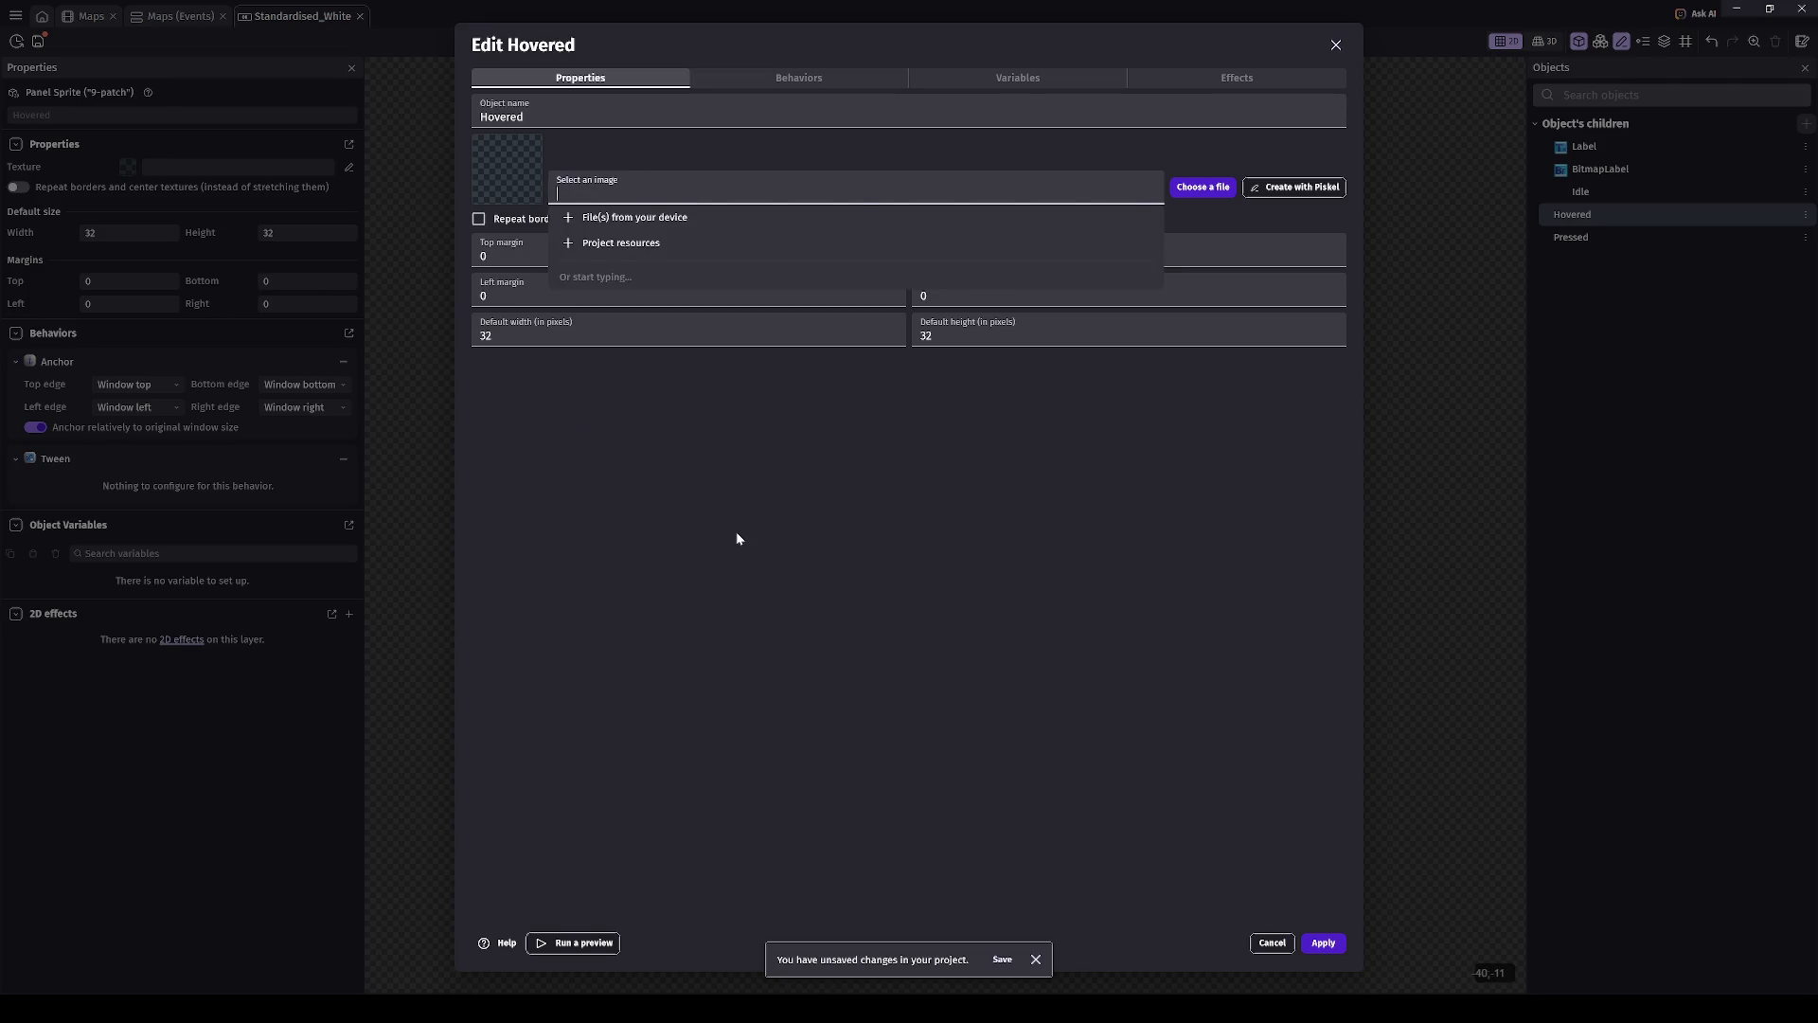
# - Set the Hovered default width and height to 1 and apply the changes
pyautogui.click(695, 334)
pyautogui.press('BackSpace')
pyautogui.press('BackSpace')
pyautogui.write('1')
pyautogui.press('Tab')
pyautogui.write('1')
pyautogui.press('Tab')
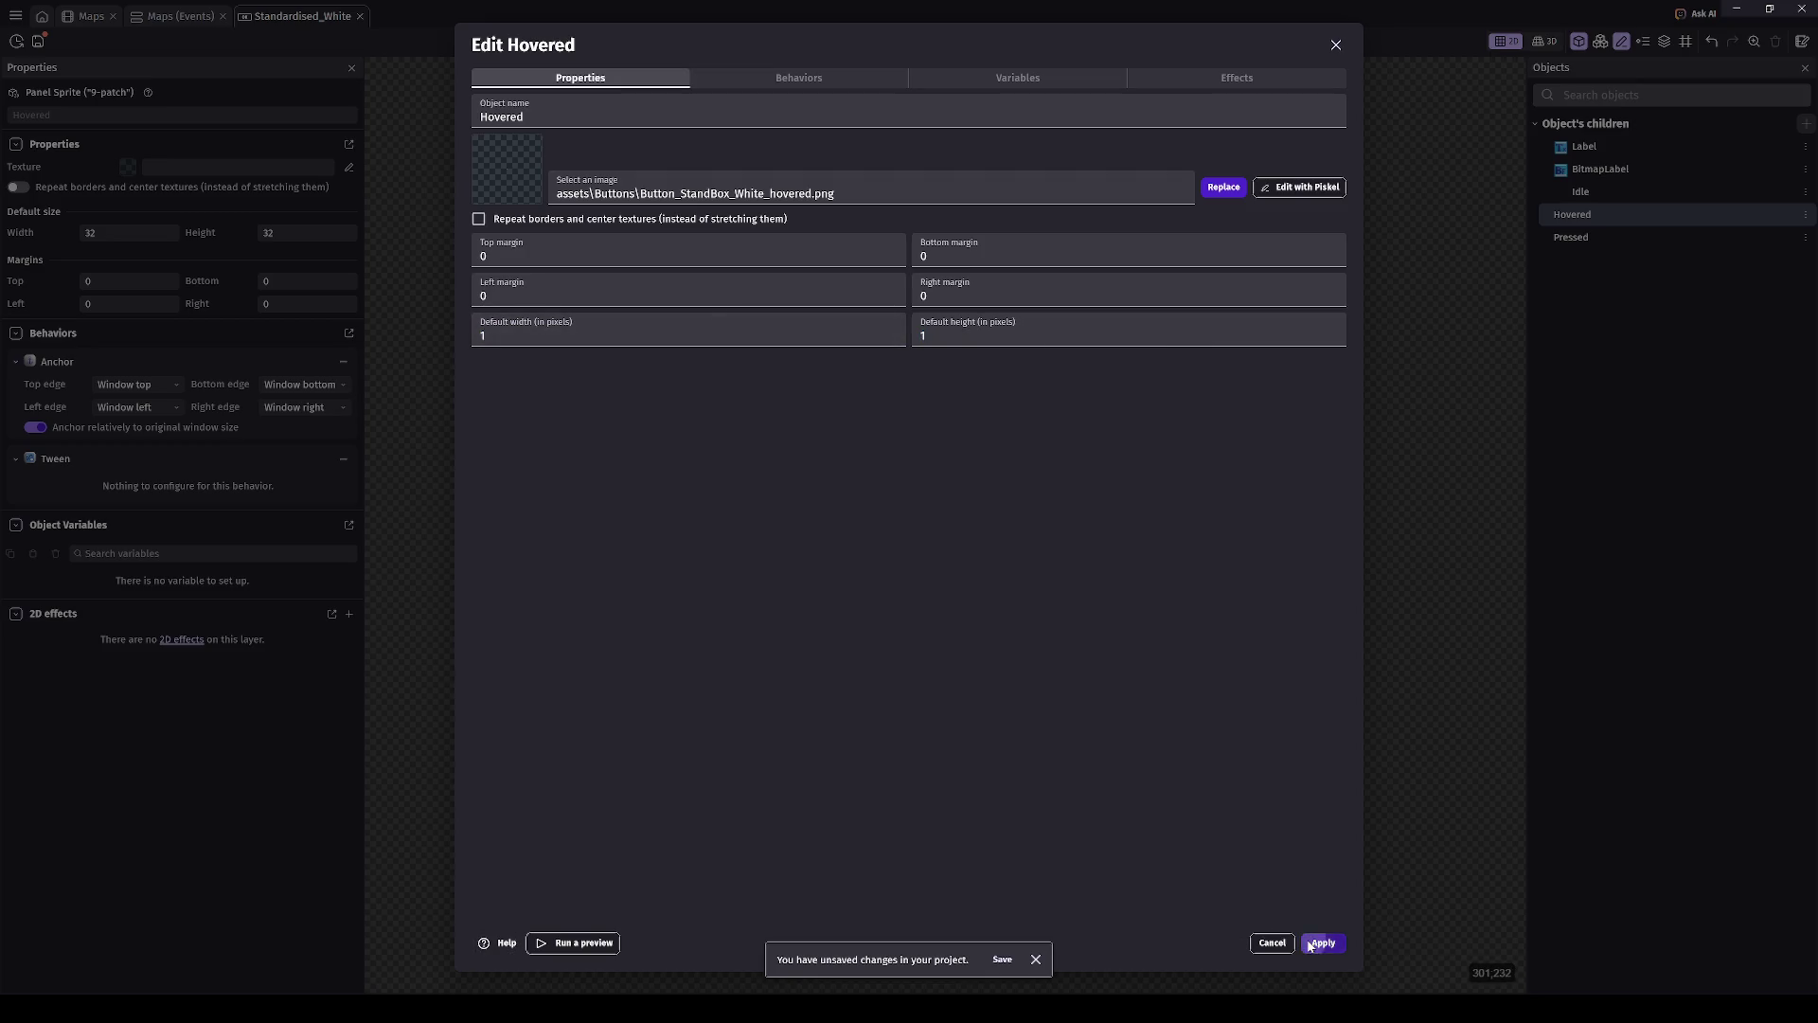
pyautogui.click(1323, 942)
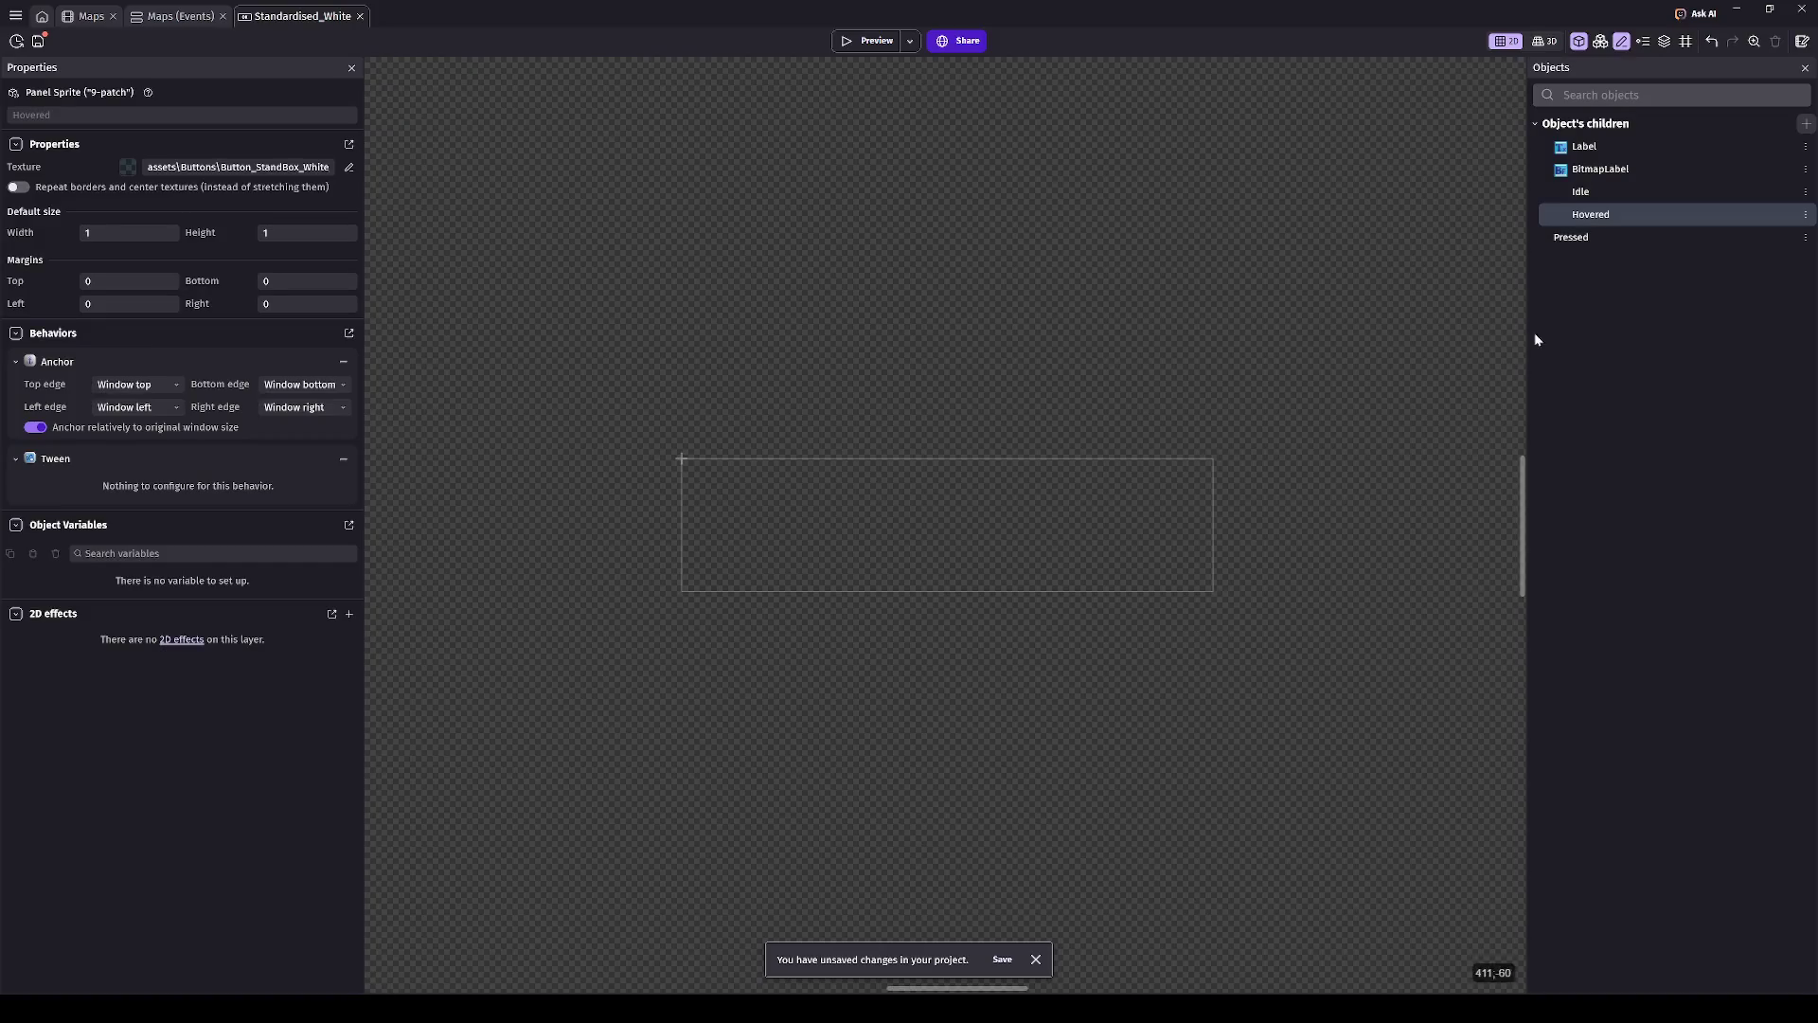
# - Drop a Hovered instance into the scene and snap it to position 0,0
pyautogui.click(824, 544)
pyautogui.scroll(5, 818, 557)
pyautogui.moveTo(1591, 214)
pyautogui.mouseDown()
pyautogui.moveTo(739, 446)
pyautogui.moveTo(1339, 897)
pyautogui.mouseUp()
pyautogui.scroll(-2, 800, 490)
pyautogui.scroll(-3, 933, 659)
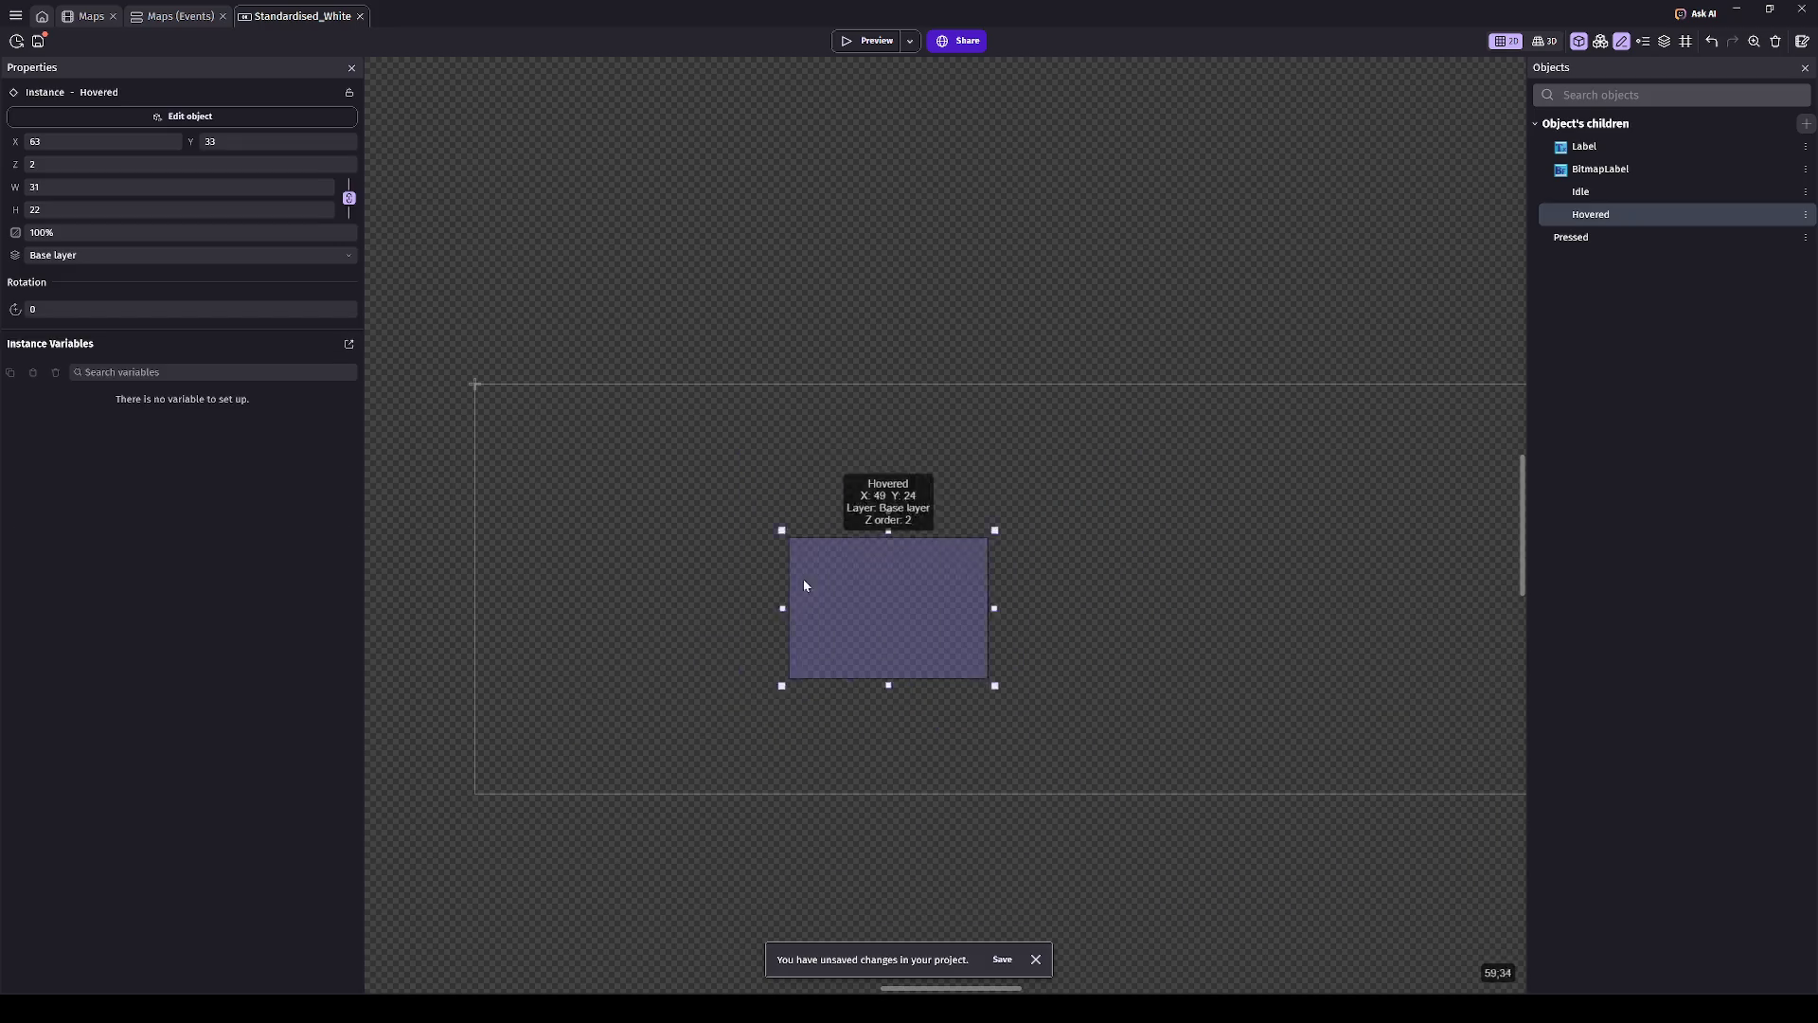
pyautogui.moveTo(803, 577); pyautogui.dragTo(480, 466)
pyautogui.scroll(4, 779, 525)
pyautogui.moveTo(906, 434); pyautogui.dragTo(833, 339)
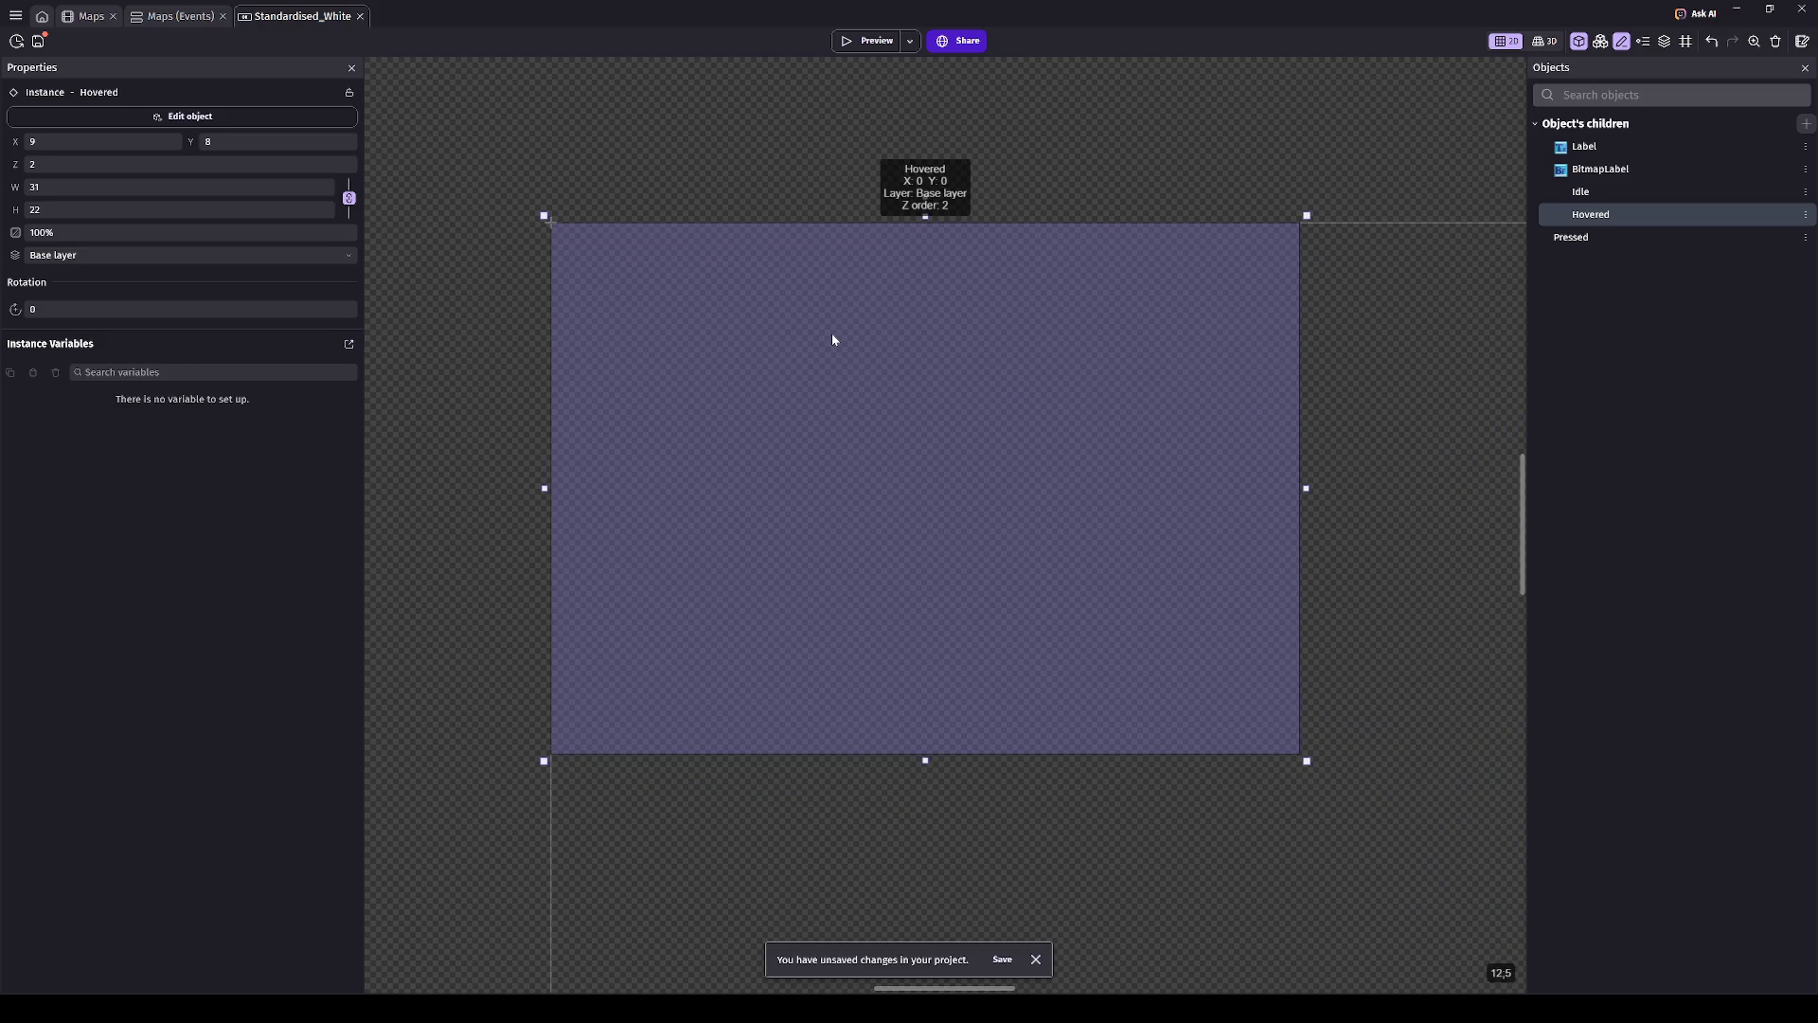
# - Stretch the Hovered instance to 256×64 so it matches the Idle button frame
pyautogui.scroll(-5, 977, 480)
pyautogui.hscroll(3, 572, 503)
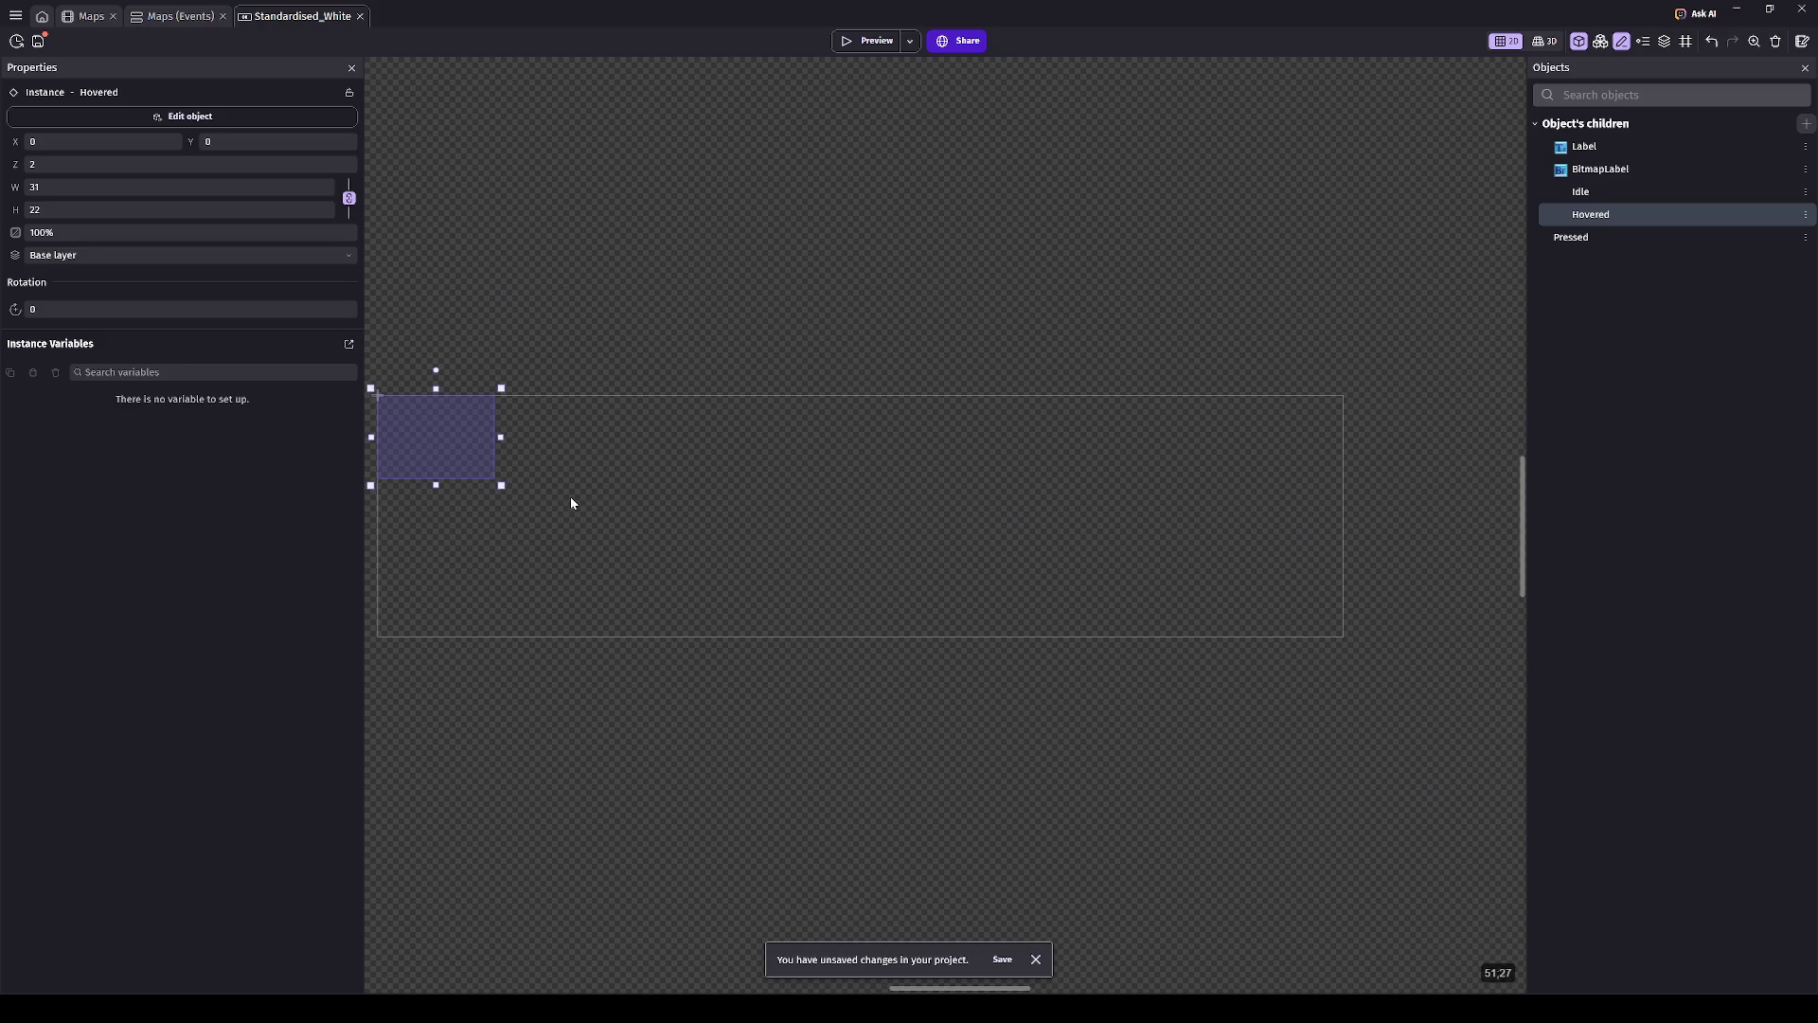
pyautogui.moveTo(504, 485)
pyautogui.mouseDown()
pyautogui.moveTo(1234, 600)
pyautogui.moveTo(1343, 643)
pyautogui.mouseUp()
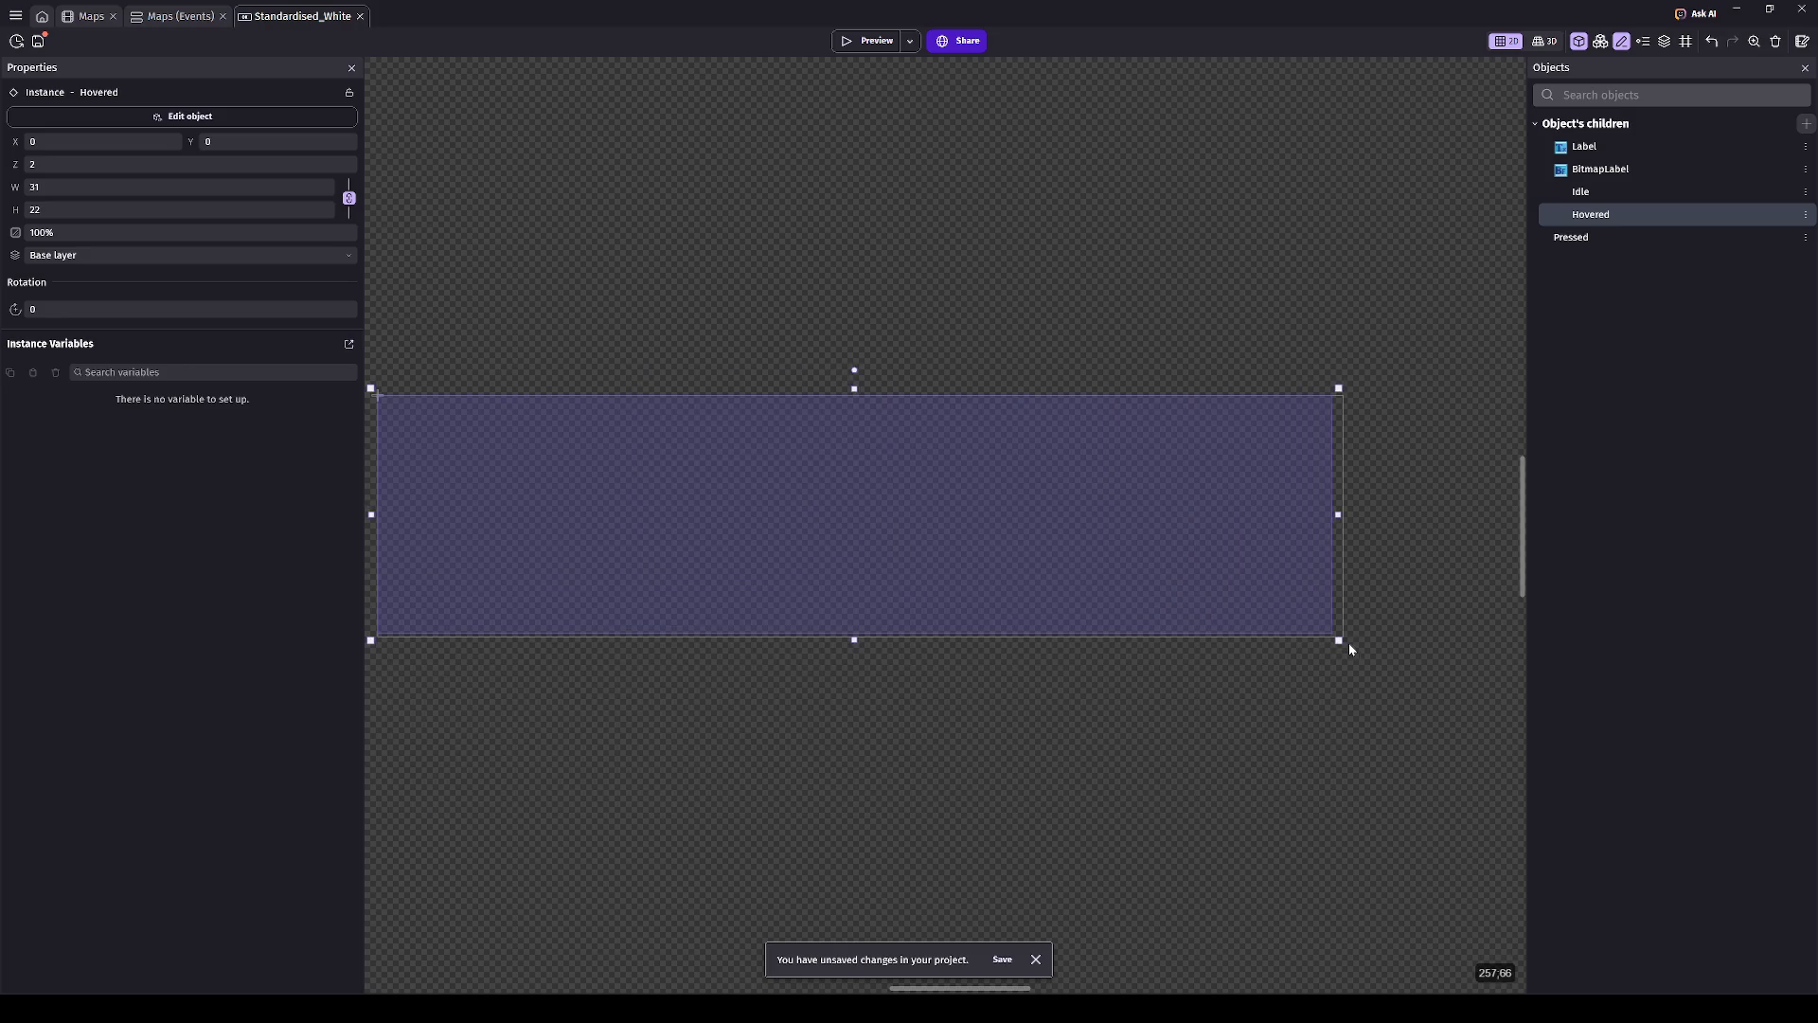
pyautogui.scroll(5, 1352, 673)
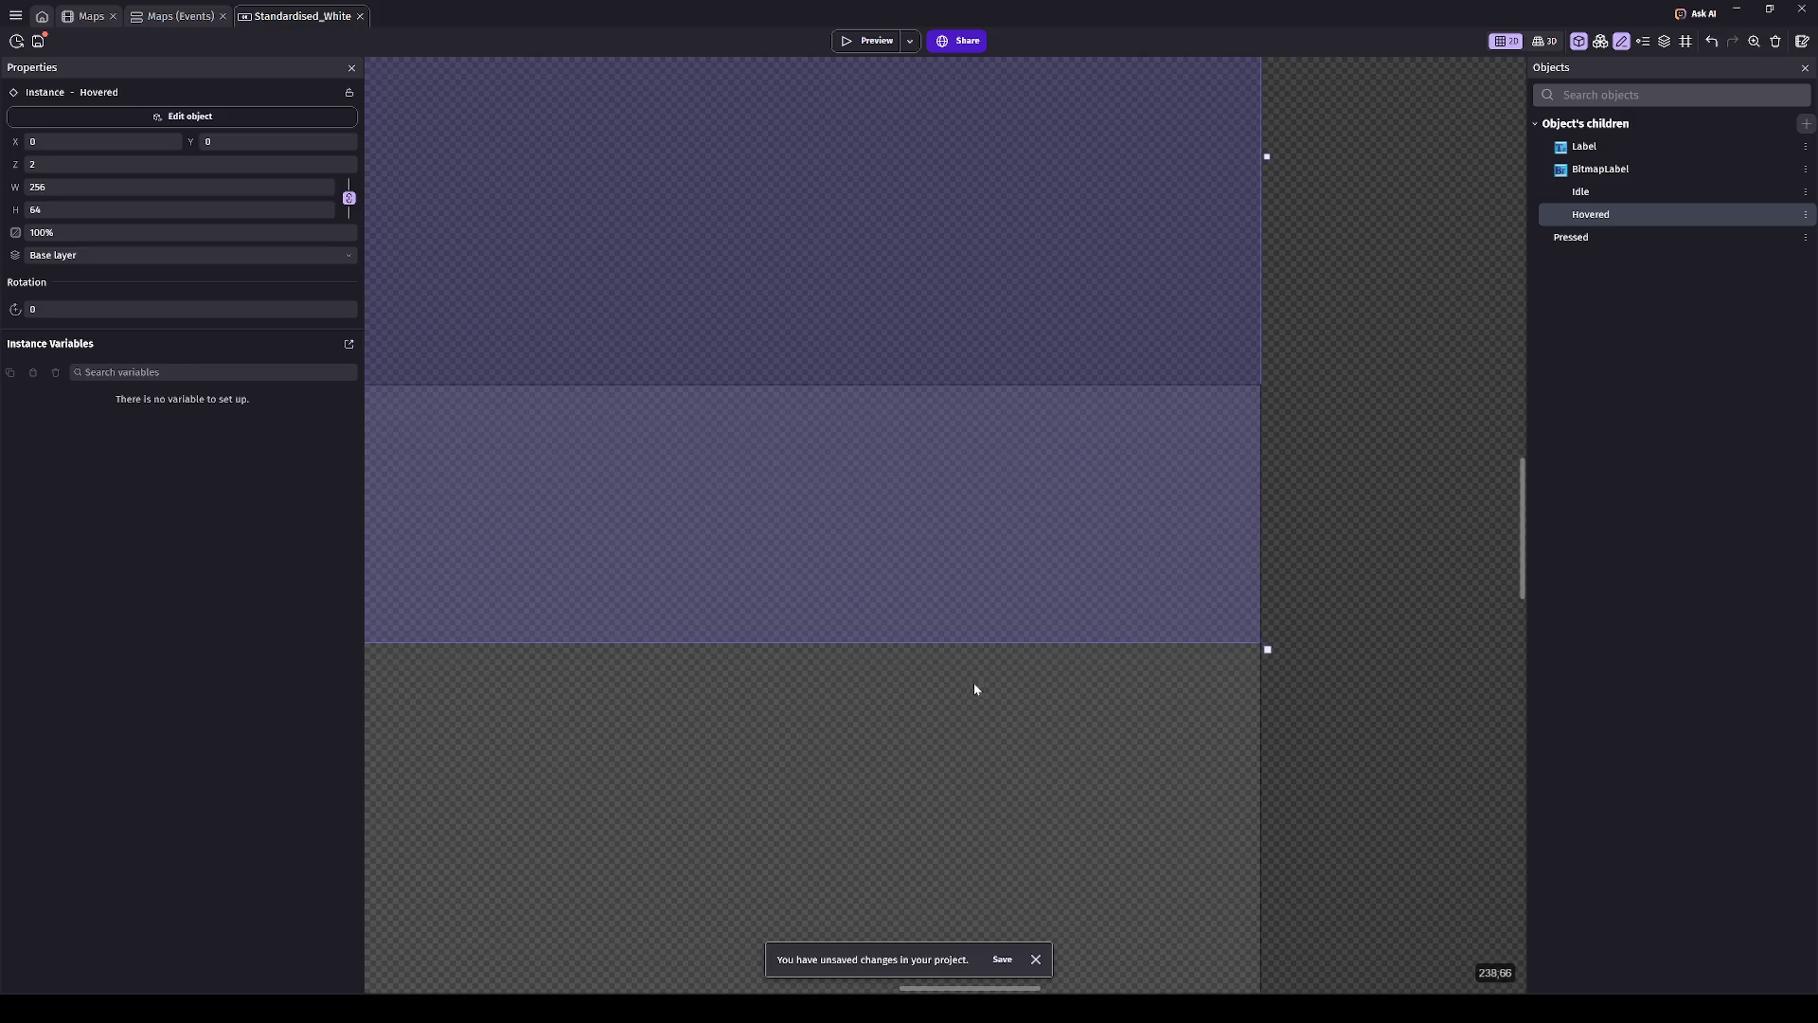
pyautogui.click(901, 667)
pyautogui.click(1589, 215)
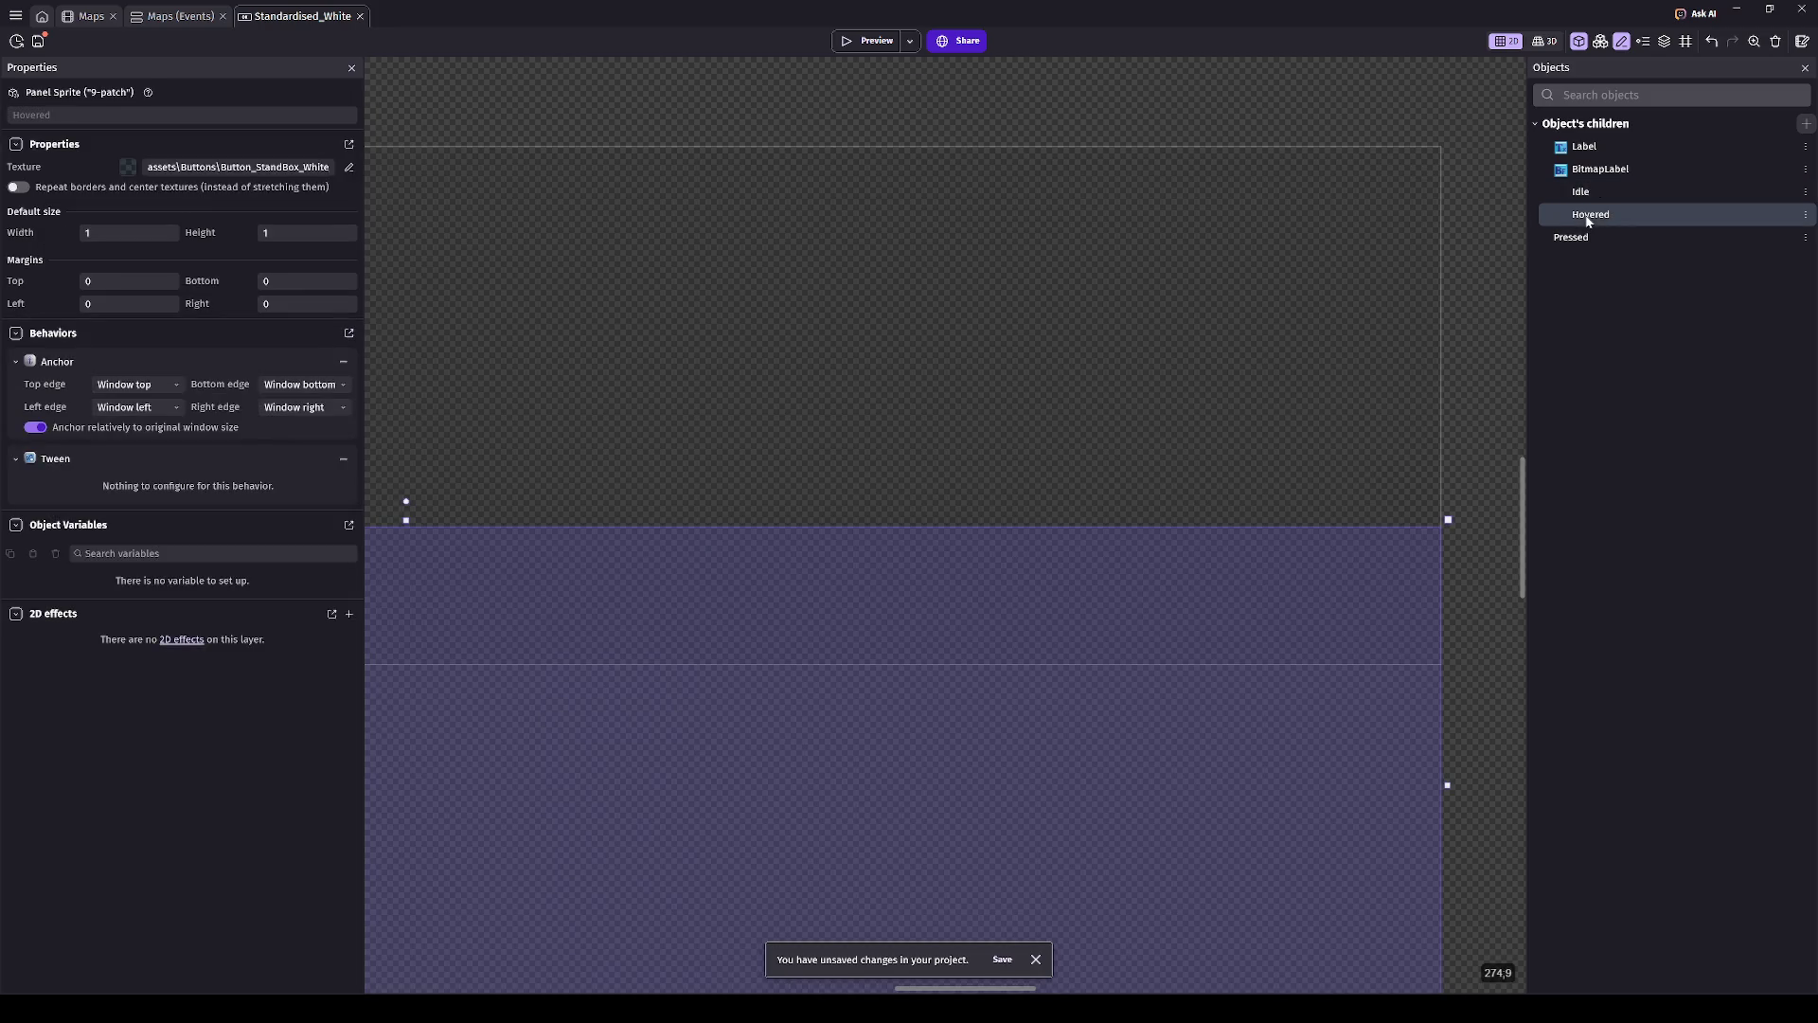
pyautogui.click(958, 379)
pyautogui.scroll(4, 962, 474)
pyautogui.click(1591, 239)
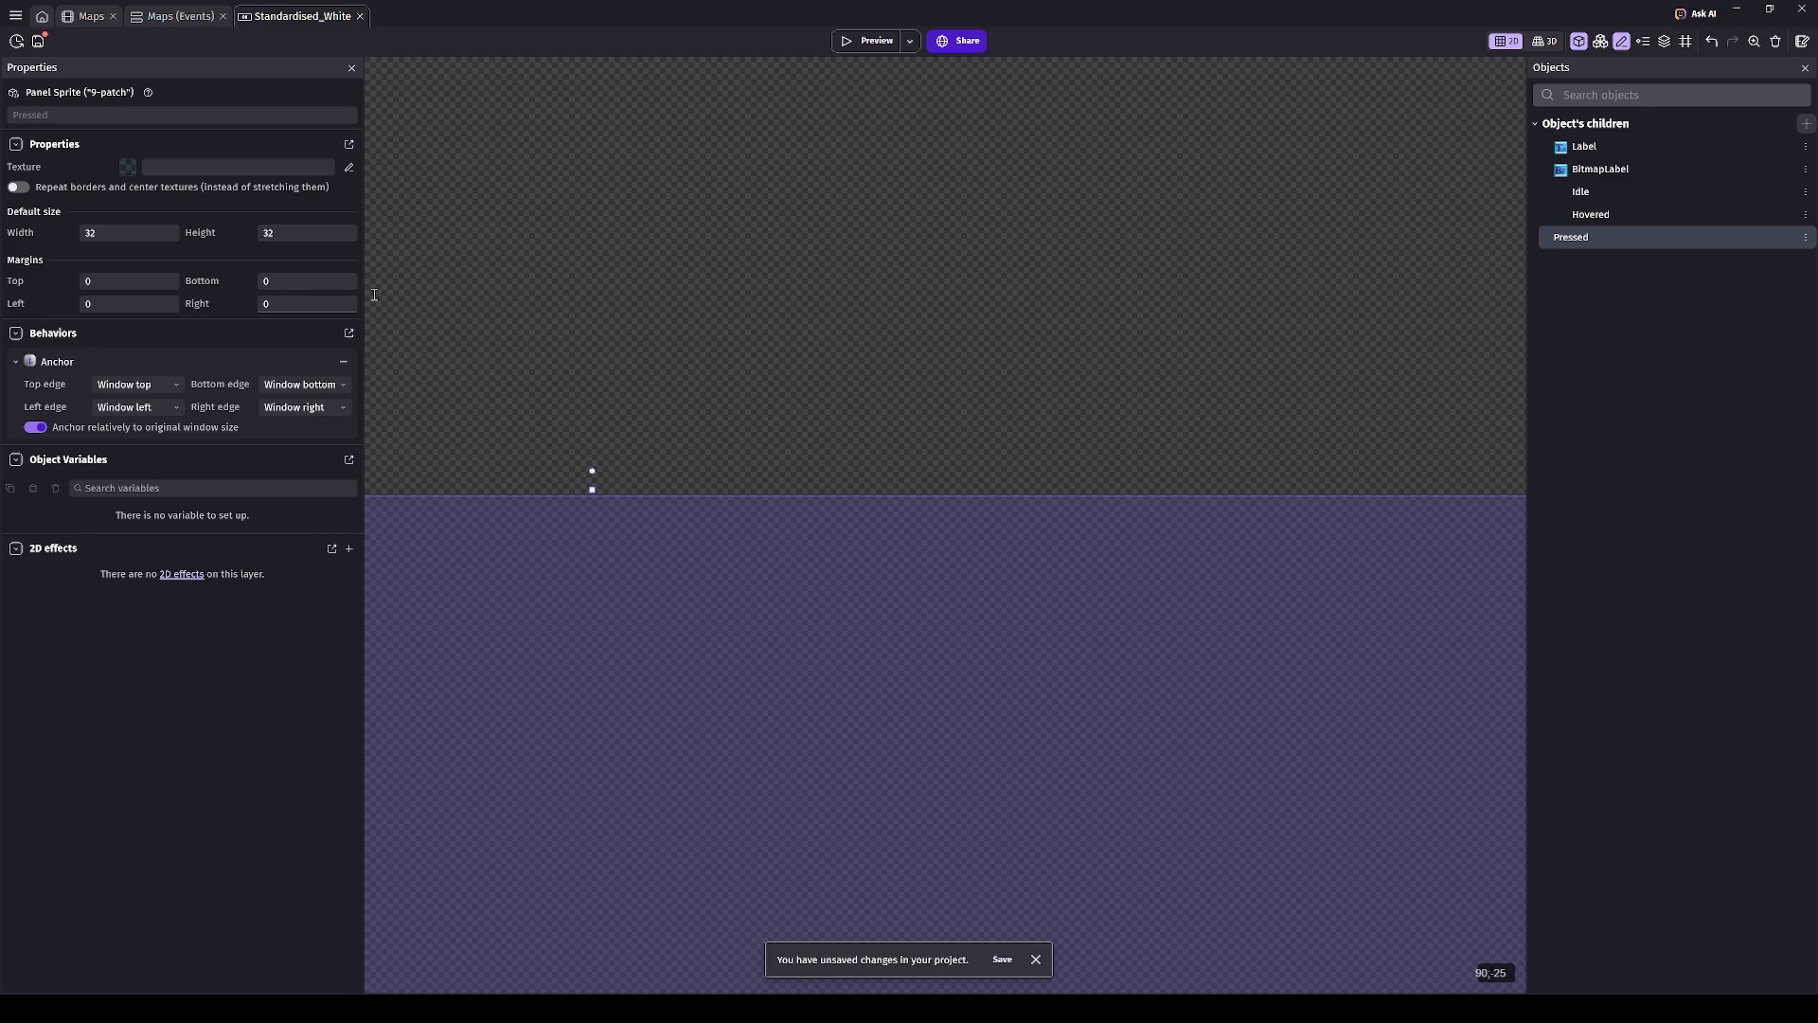
# - Add a Pressed instance to the scene and size it to width 256, height 64
pyautogui.click(1364, 349)
pyautogui.moveTo(1592, 239)
pyautogui.mouseDown()
pyautogui.moveTo(666, 251)
pyautogui.moveTo(824, 394)
pyautogui.moveTo(1291, 264)
pyautogui.moveTo(1066, 571)
pyautogui.moveTo(1185, 568)
pyautogui.moveTo(650, 568)
pyautogui.moveTo(641, 552)
pyautogui.mouseUp()
pyautogui.click(824, 490)
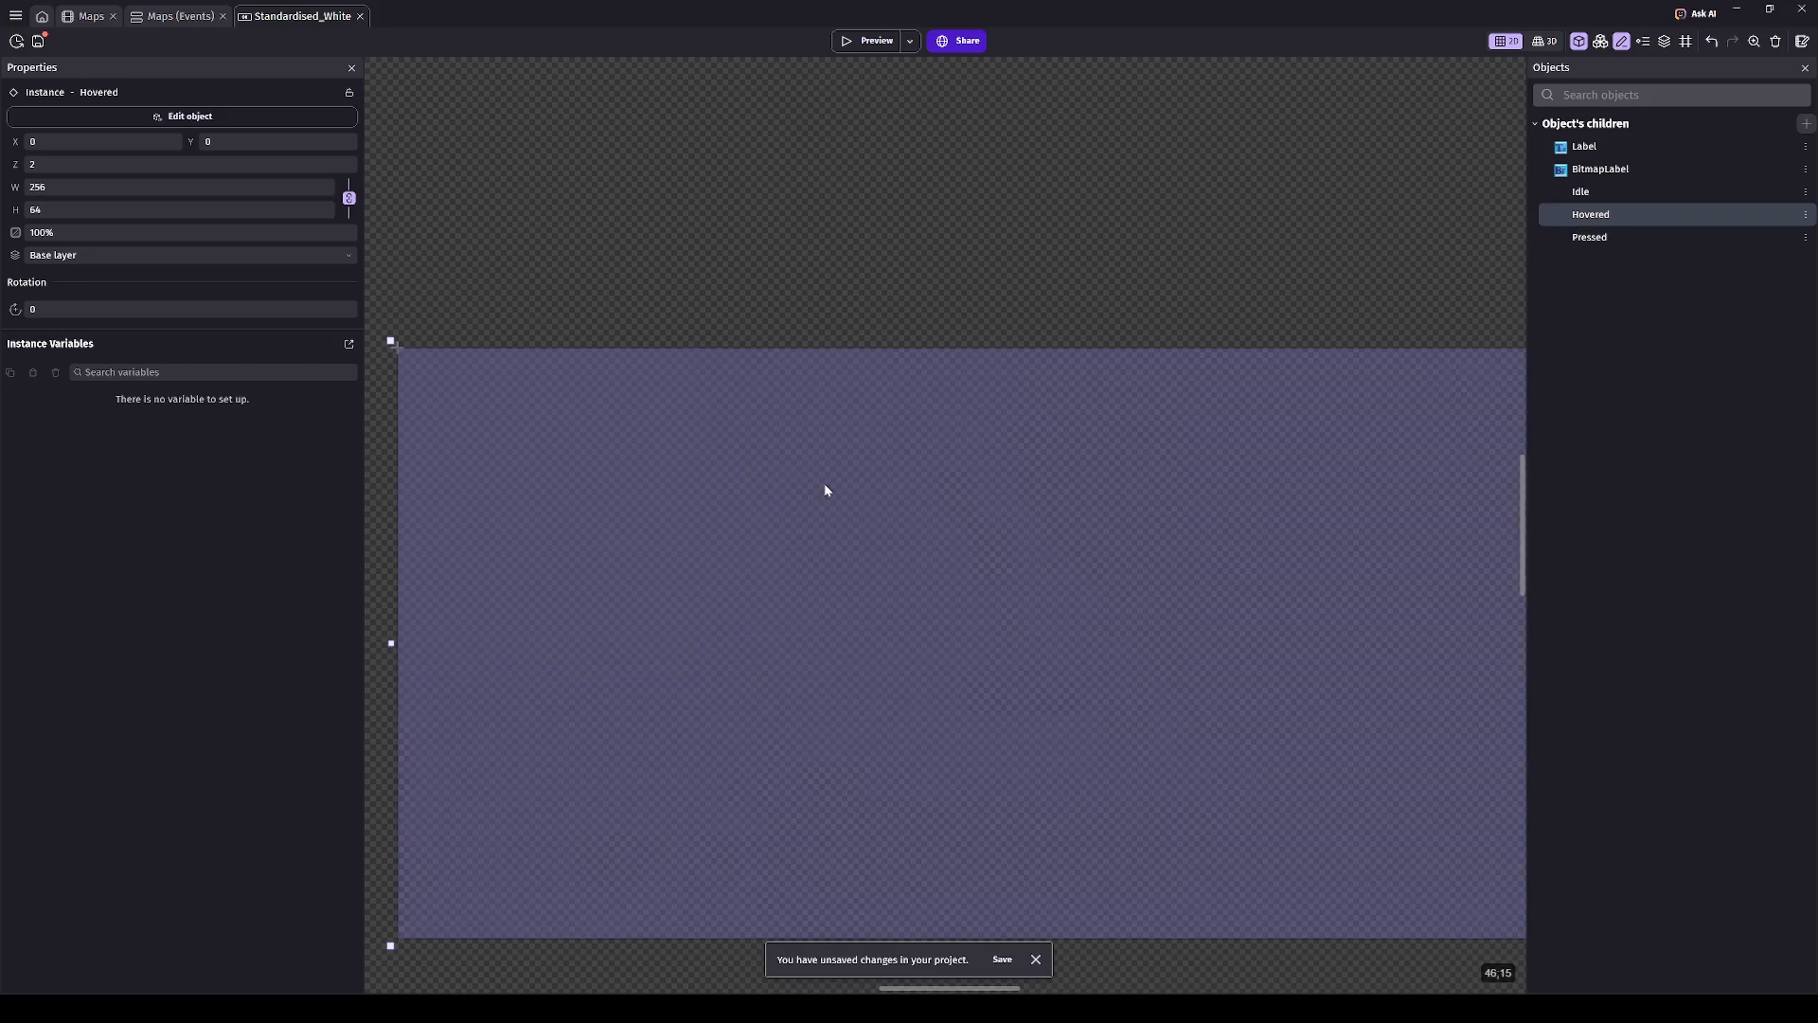
pyautogui.click(487, 427)
pyautogui.click(305, 187)
pyautogui.doubleClick(280, 187)
pyautogui.write('256')
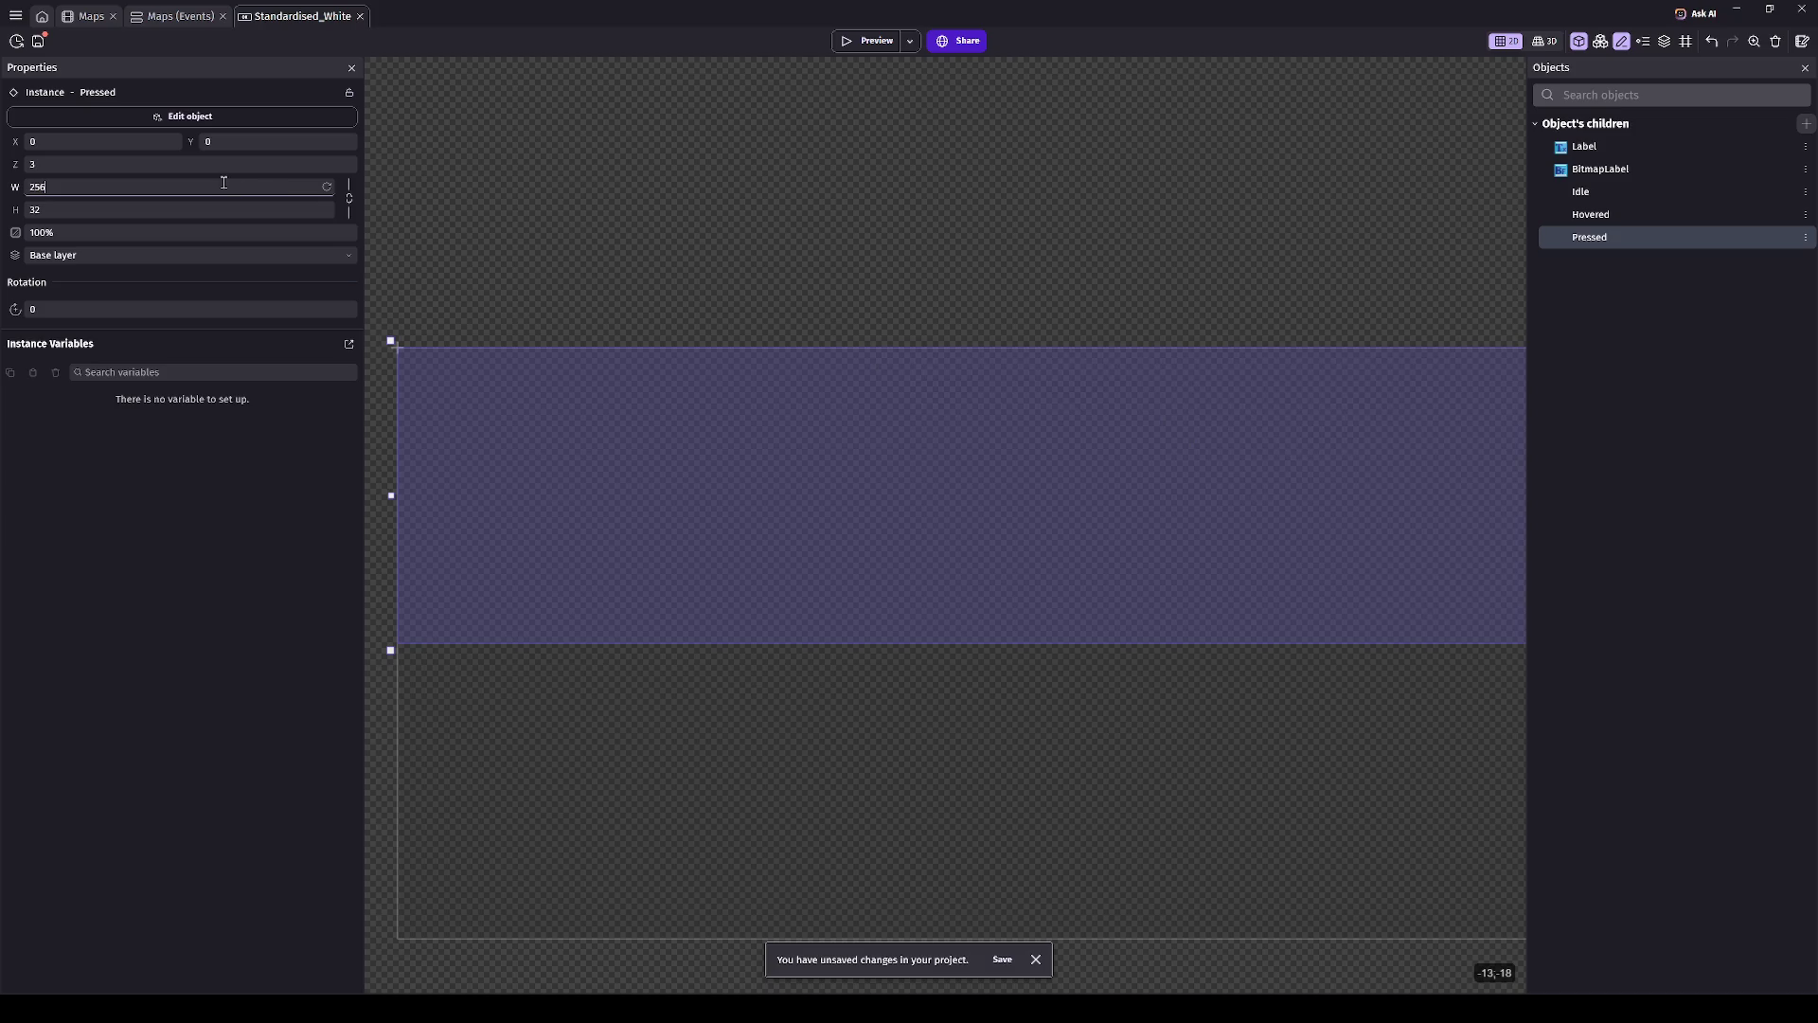
pyautogui.doubleClick(226, 218)
pyautogui.write('64')
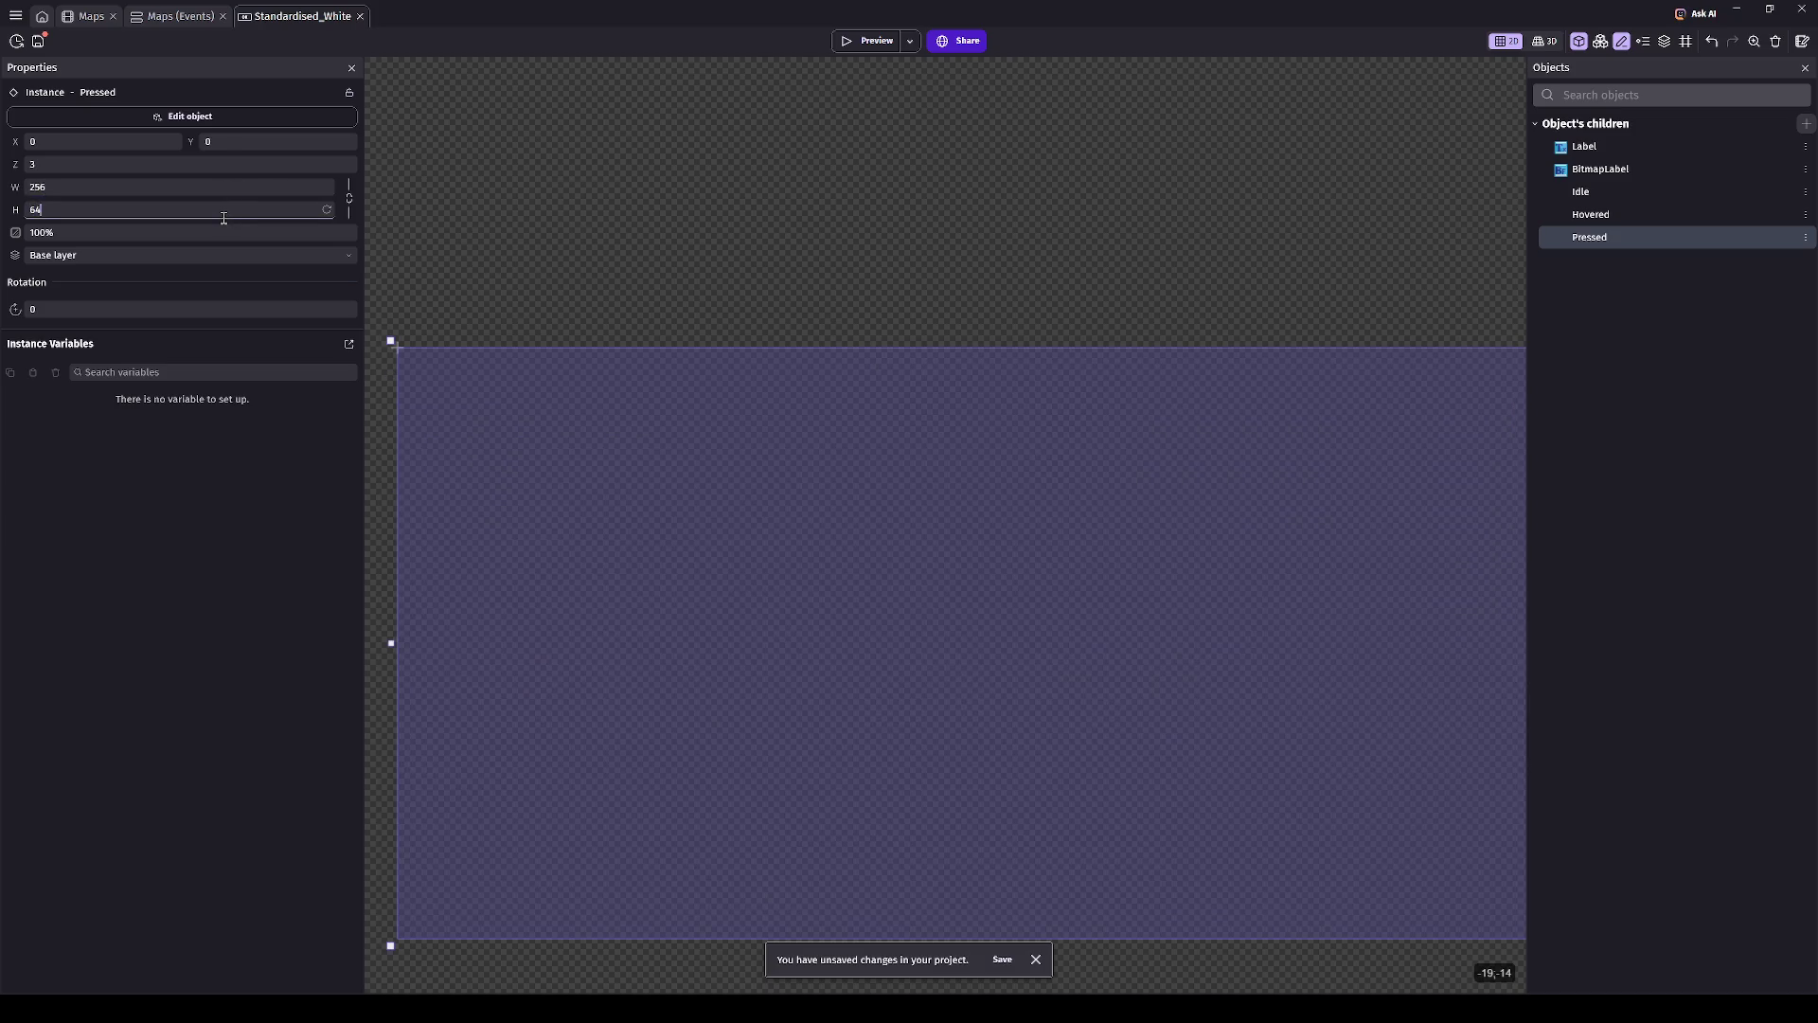
pyautogui.press('Return')
# - Set the Idle instance's Y to 0 and close the Standardised_White editor
pyautogui.scroll(2, 560, 621)
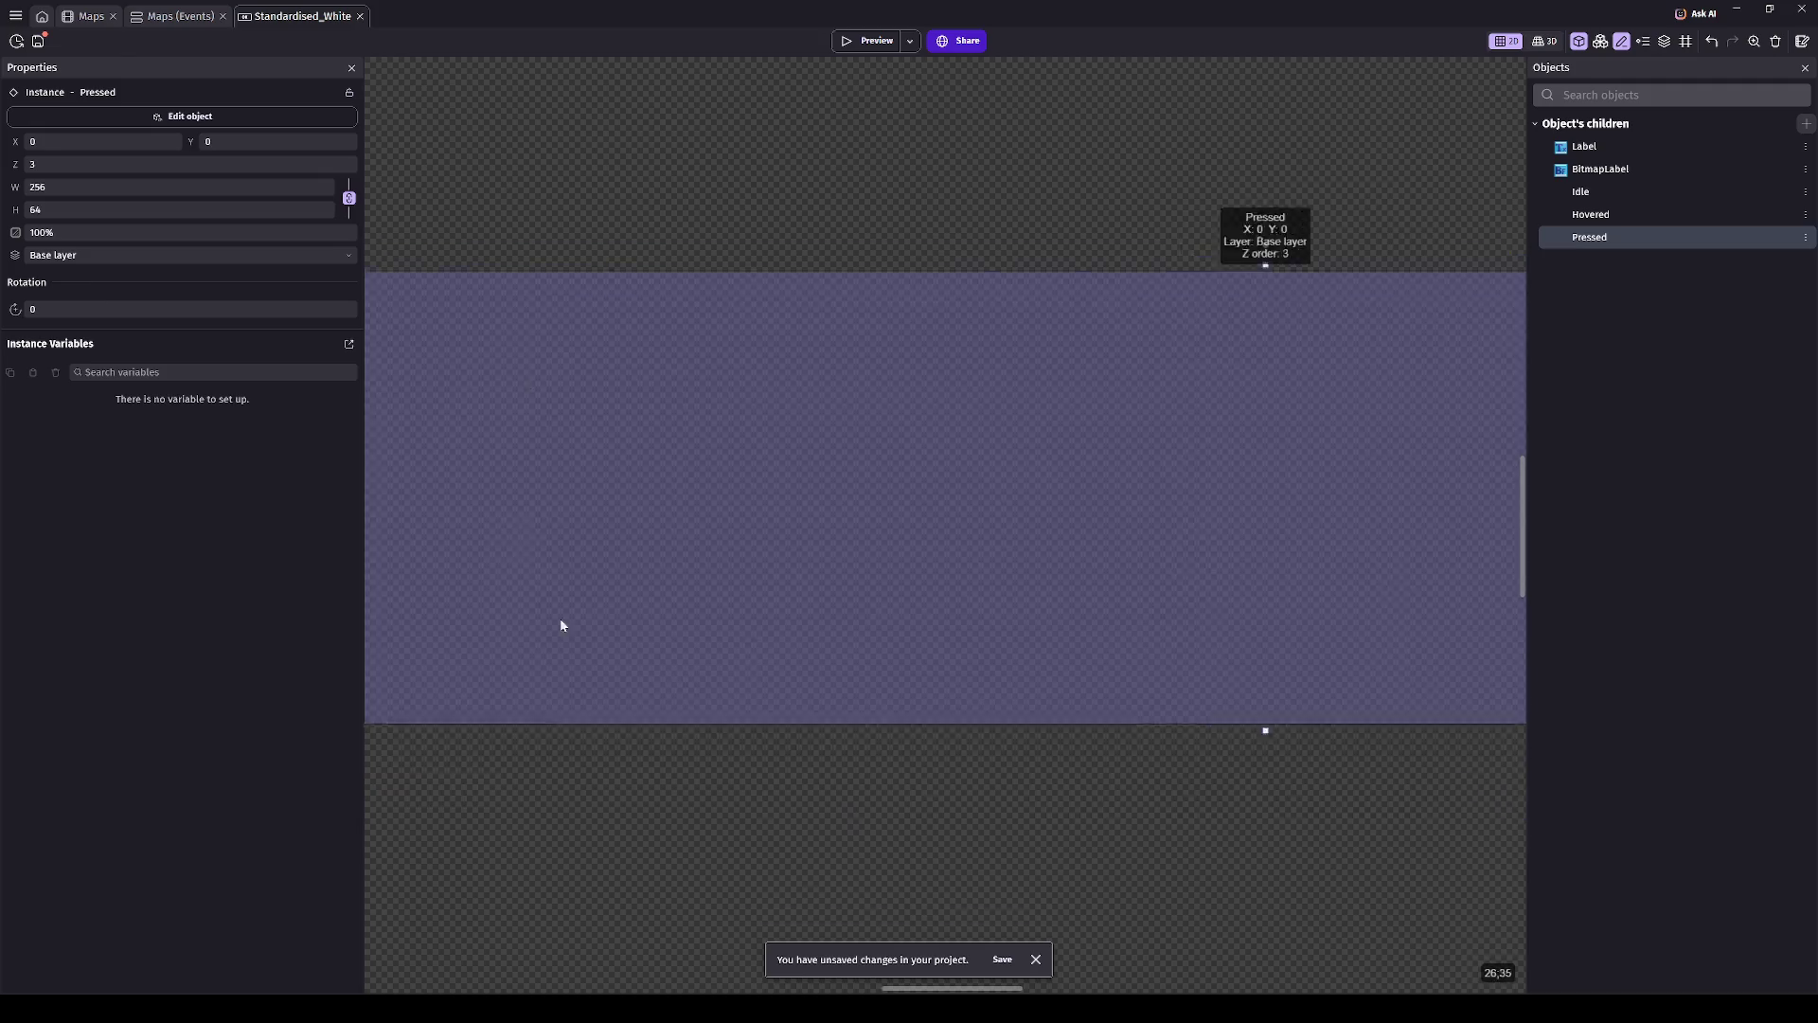
pyautogui.click(499, 641)
pyautogui.doubleClick(213, 141)
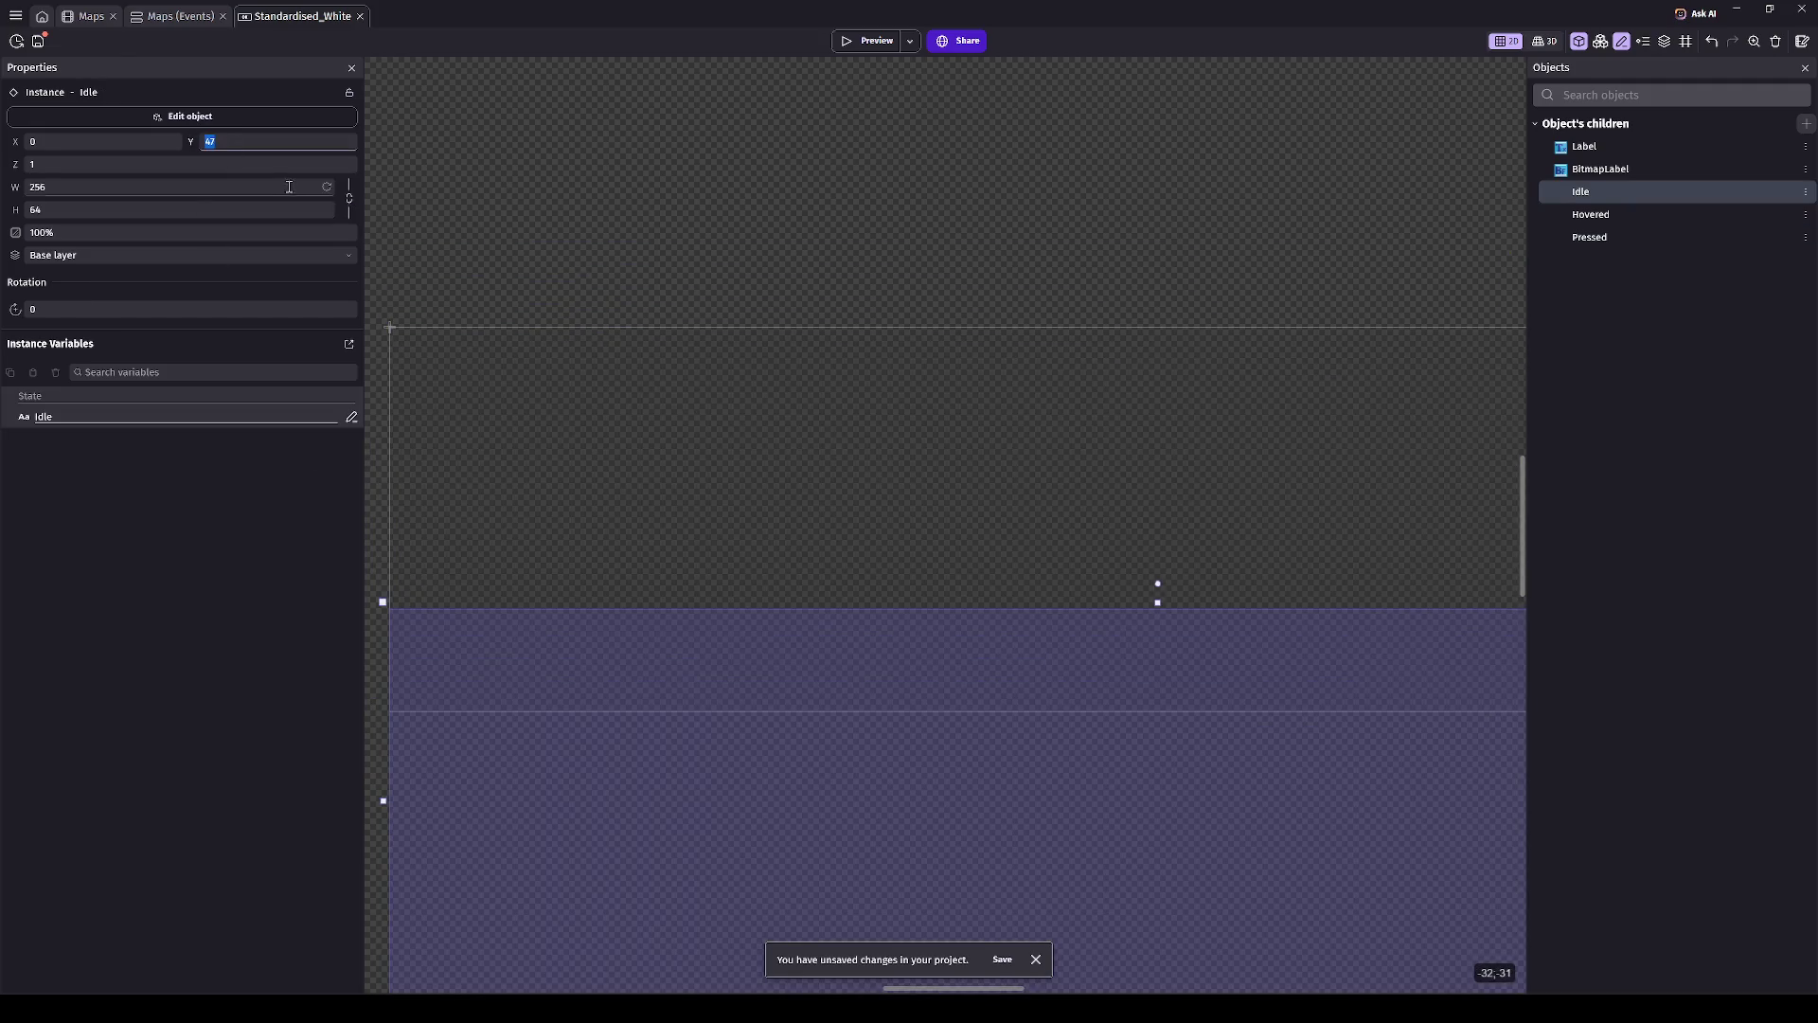
pyautogui.write('0')
pyautogui.click(593, 202)
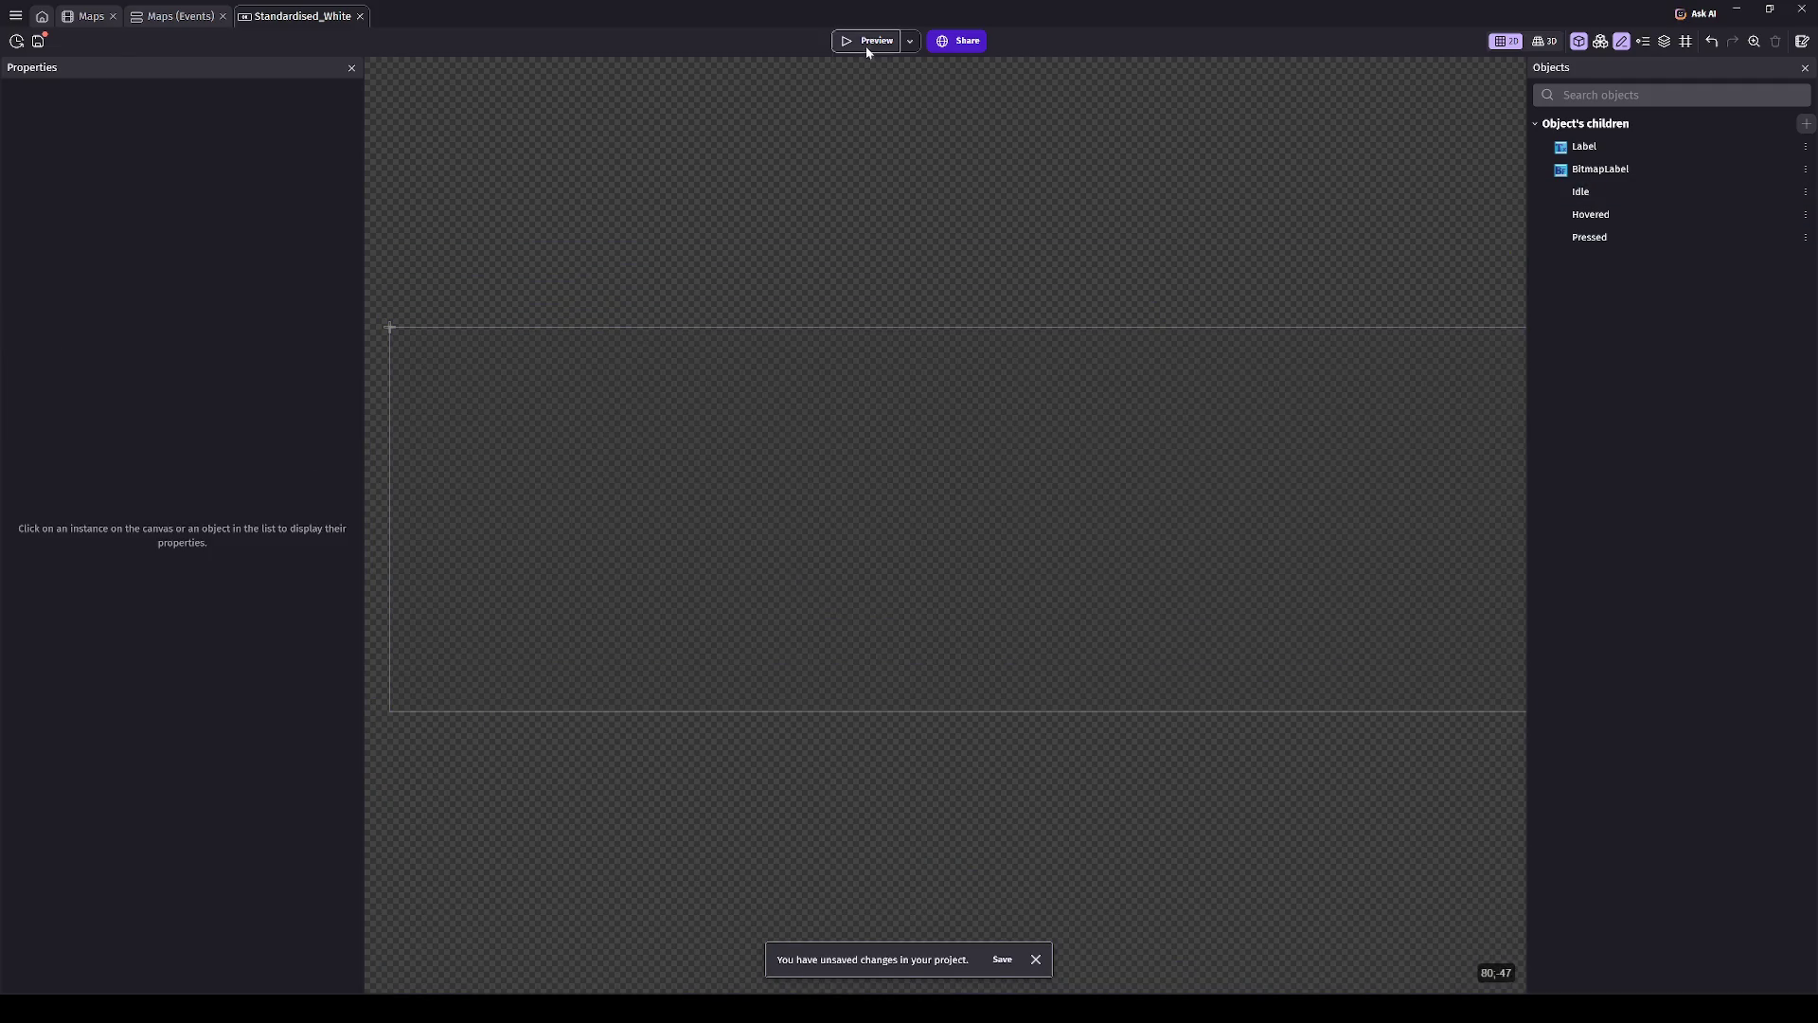
pyautogui.middleClick(281, 20)
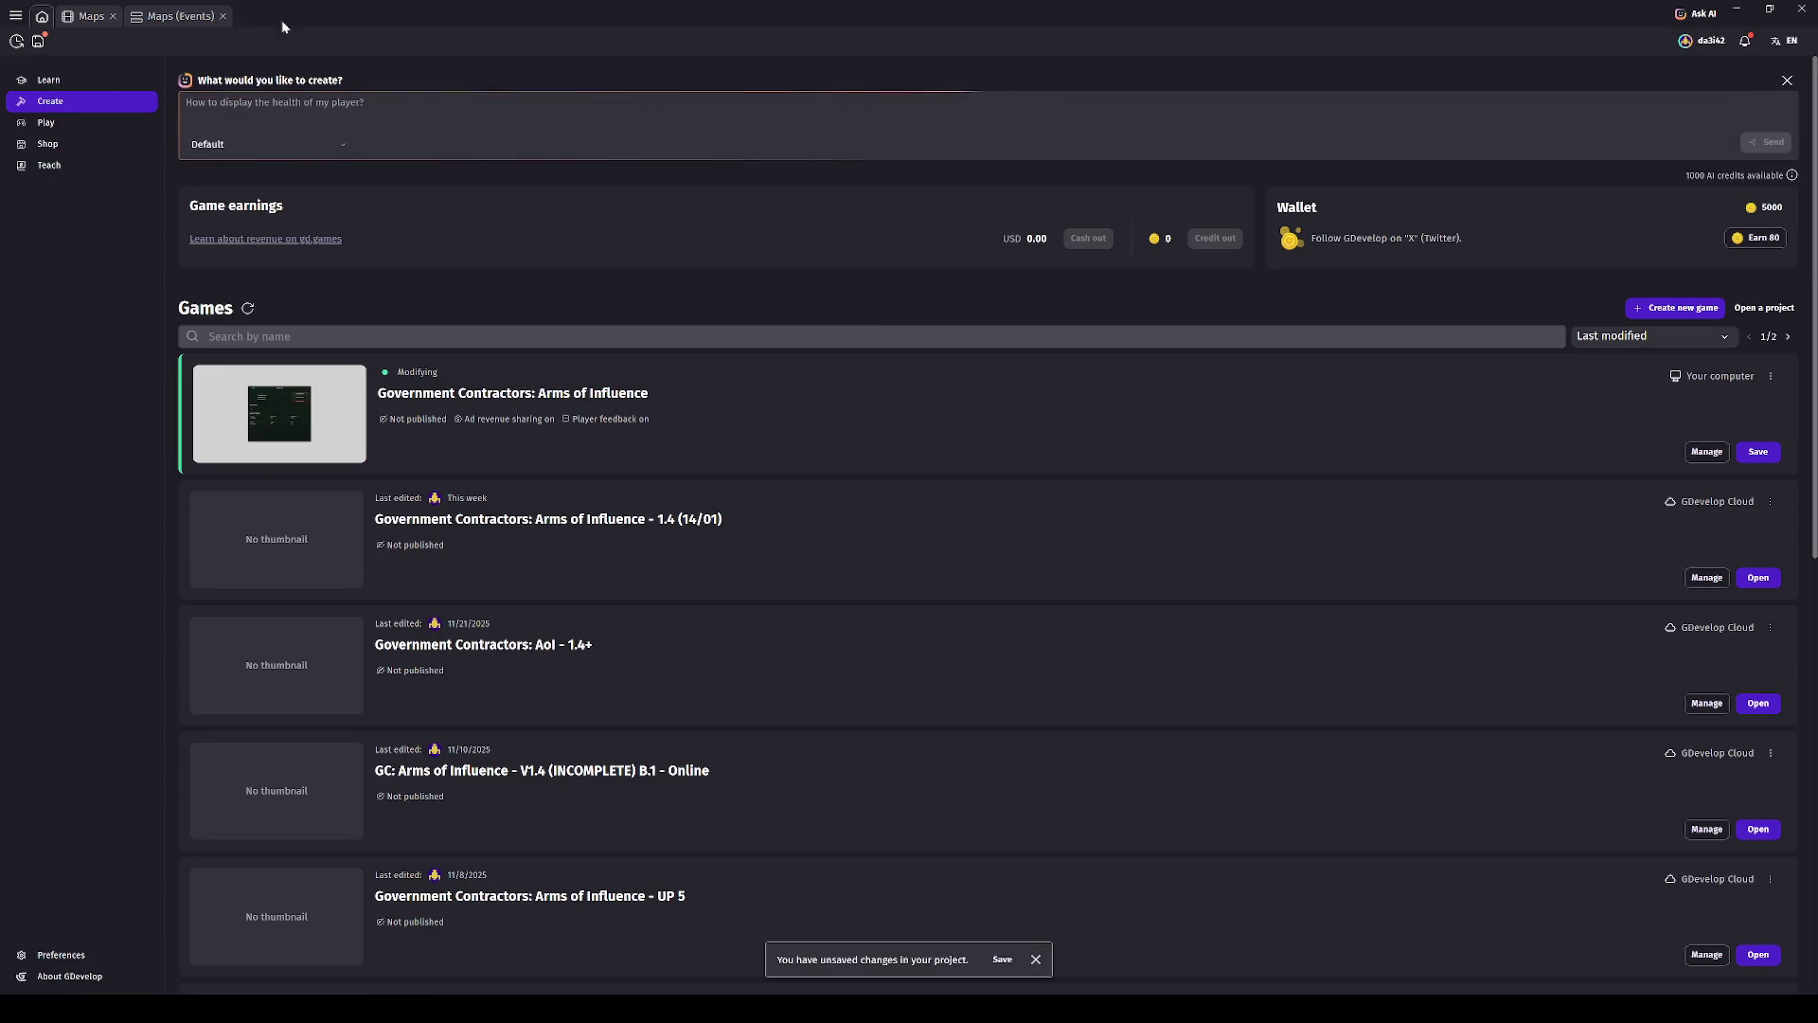
# - In the Maps scene, move NewButton over the BACK button and shrink it to 84×24
pyautogui.click(61, 22)
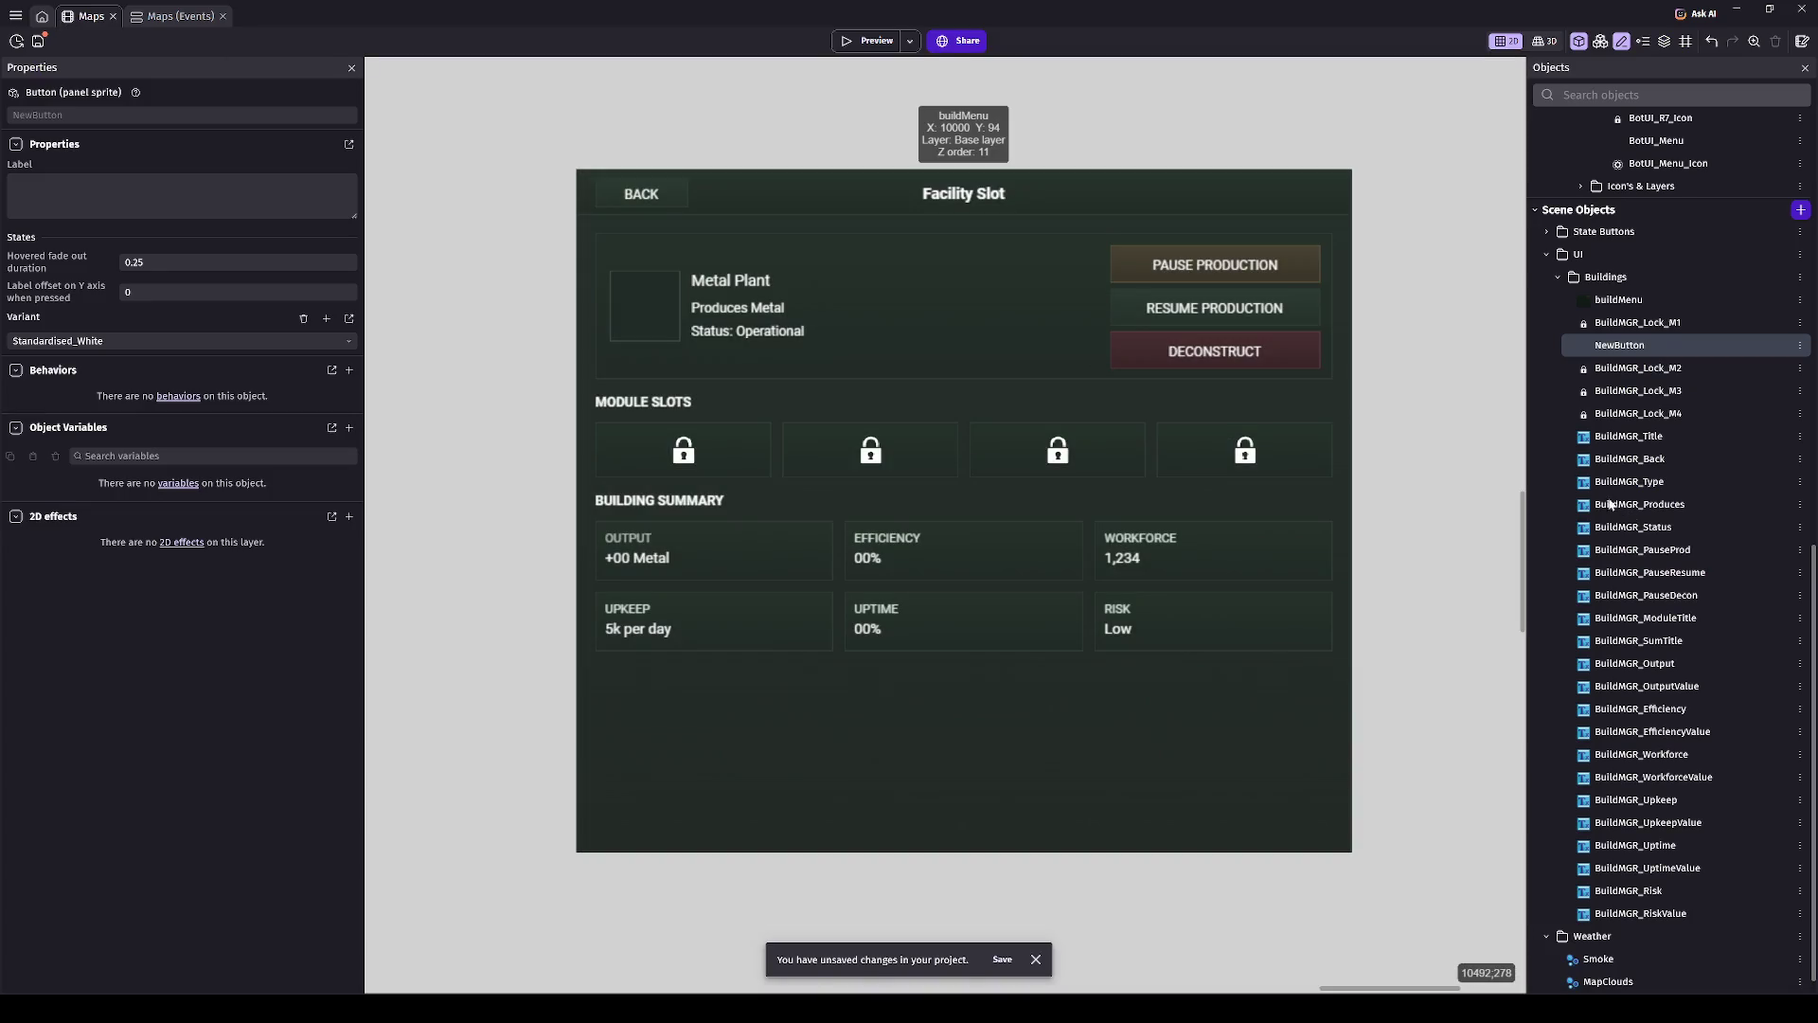
pyautogui.moveTo(926, 449)
pyautogui.mouseDown()
pyautogui.moveTo(653, 474)
pyautogui.moveTo(725, 481)
pyautogui.moveTo(843, 695)
pyautogui.moveTo(1161, 747)
pyautogui.moveTo(1072, 354)
pyautogui.moveTo(872, 673)
pyautogui.moveTo(1099, 776)
pyautogui.moveTo(906, 232)
pyautogui.mouseUp()
pyautogui.scroll(5, 653, 474)
pyautogui.scroll(5, 906, 232)
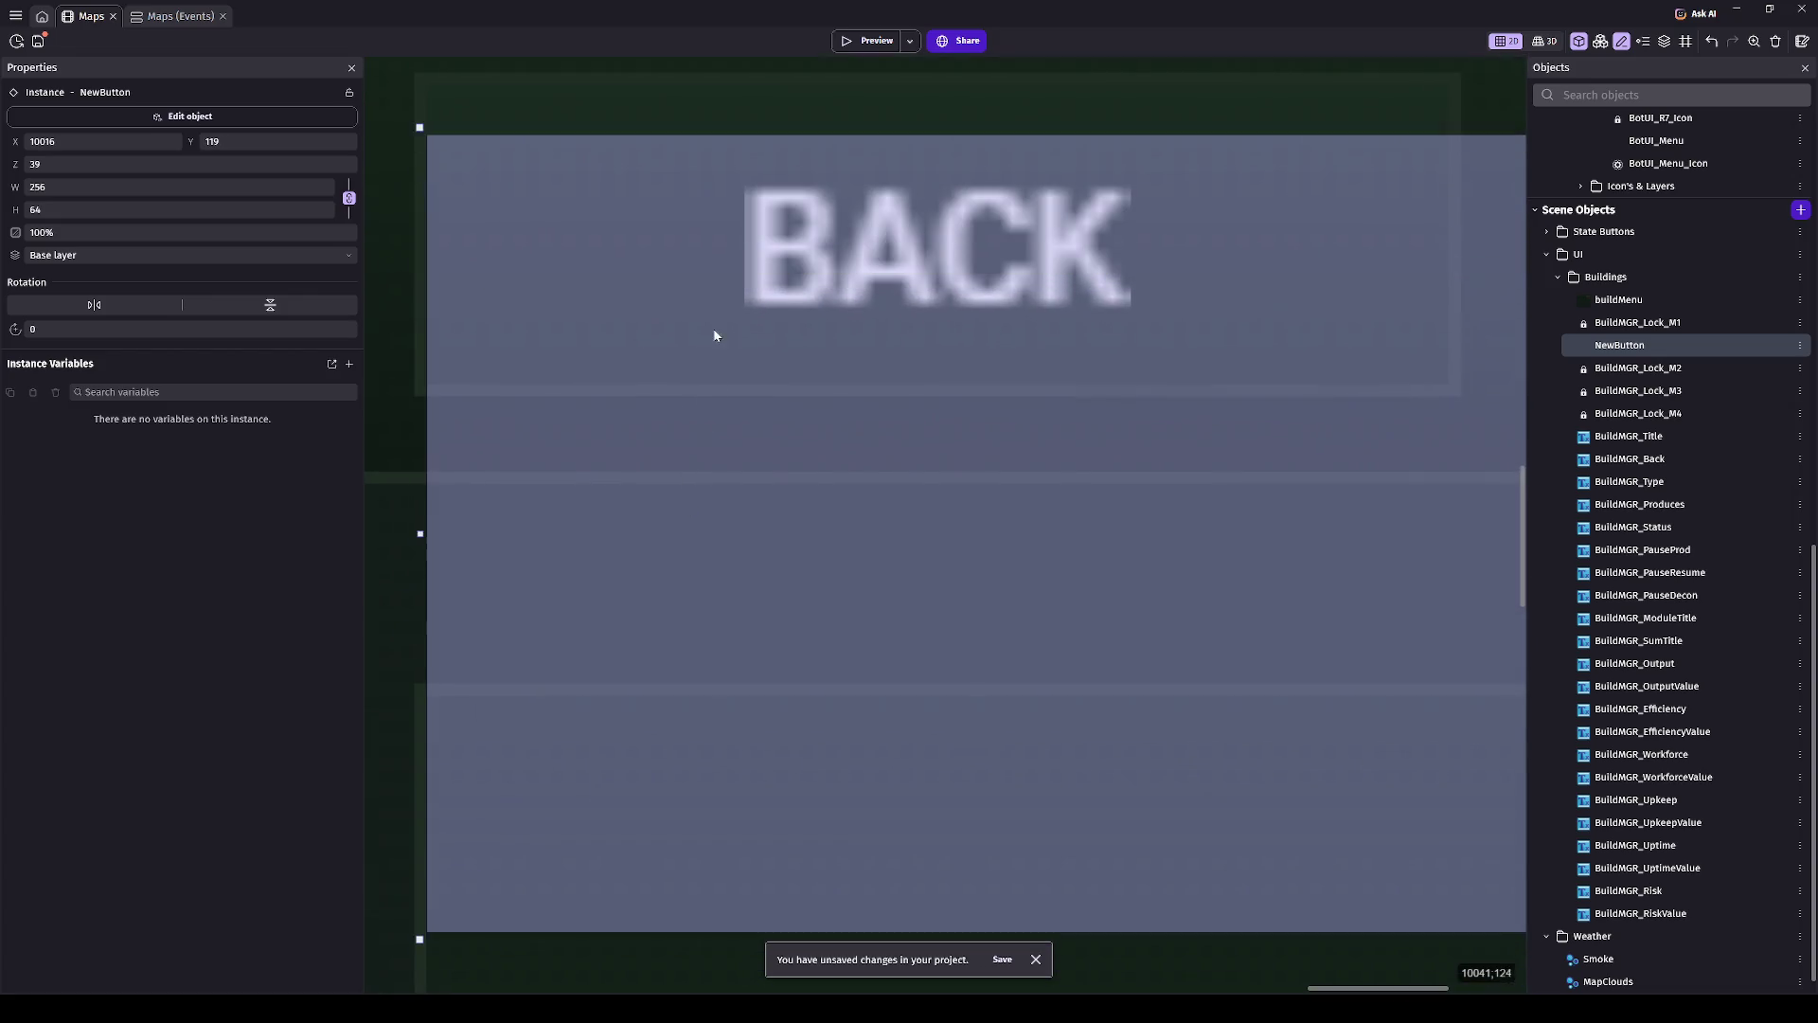
pyautogui.scroll(-3, 1071, 423)
pyautogui.hscroll(3, 1060, 499)
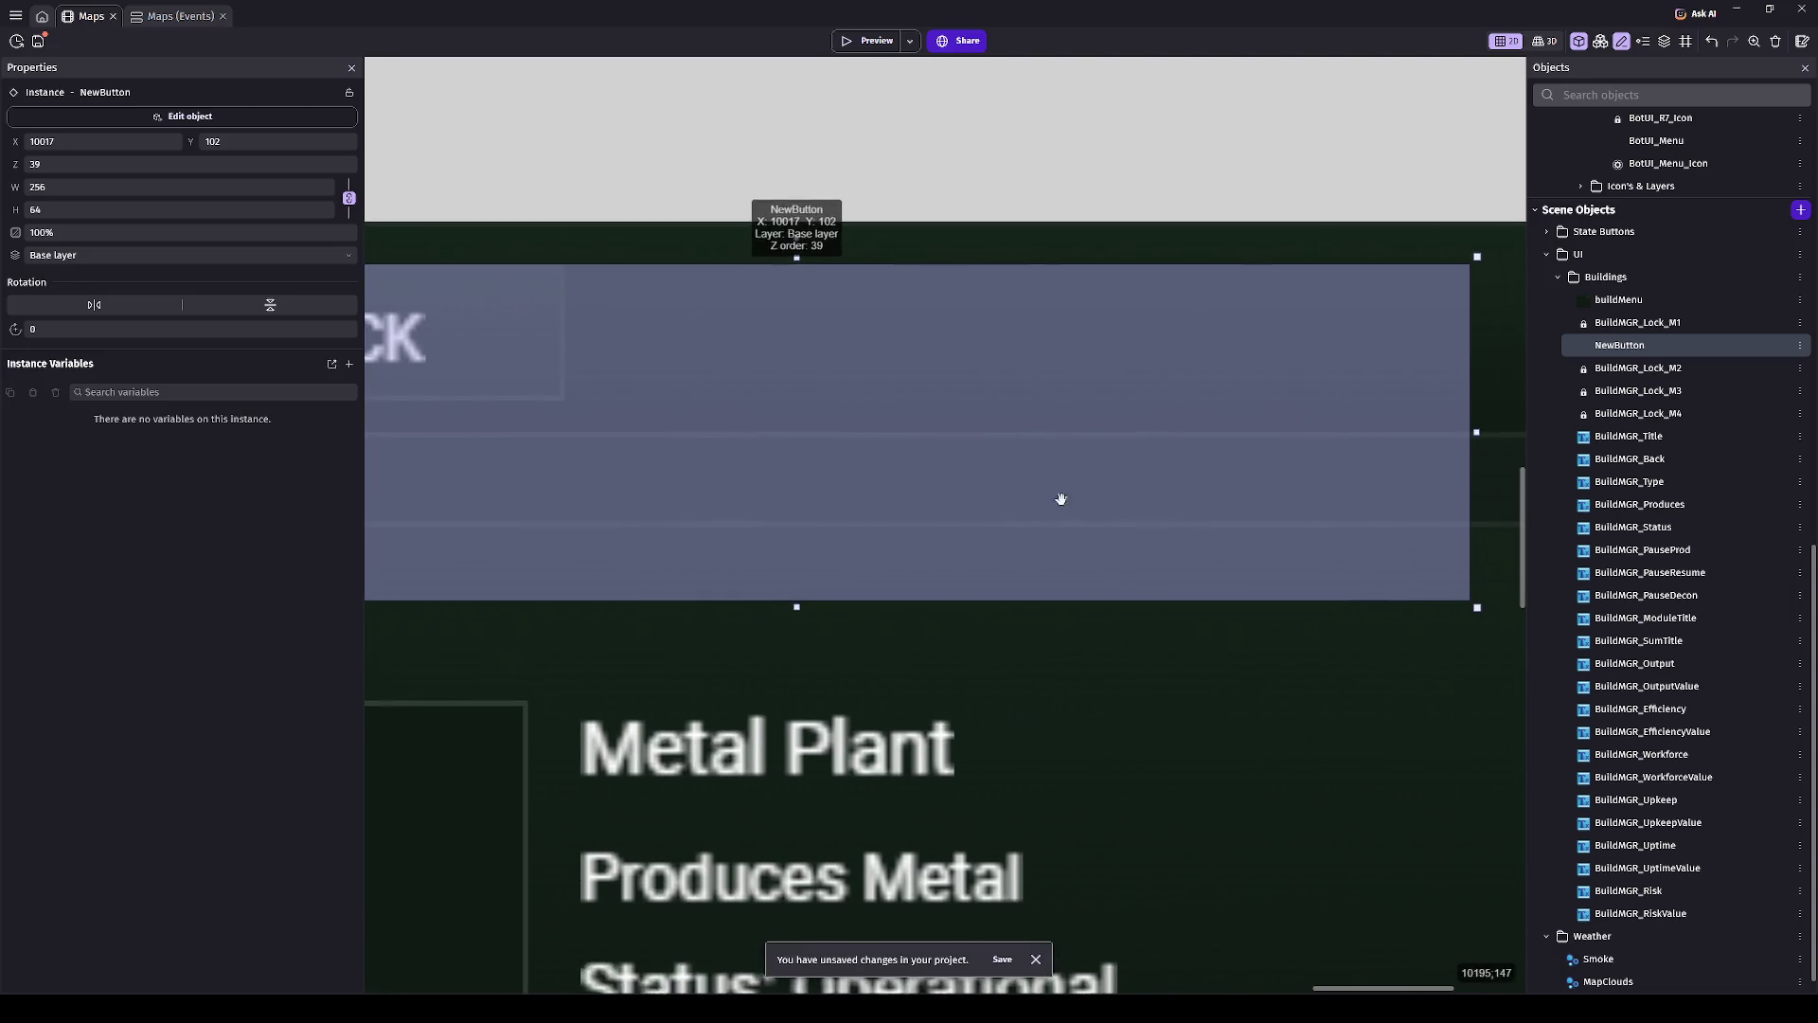
pyautogui.scroll(-1, 1060, 499)
pyautogui.moveTo(1404, 589)
pyautogui.mouseDown()
pyautogui.moveTo(702, 458)
pyautogui.moveTo(701, 422)
pyautogui.moveTo(704, 512)
pyautogui.mouseUp()
pyautogui.scroll(3, 663, 431)
pyautogui.scroll(2, 879, 491)
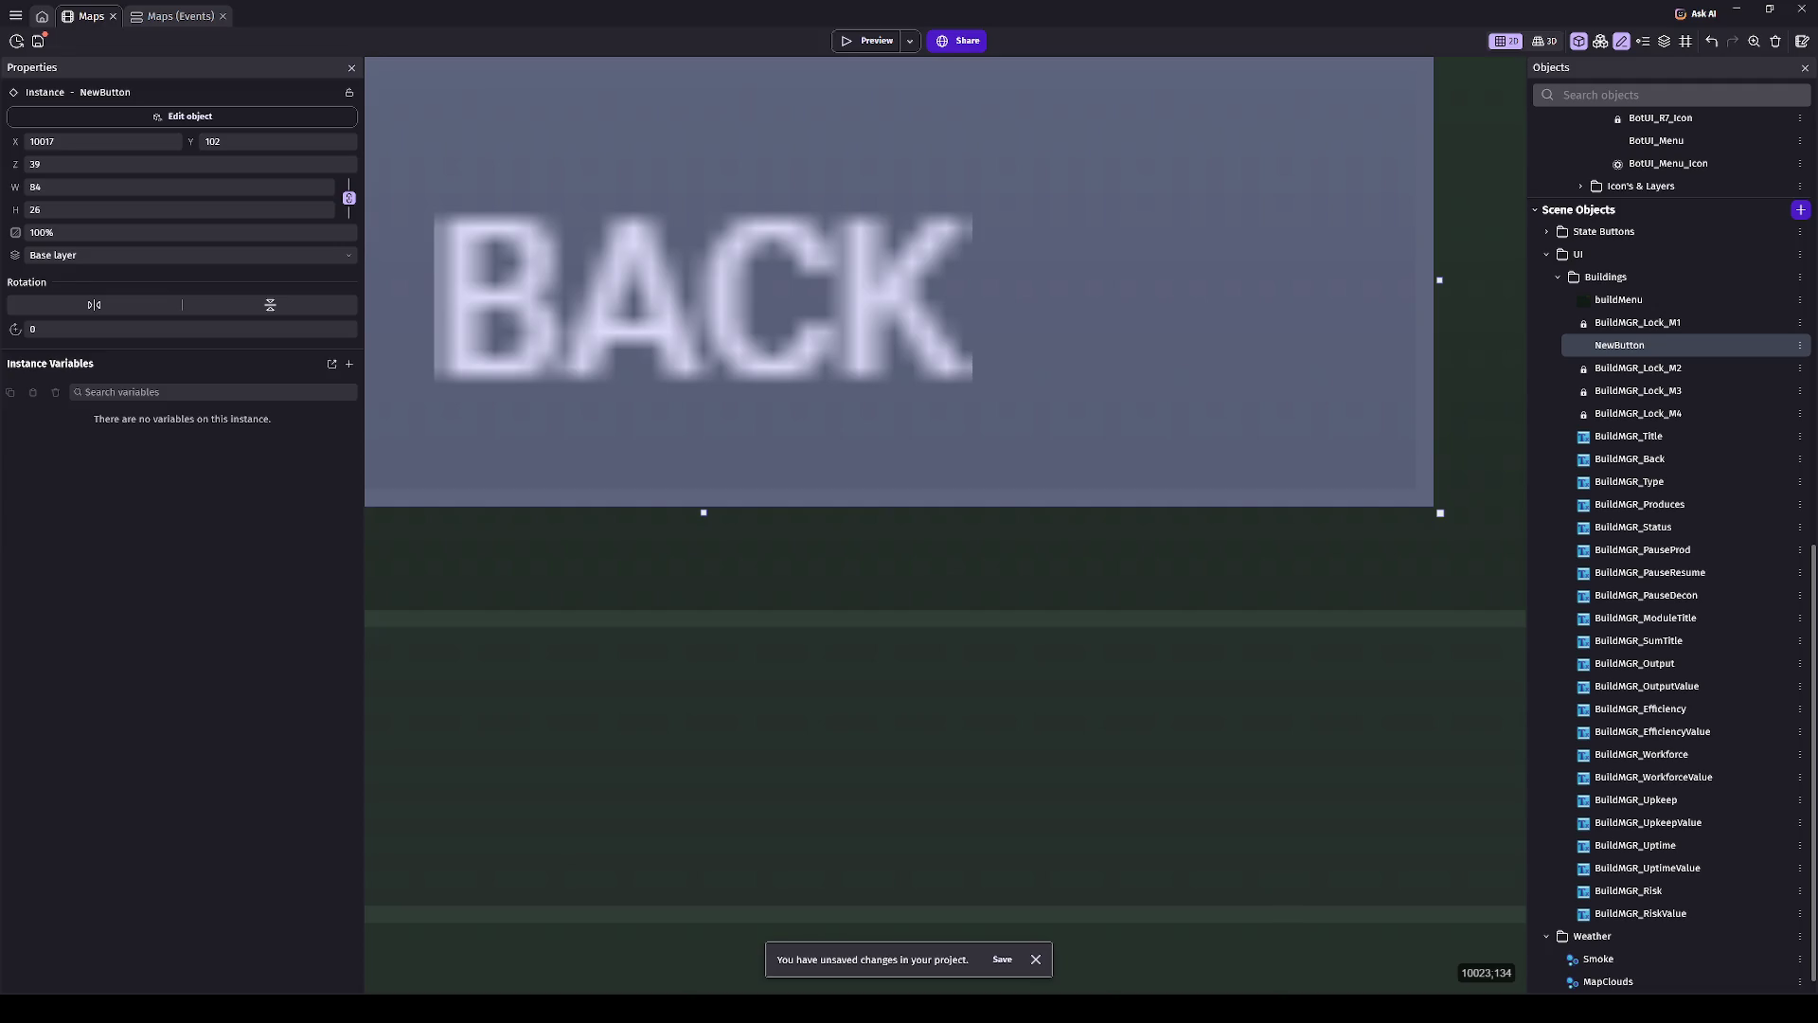
# - Preview the scene with F5, then open the NewButton object's Edit dialog
pyautogui.scroll(-2, 781, 261)
pyautogui.press('F5')
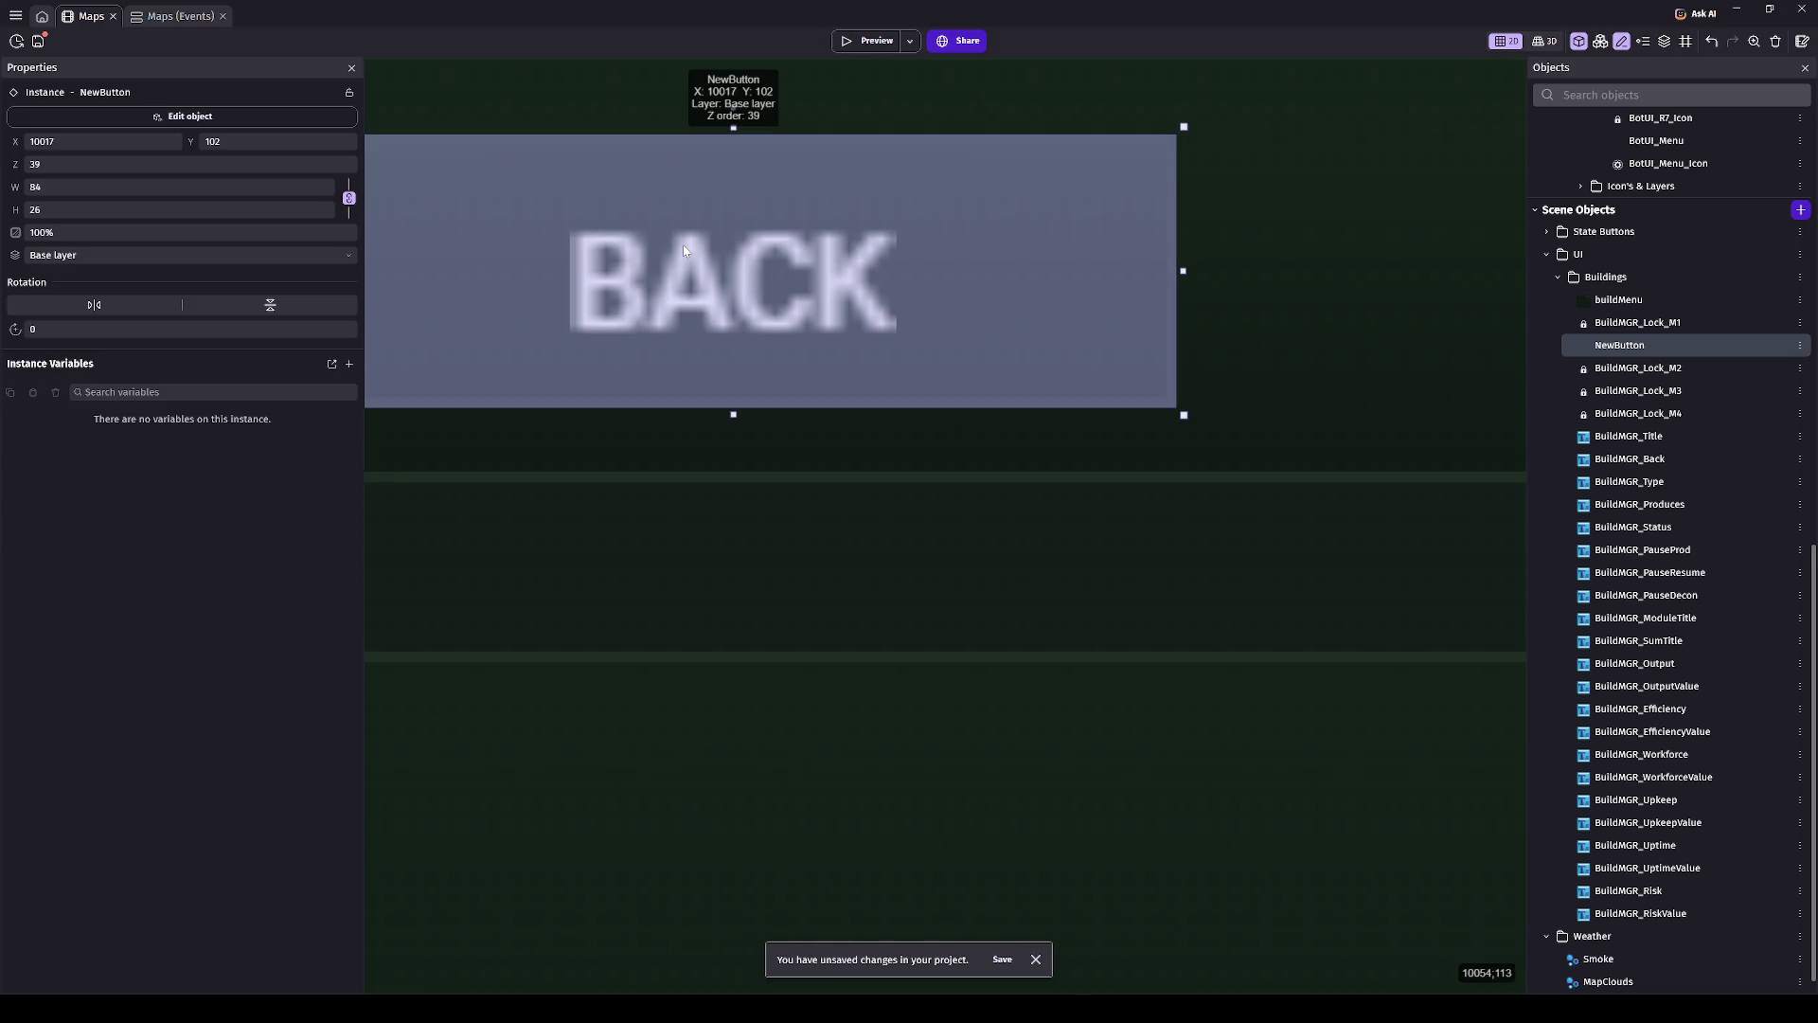
pyautogui.doubleClick(689, 328)
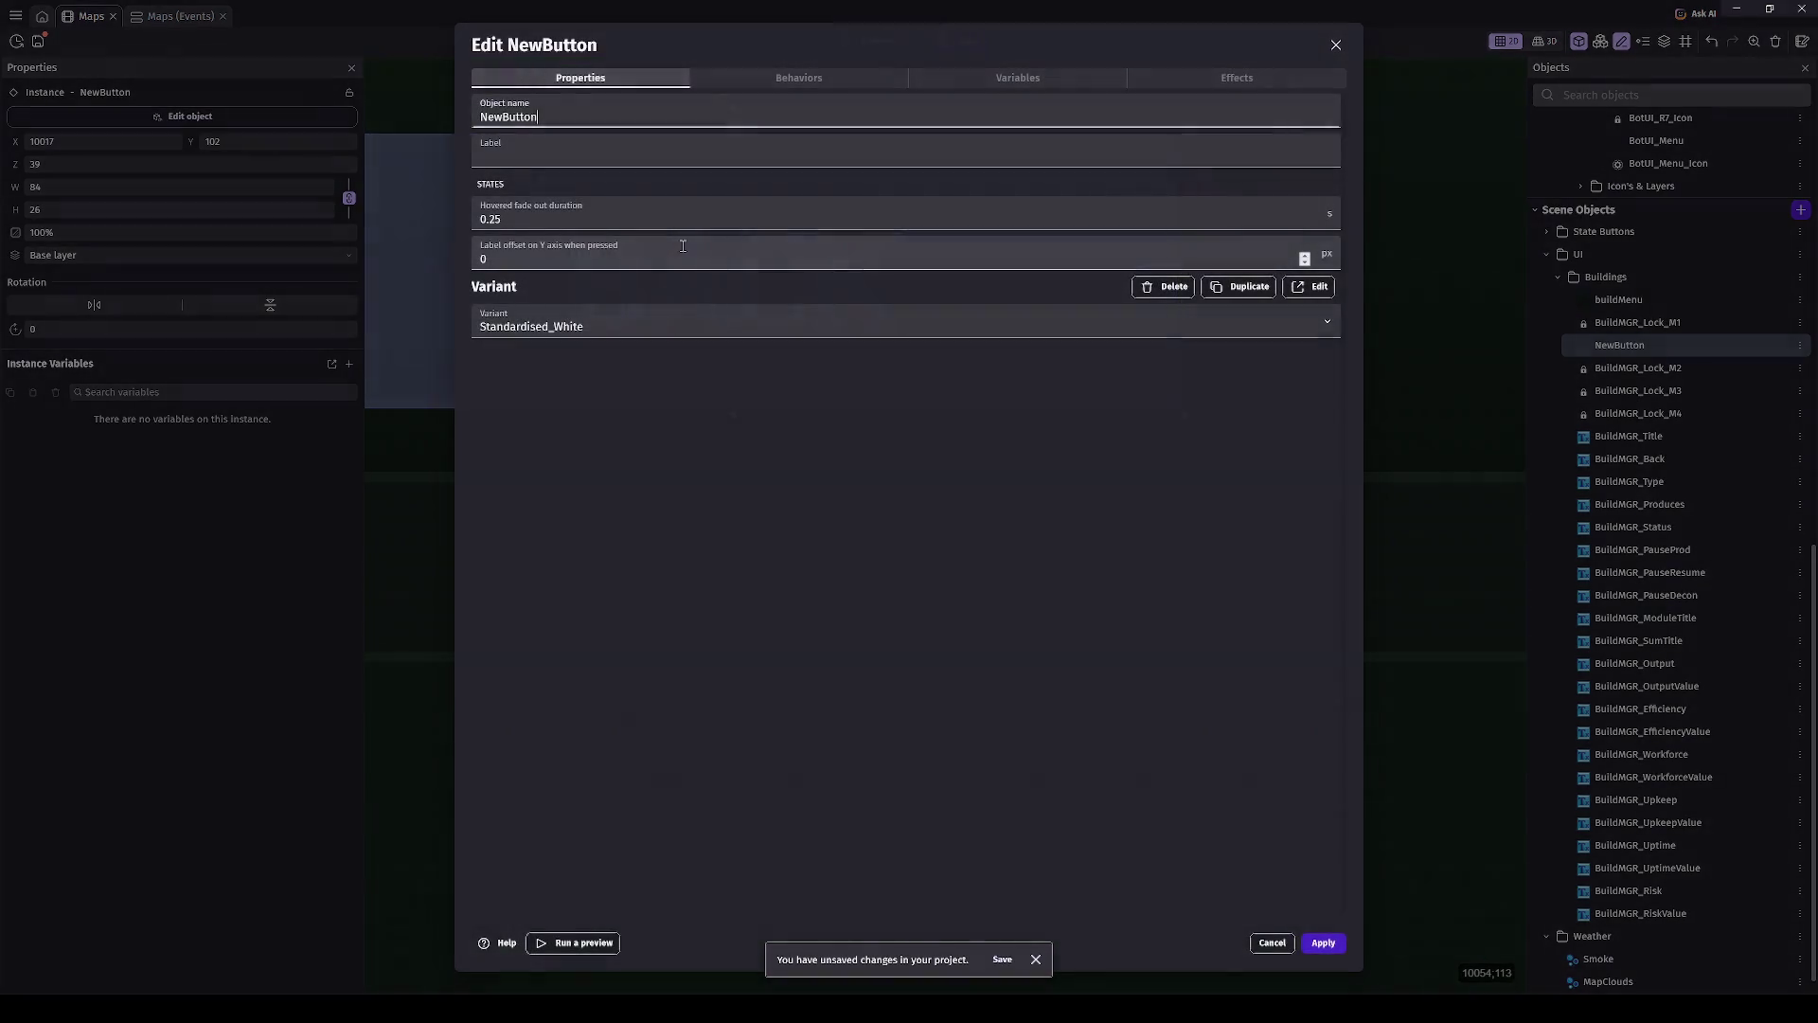
# - Edit the Standardised_White variant, compare the Hovered and Pressed sprites, and run a preview
pyautogui.click(1308, 286)
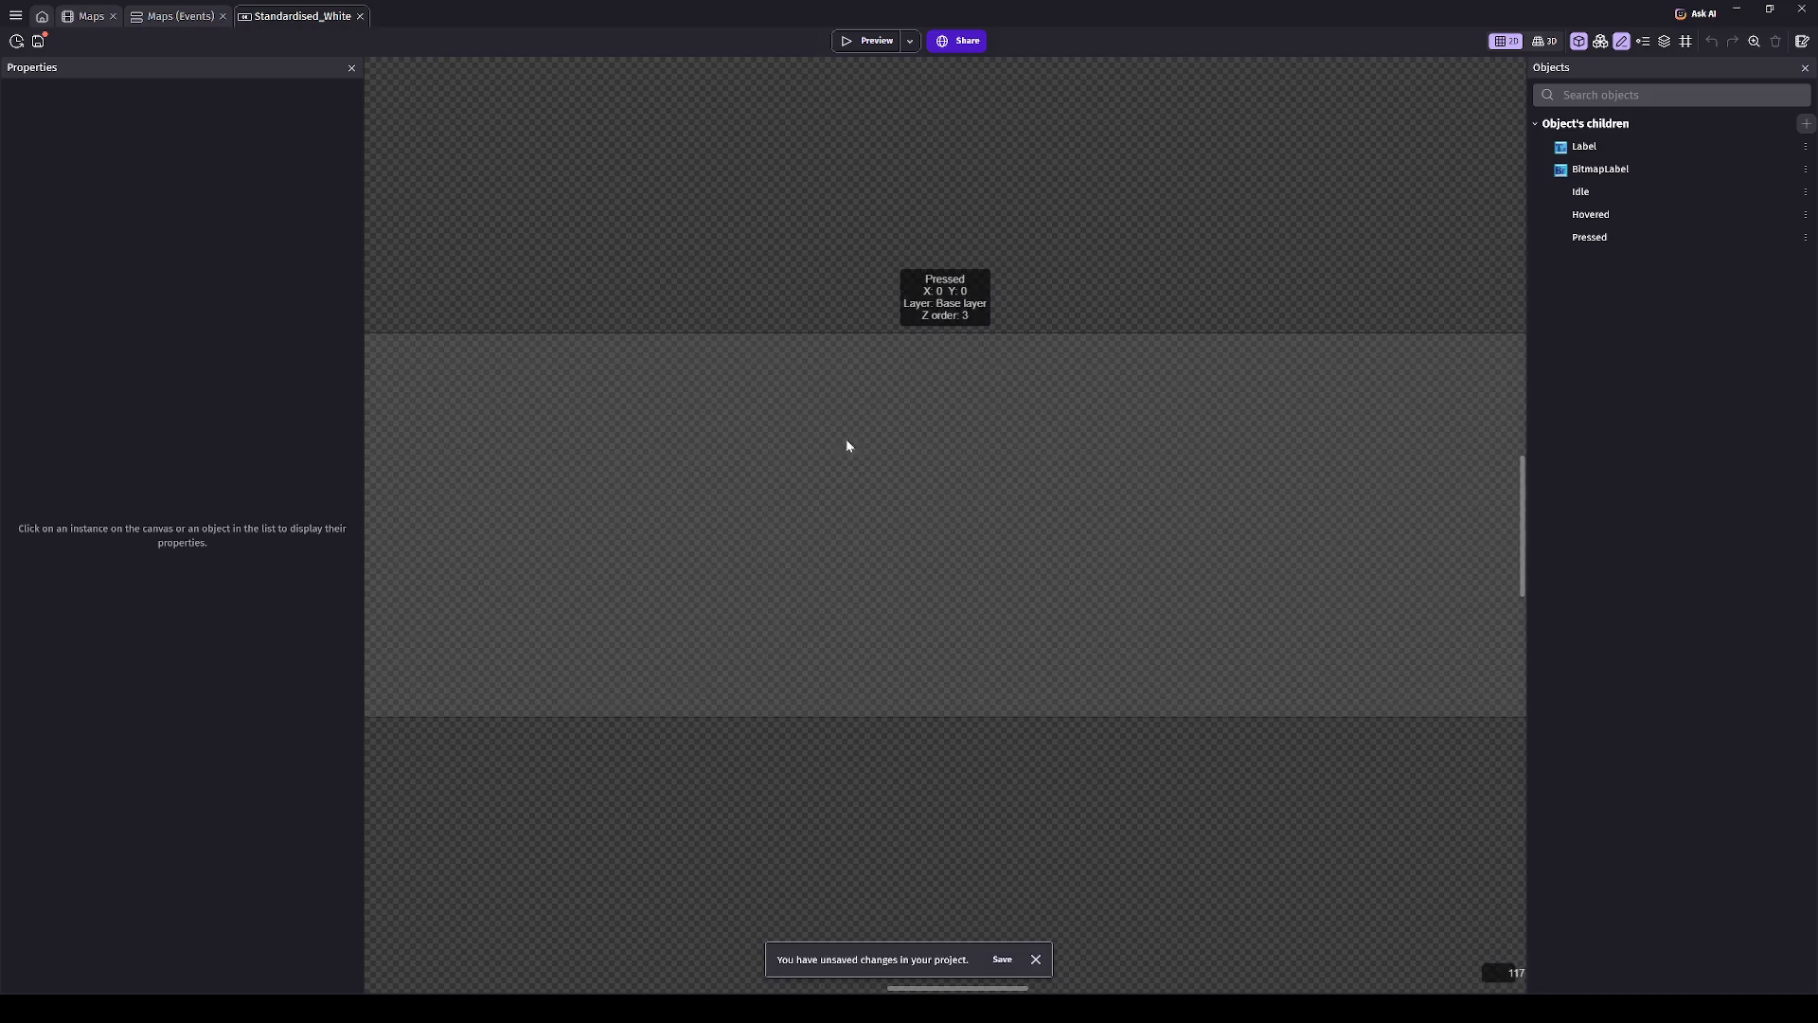
pyautogui.click(849, 518)
pyautogui.click(1663, 215)
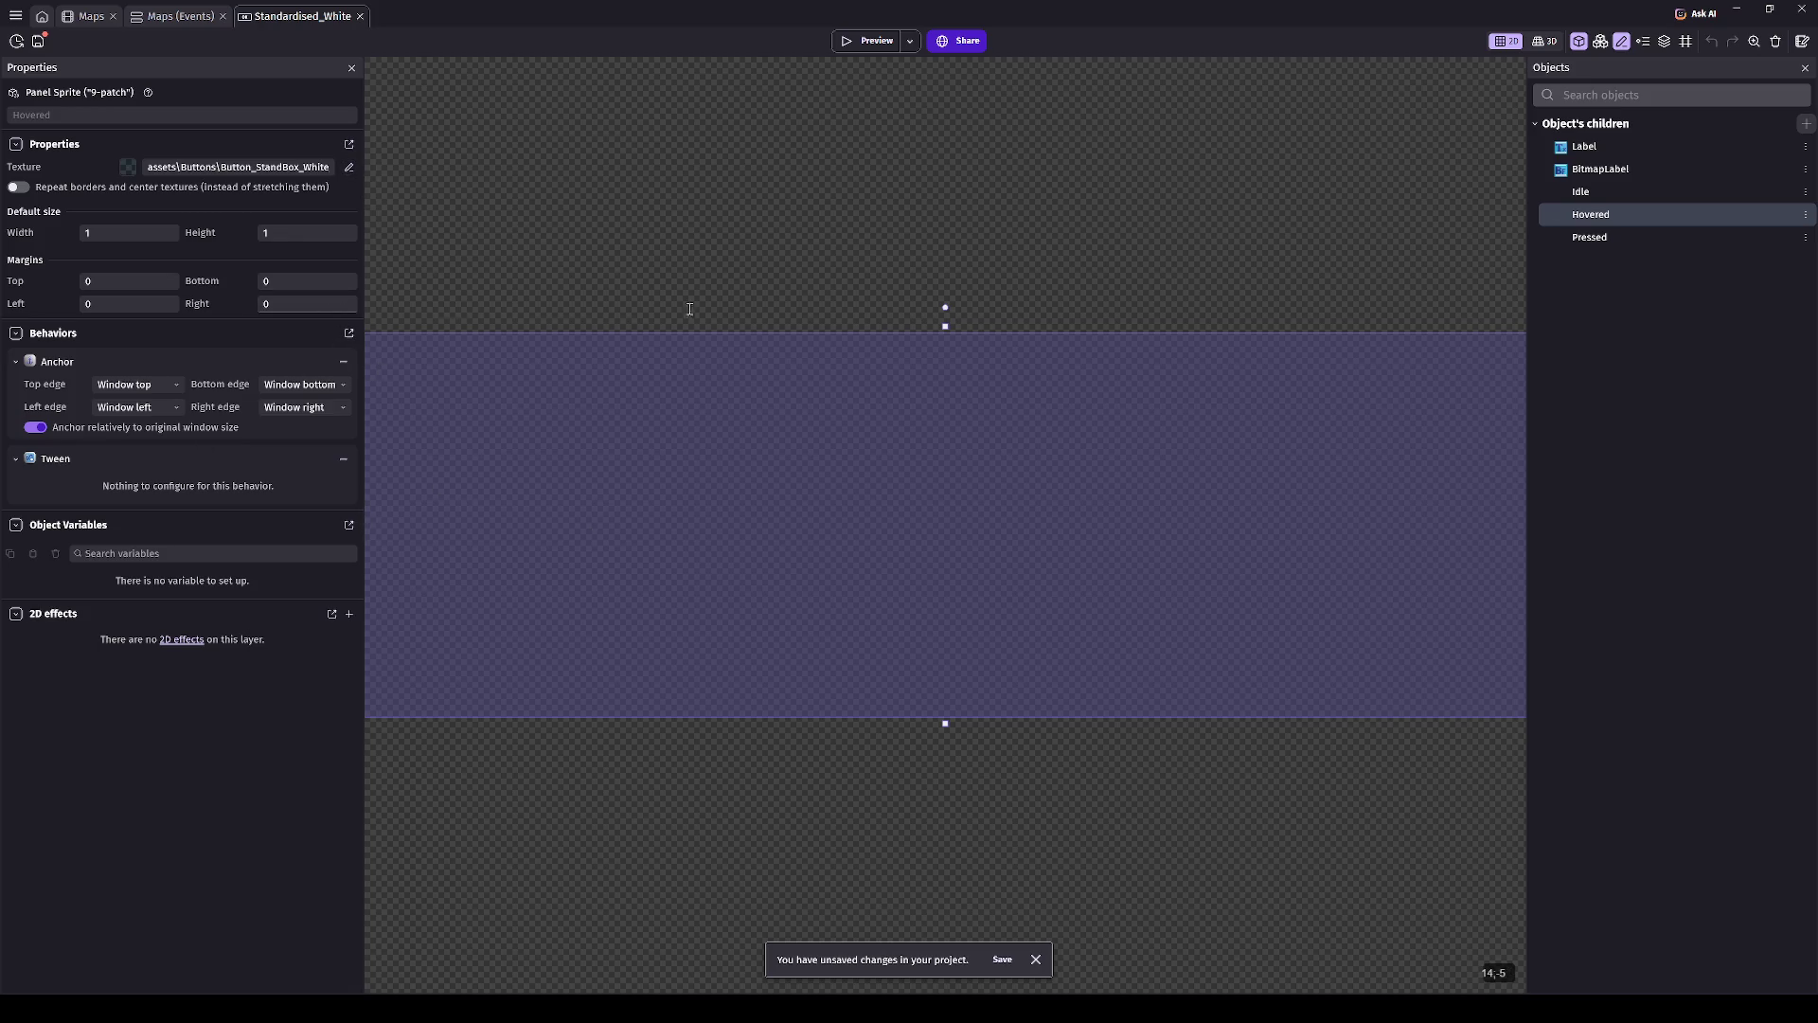
pyautogui.click(1652, 240)
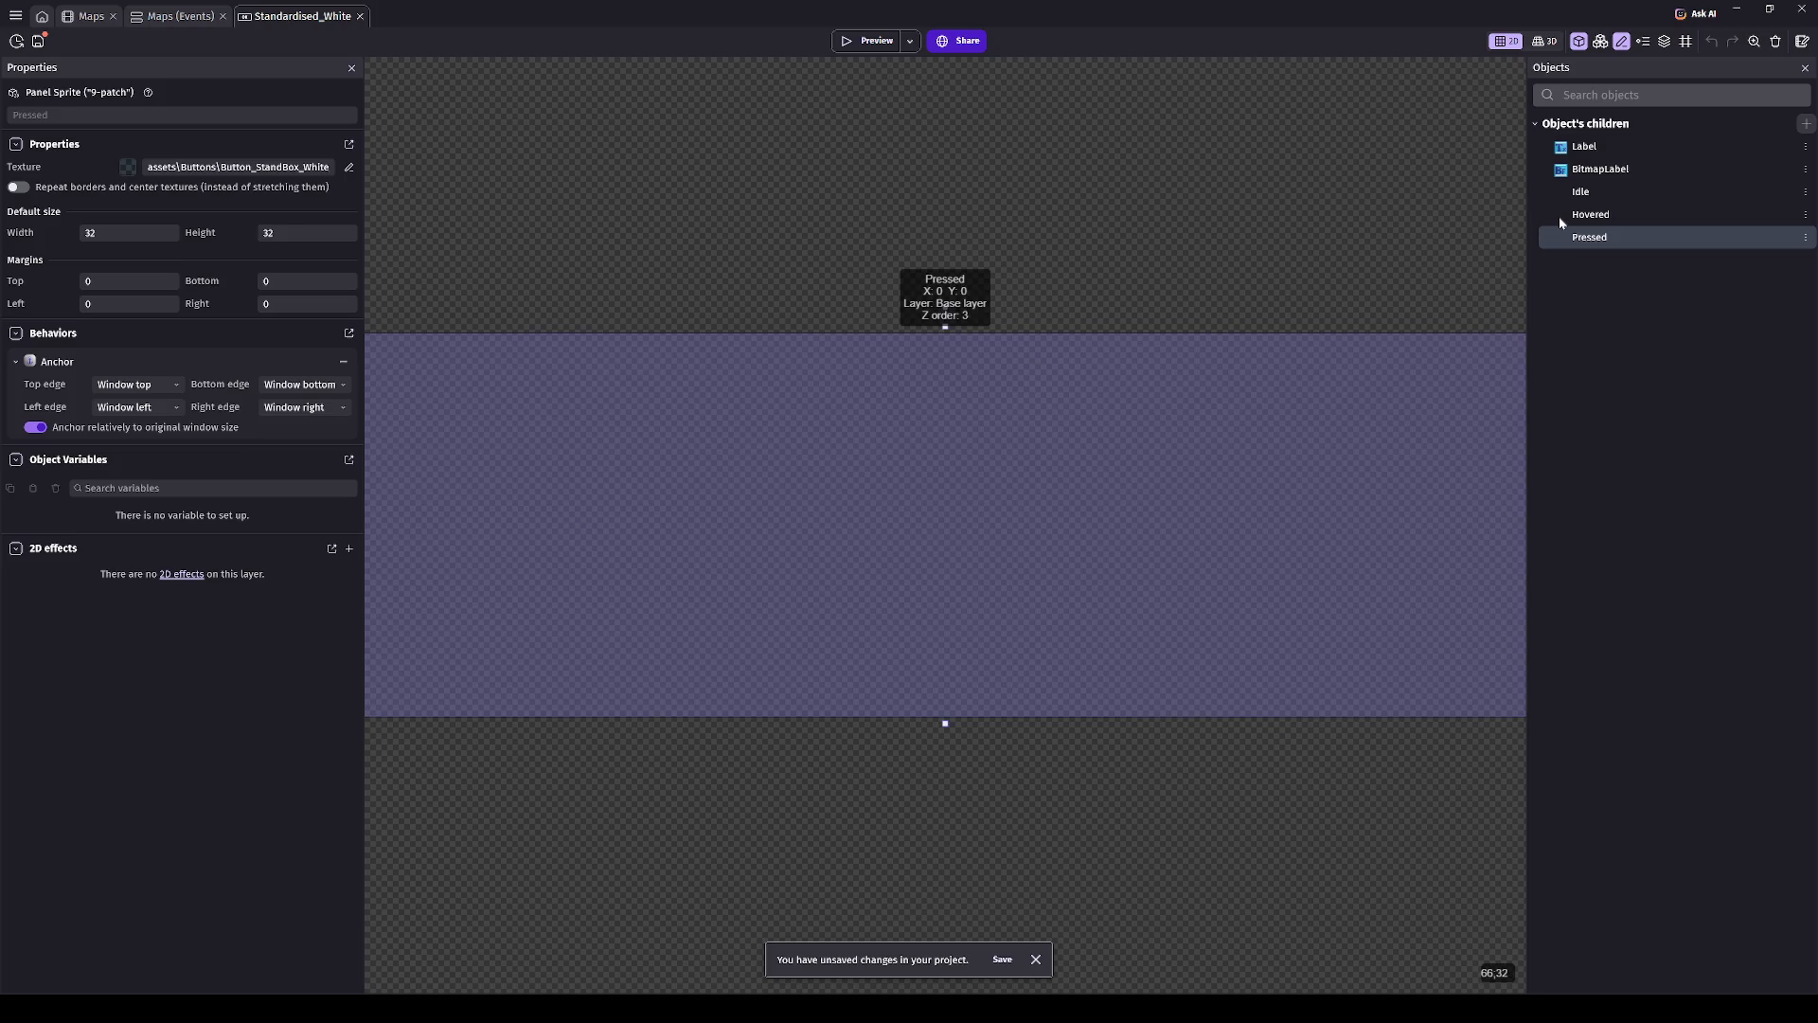
pyautogui.click(1574, 215)
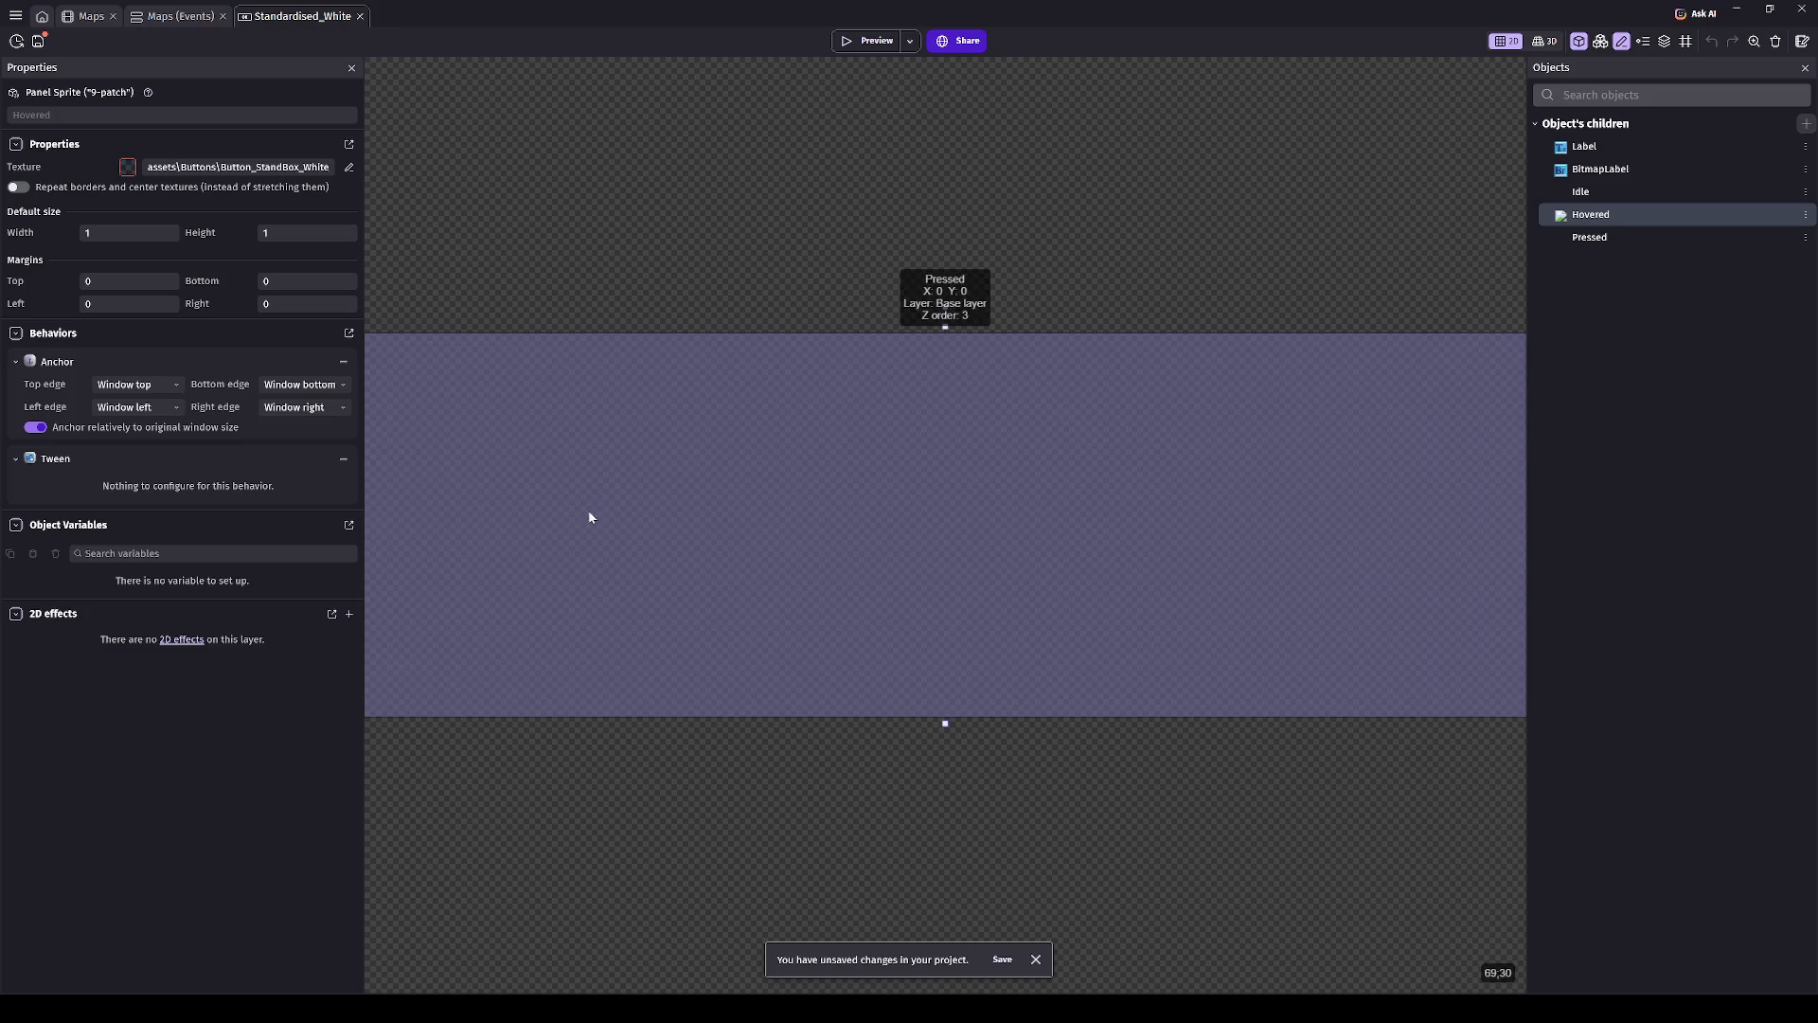
pyautogui.click(839, 41)
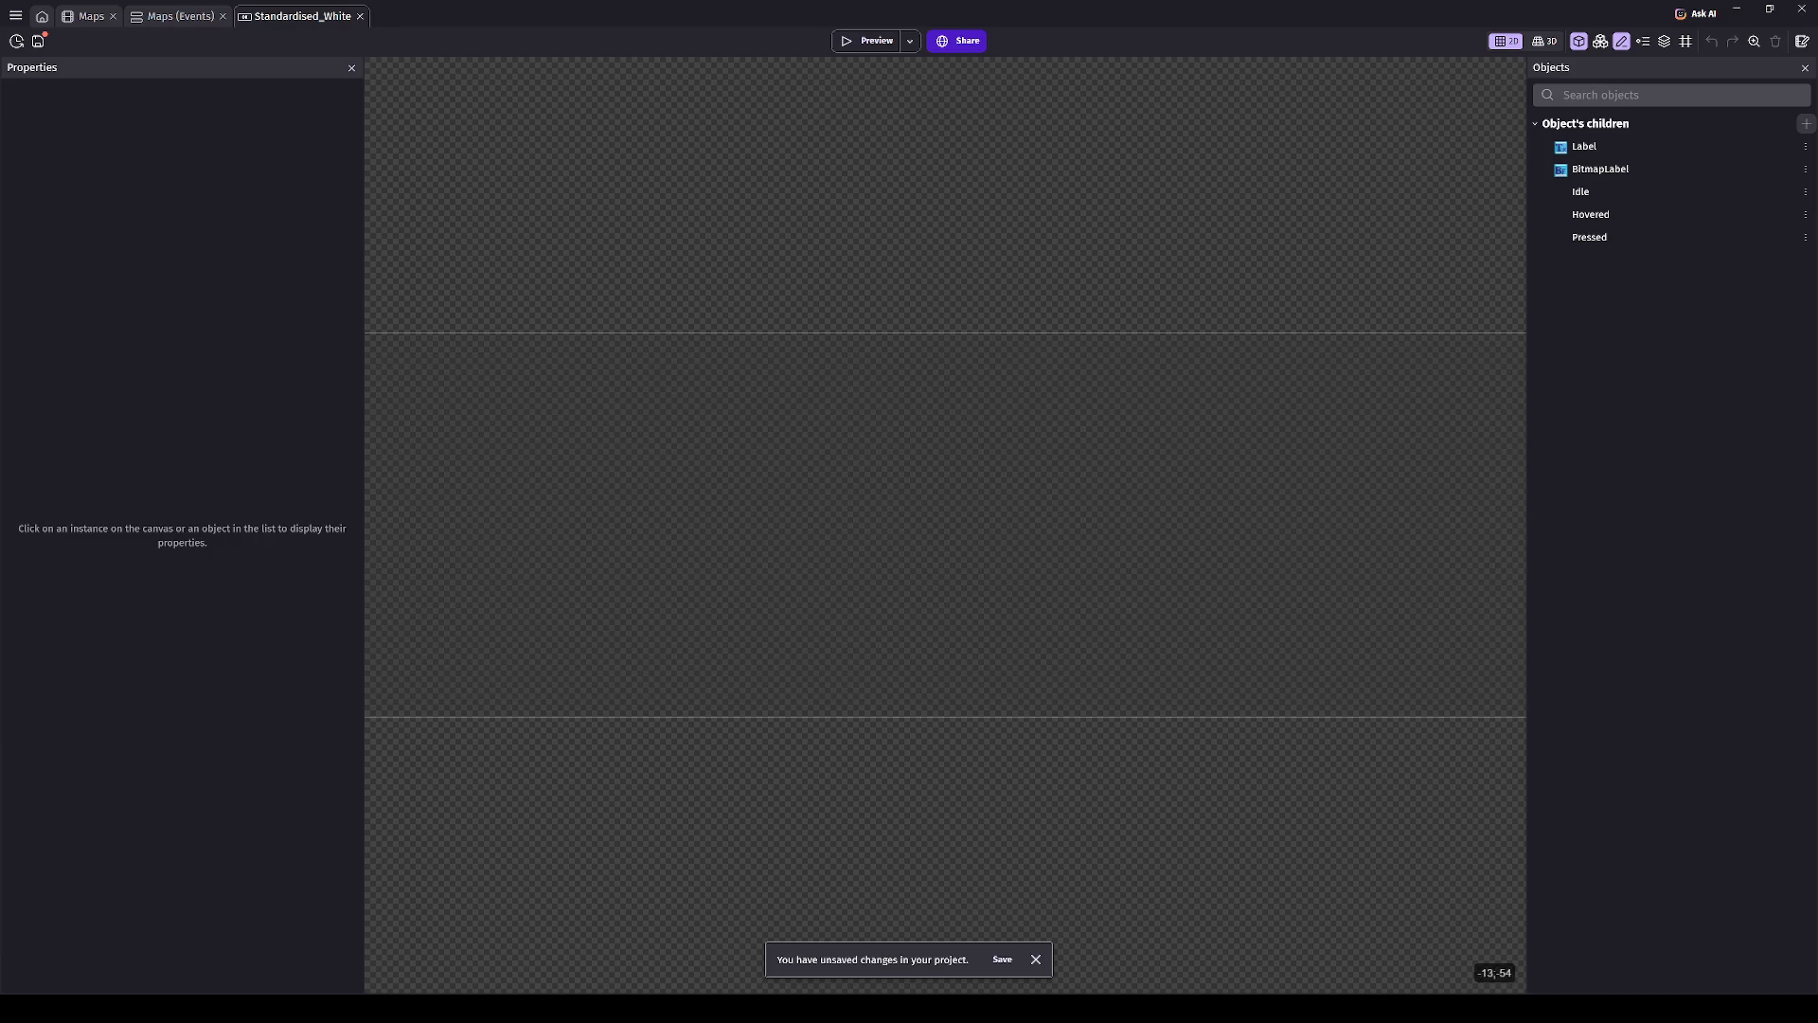
# - Switch back to the Maps scene tab with Ctrl+Tab
pyautogui.hotkey('ctrl', 'Tab')
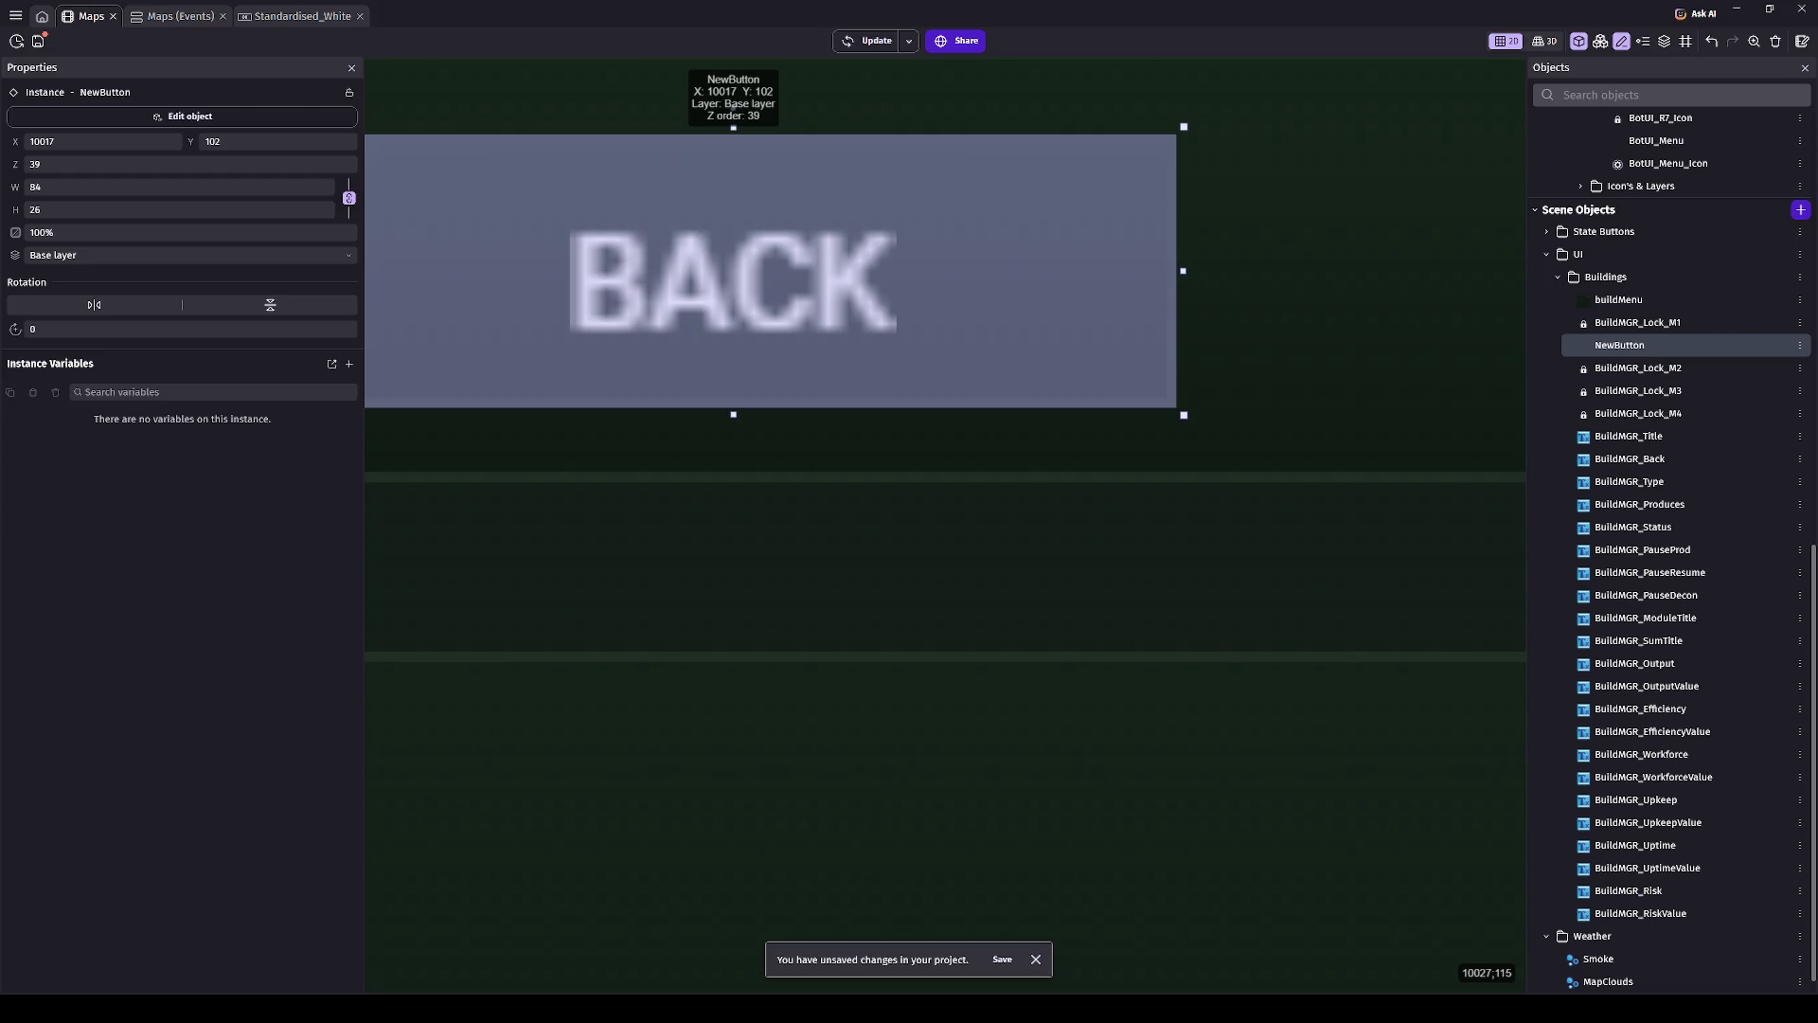
pyautogui.hotkey('alt', 'Tab')
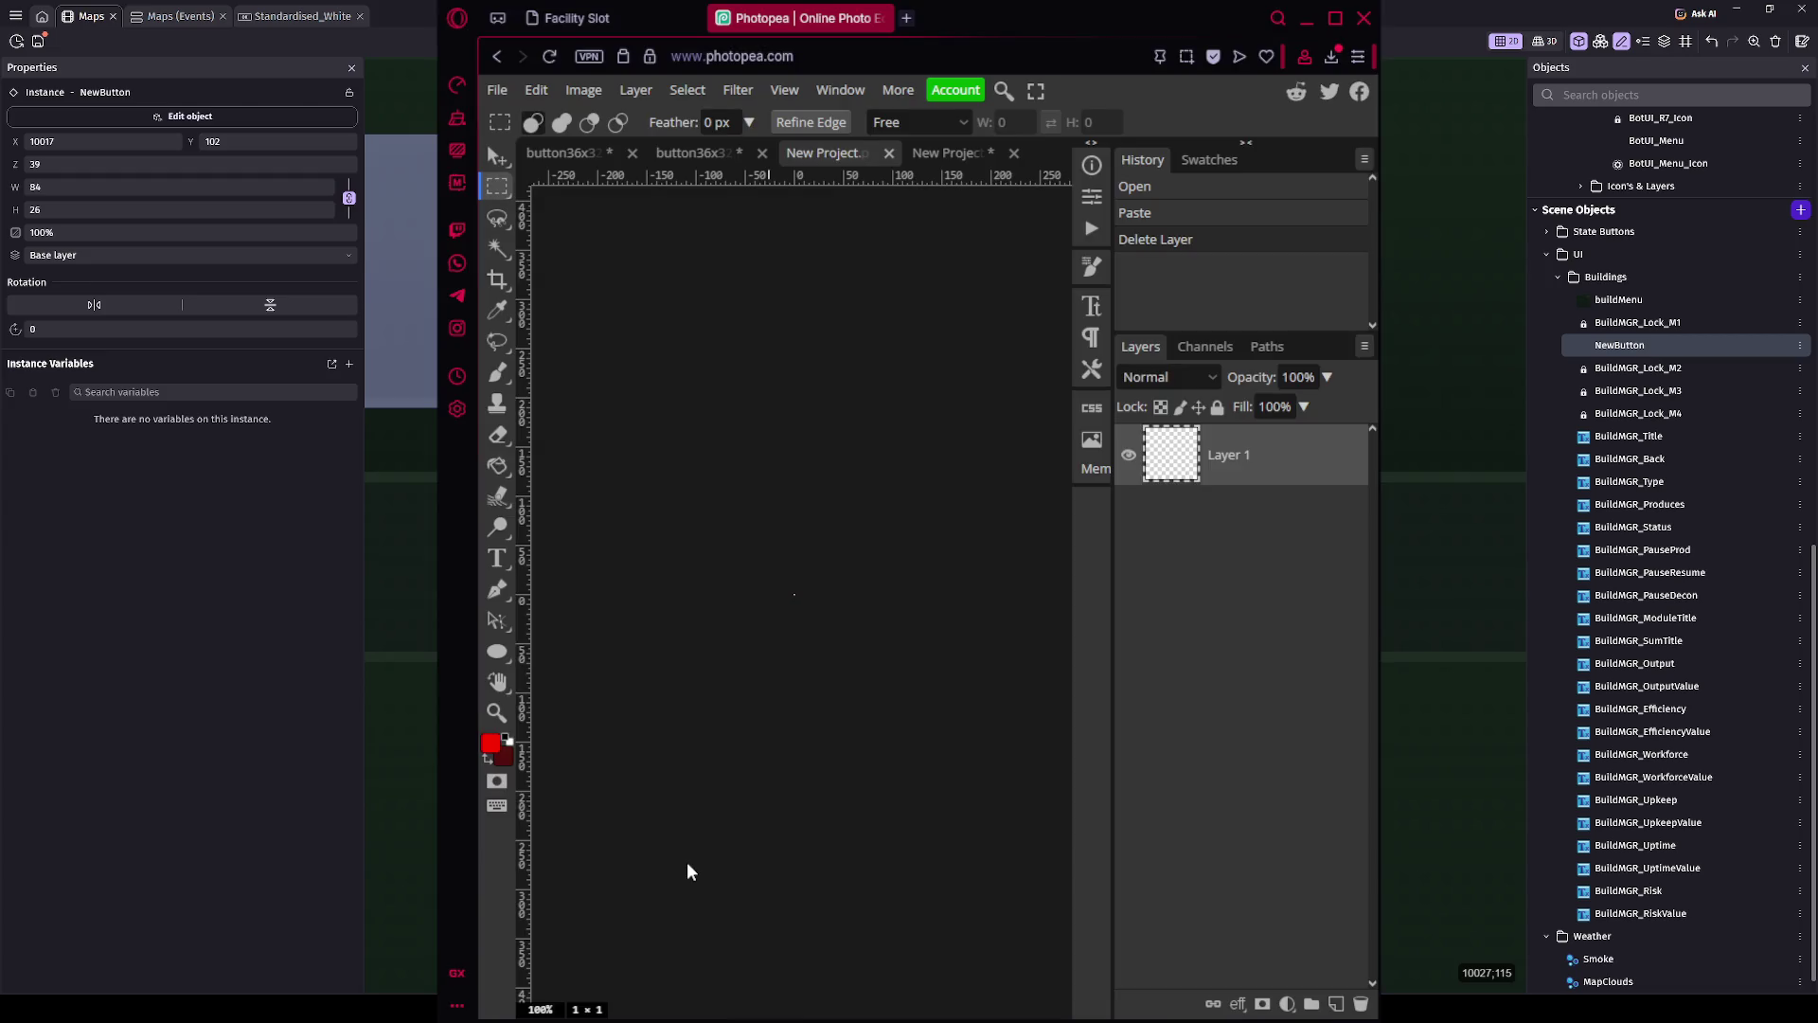
pyautogui.hotkey('alt', 'Tab')
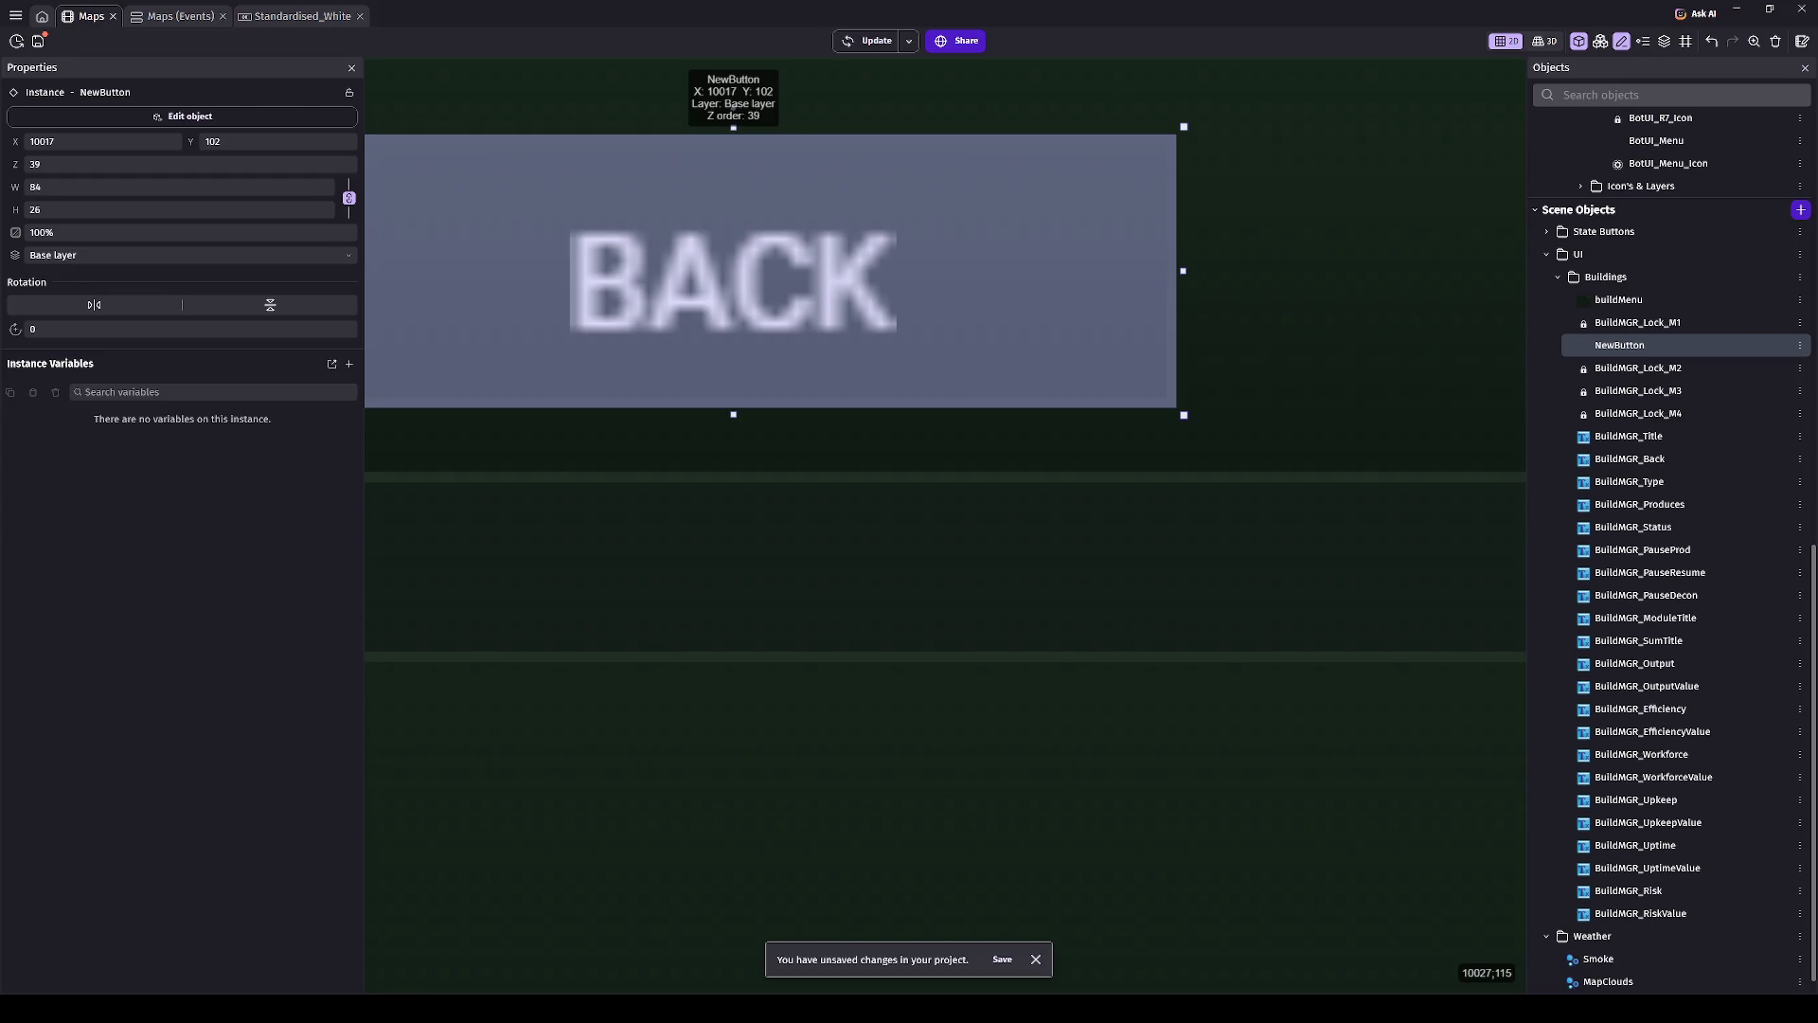
# - Run a full-screen F5 preview, then switch to the Maps (Events) sheet
pyautogui.press('F5')
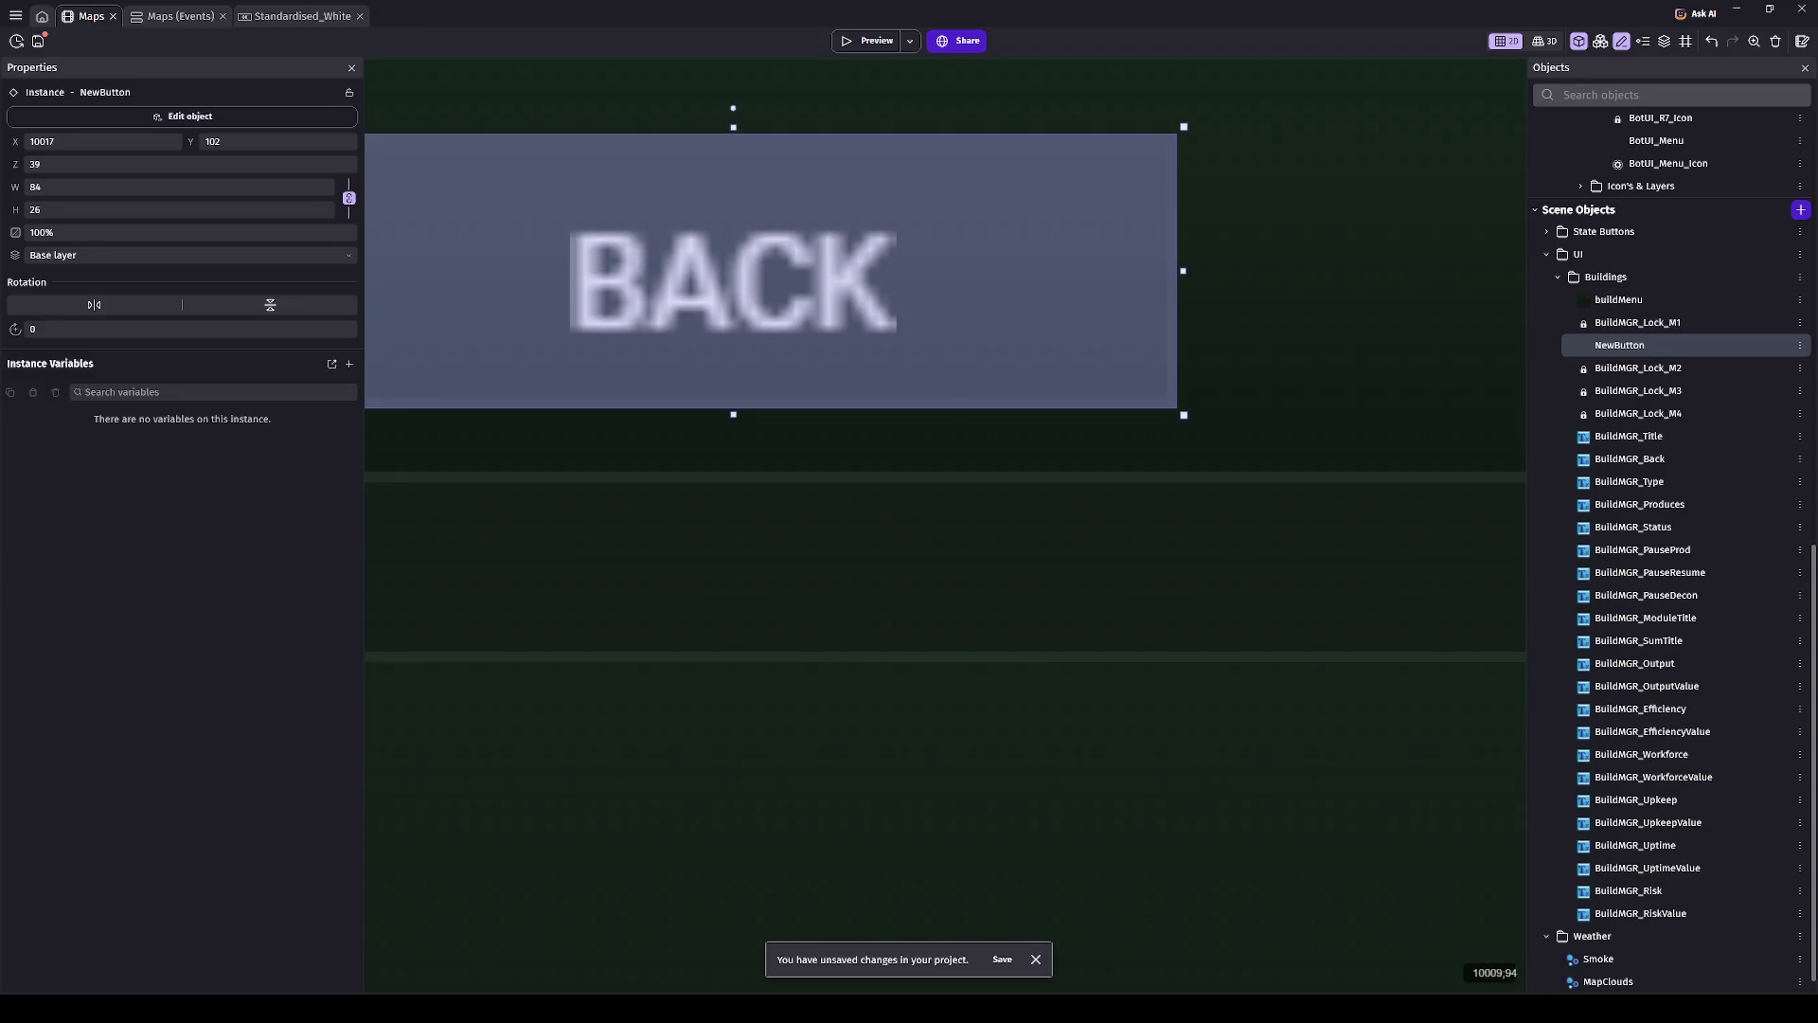
pyautogui.scroll(-3, 805, 299)
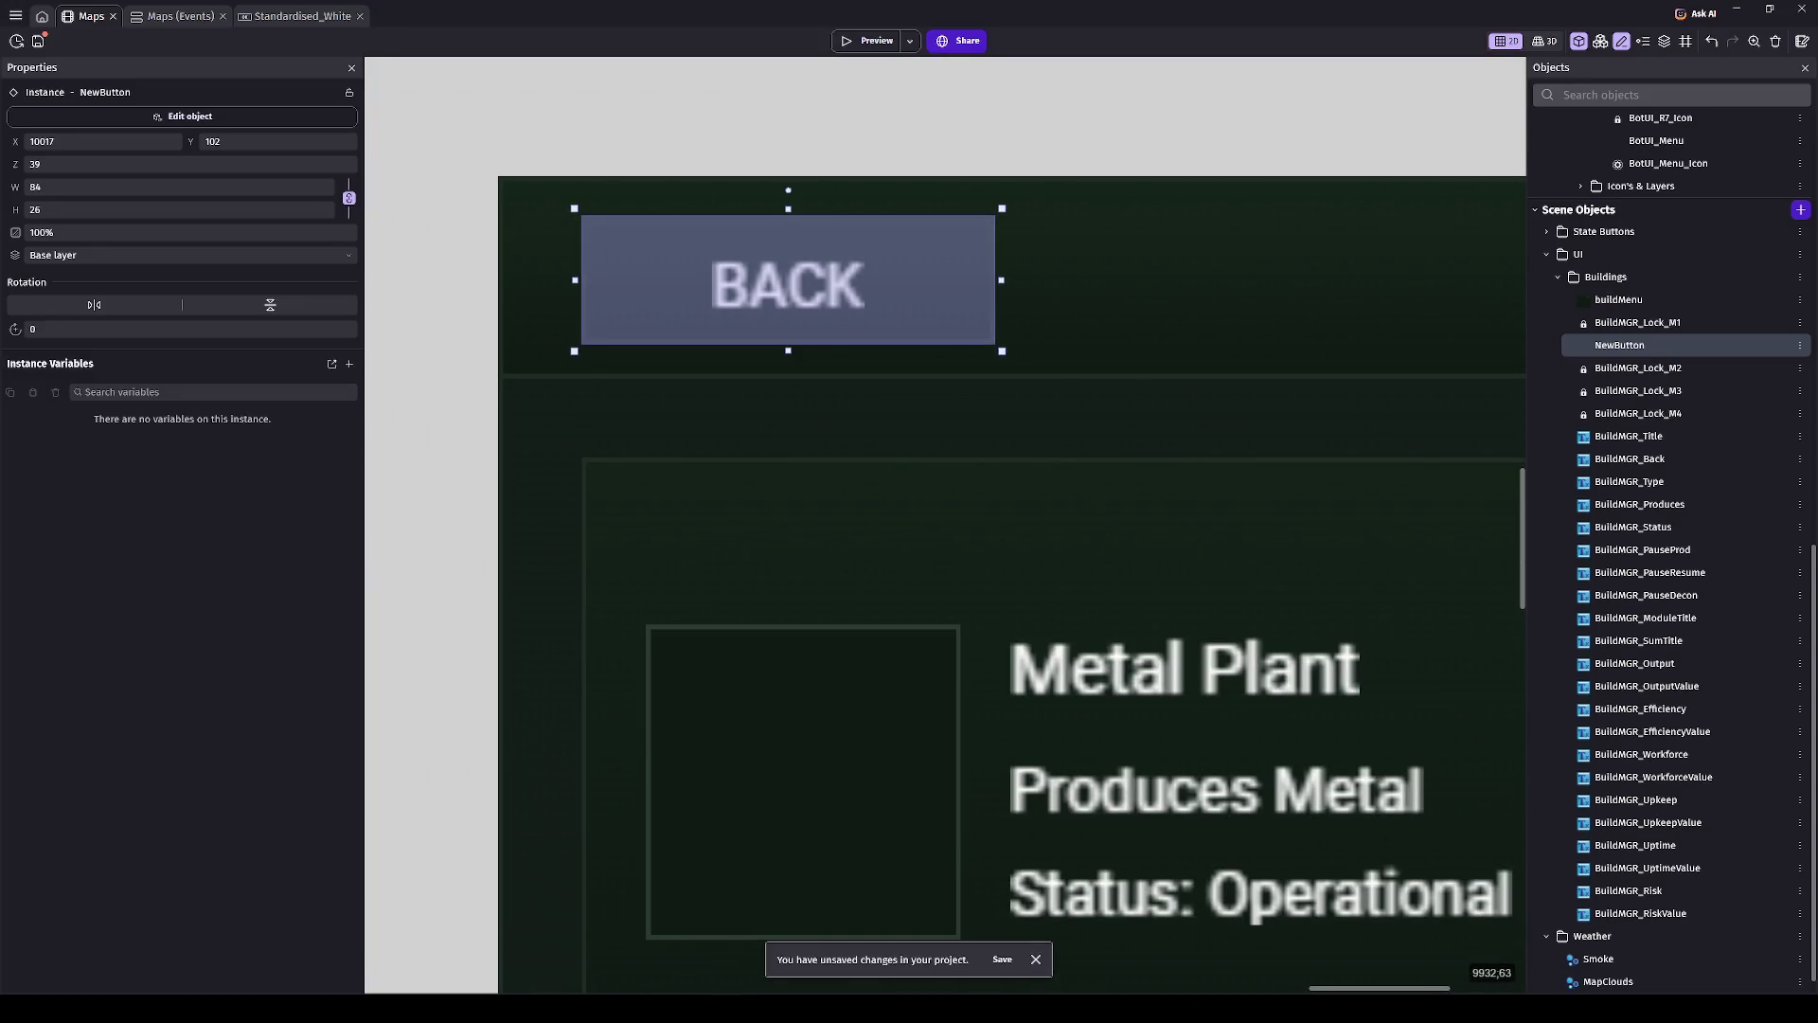
pyautogui.click(180, 16)
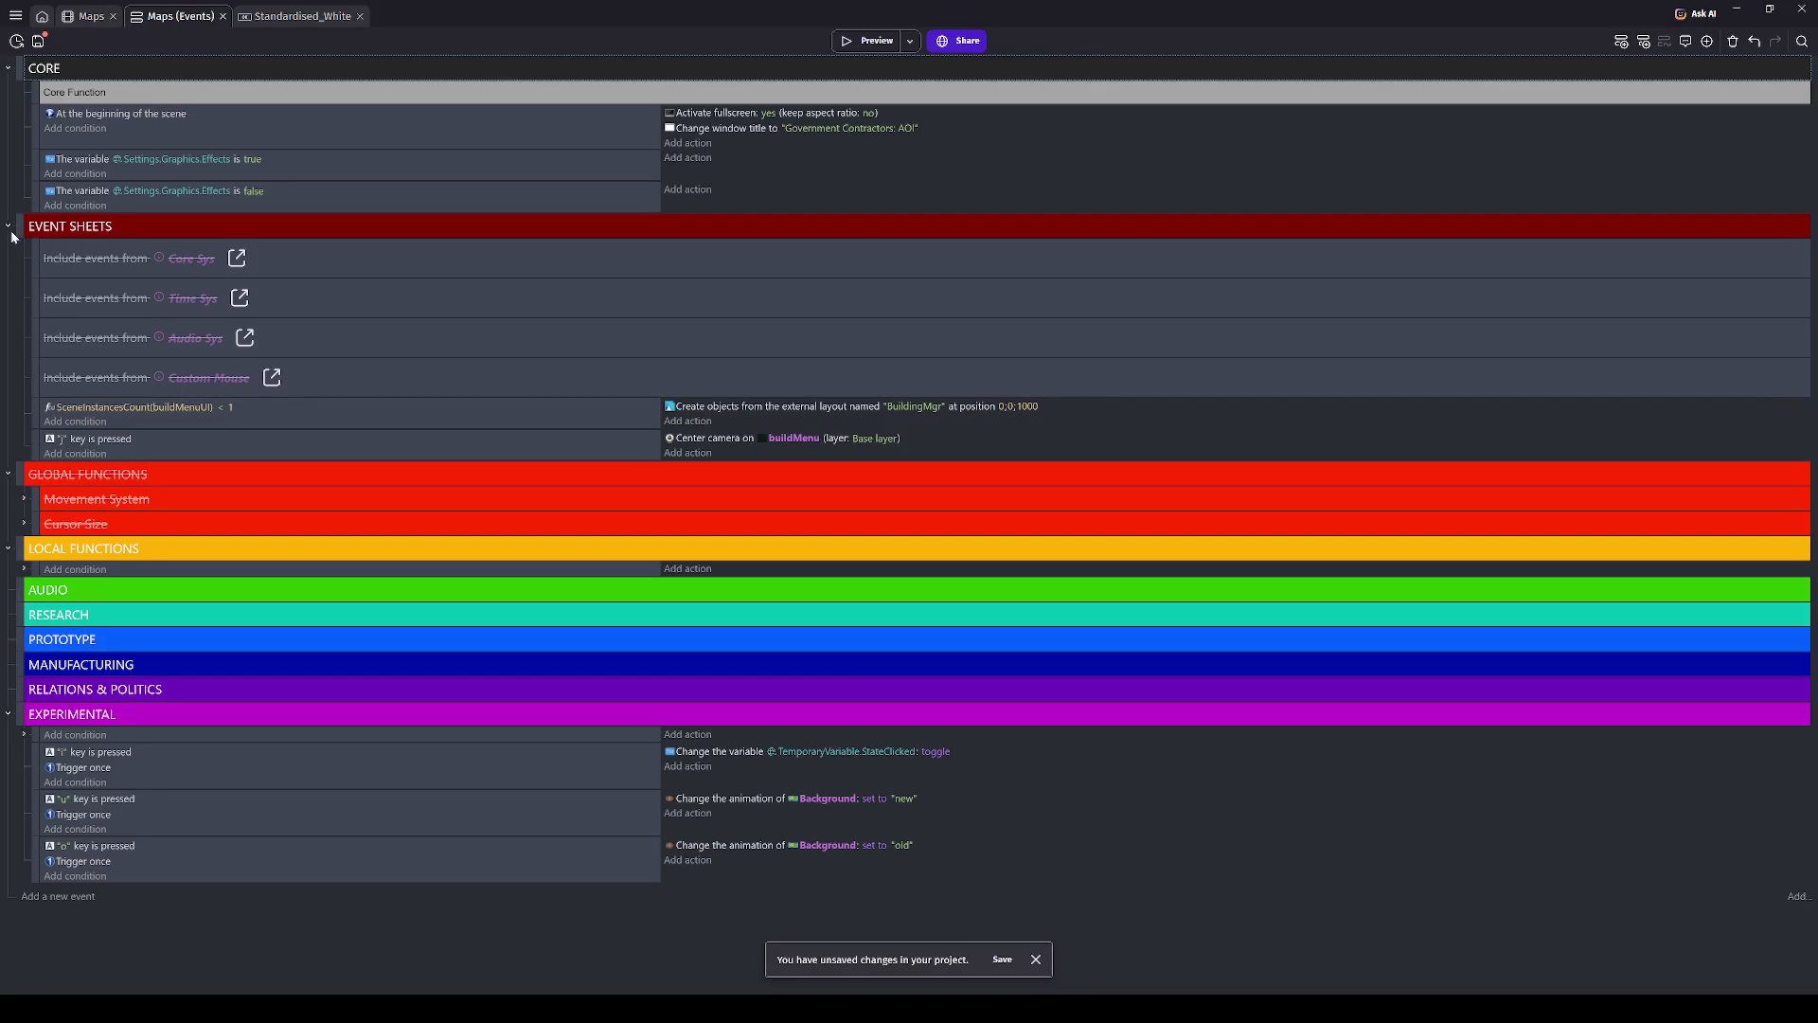
# - Enable the four Include events rows and GLOBAL FUNCTIONS with D, then preview and close the game
pyautogui.click(32, 272)
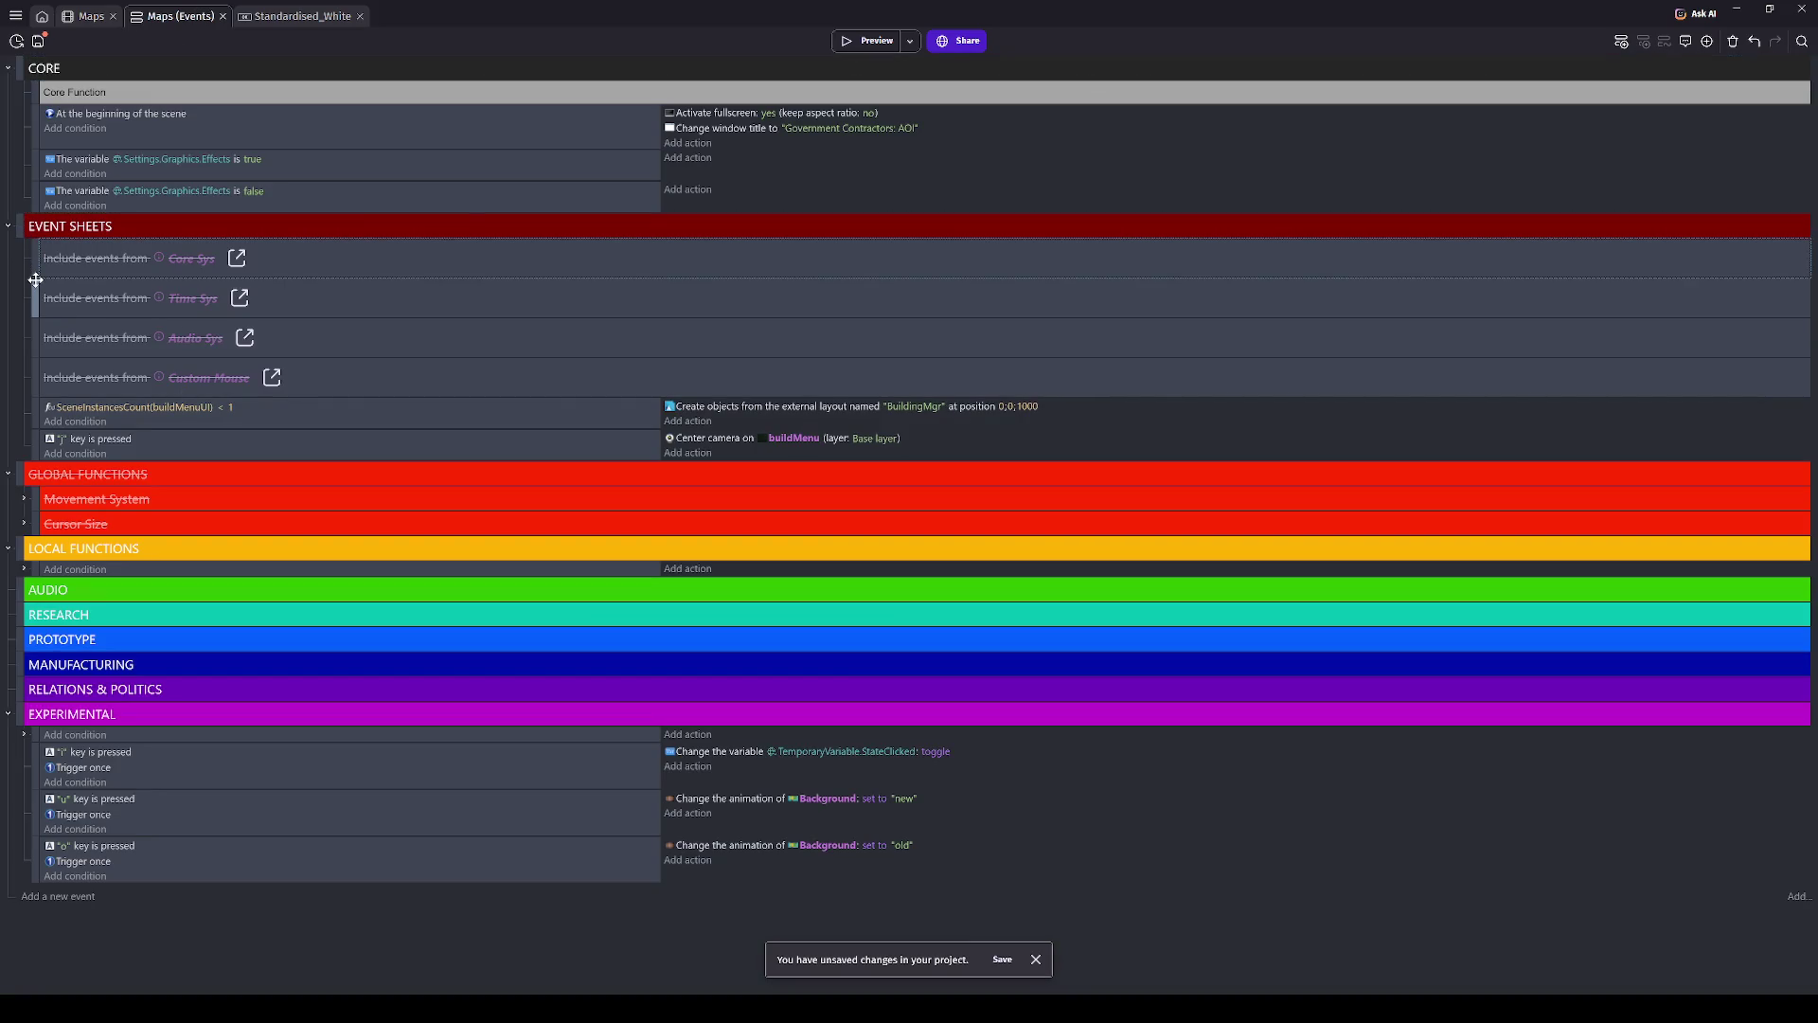
pyautogui.keyDown('shift'); pyautogui.click(35, 377); pyautogui.keyUp('shift')
pyautogui.press('d')
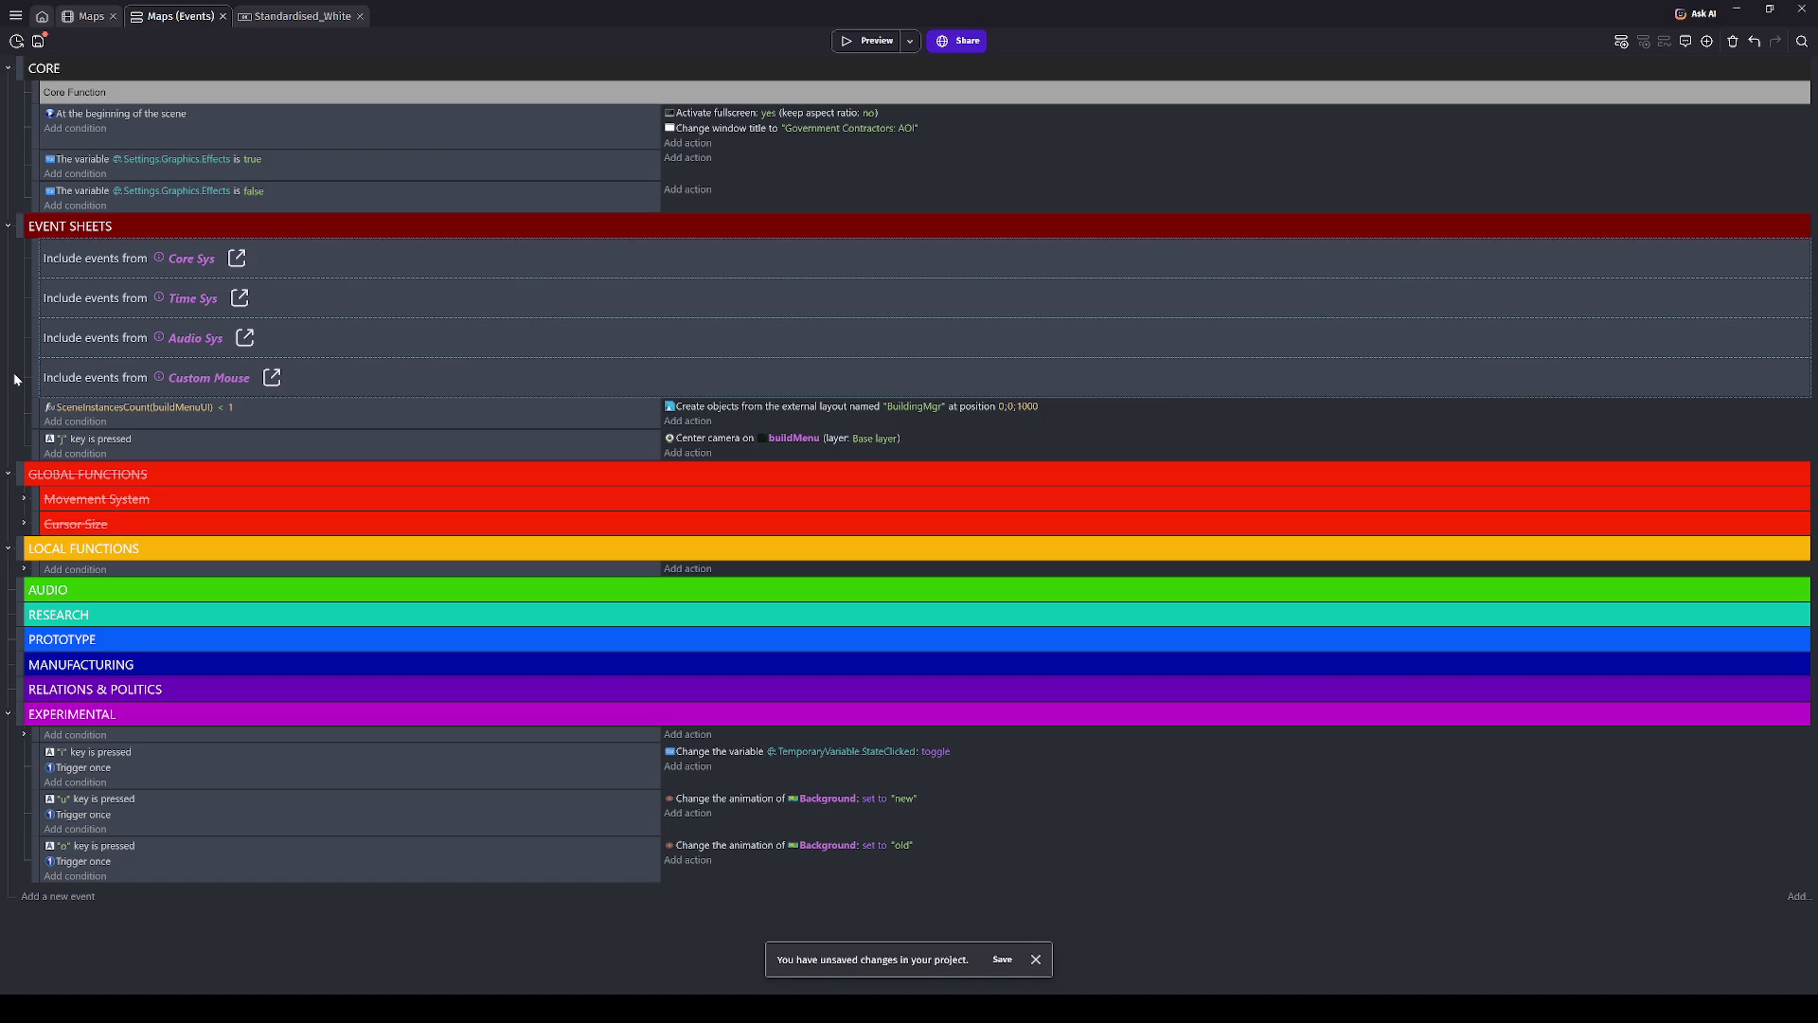
pyautogui.click(29, 479)
pyautogui.press('d')
pyautogui.click(871, 38)
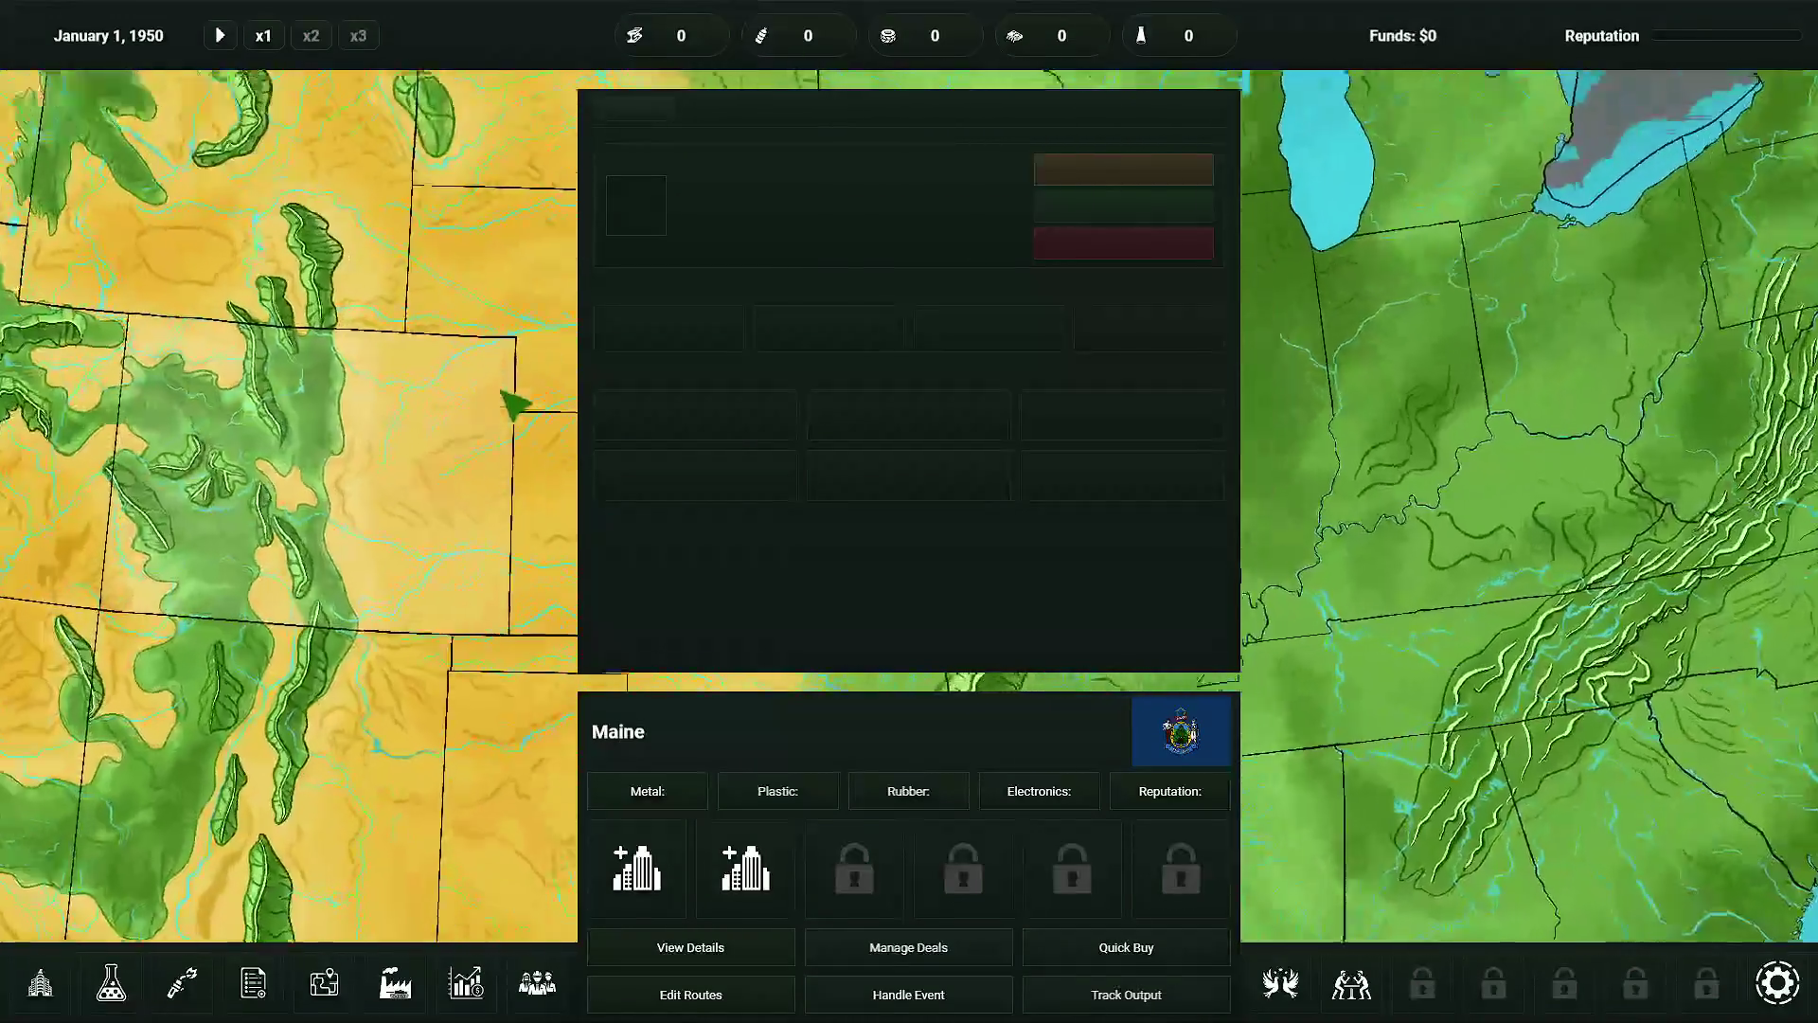
pyautogui.hotkey('alt', 'F4')
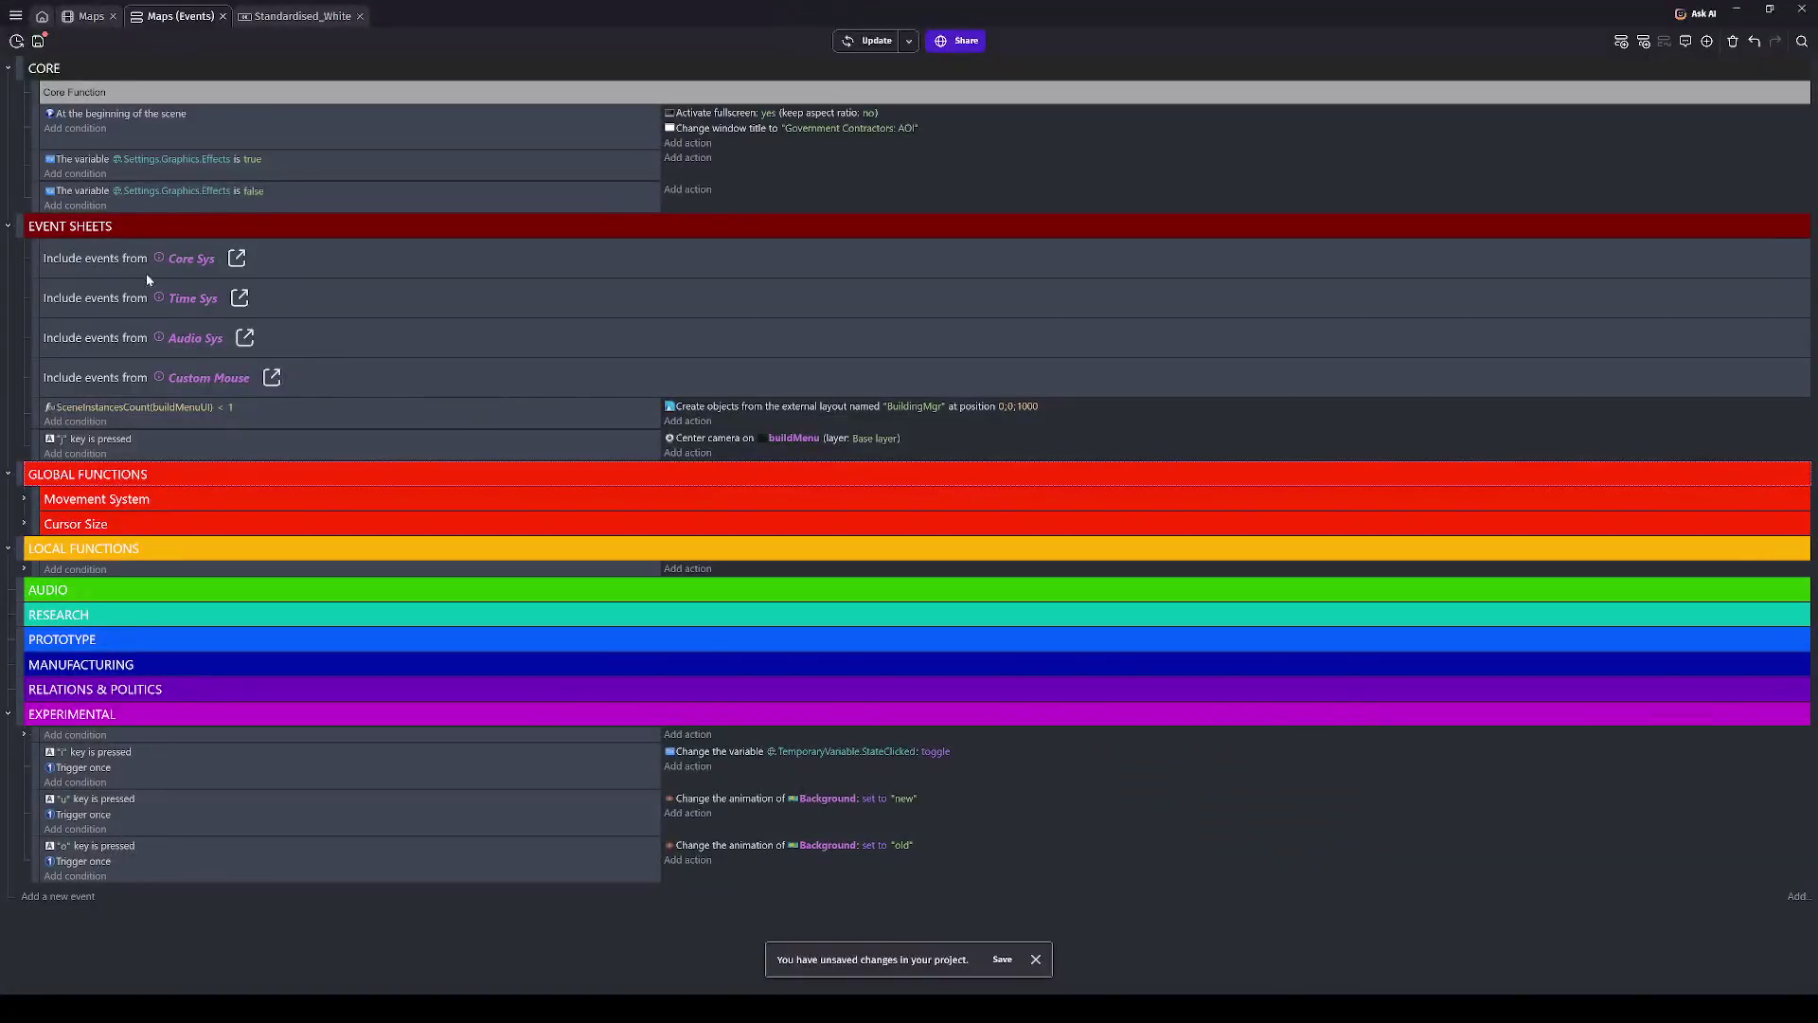
# - Disable EVENT SHEETS, test a preview, close it, then re-enable EVENT SHEETS with D
pyautogui.click(19, 226)
pyautogui.press('d')
pyautogui.click(877, 42)
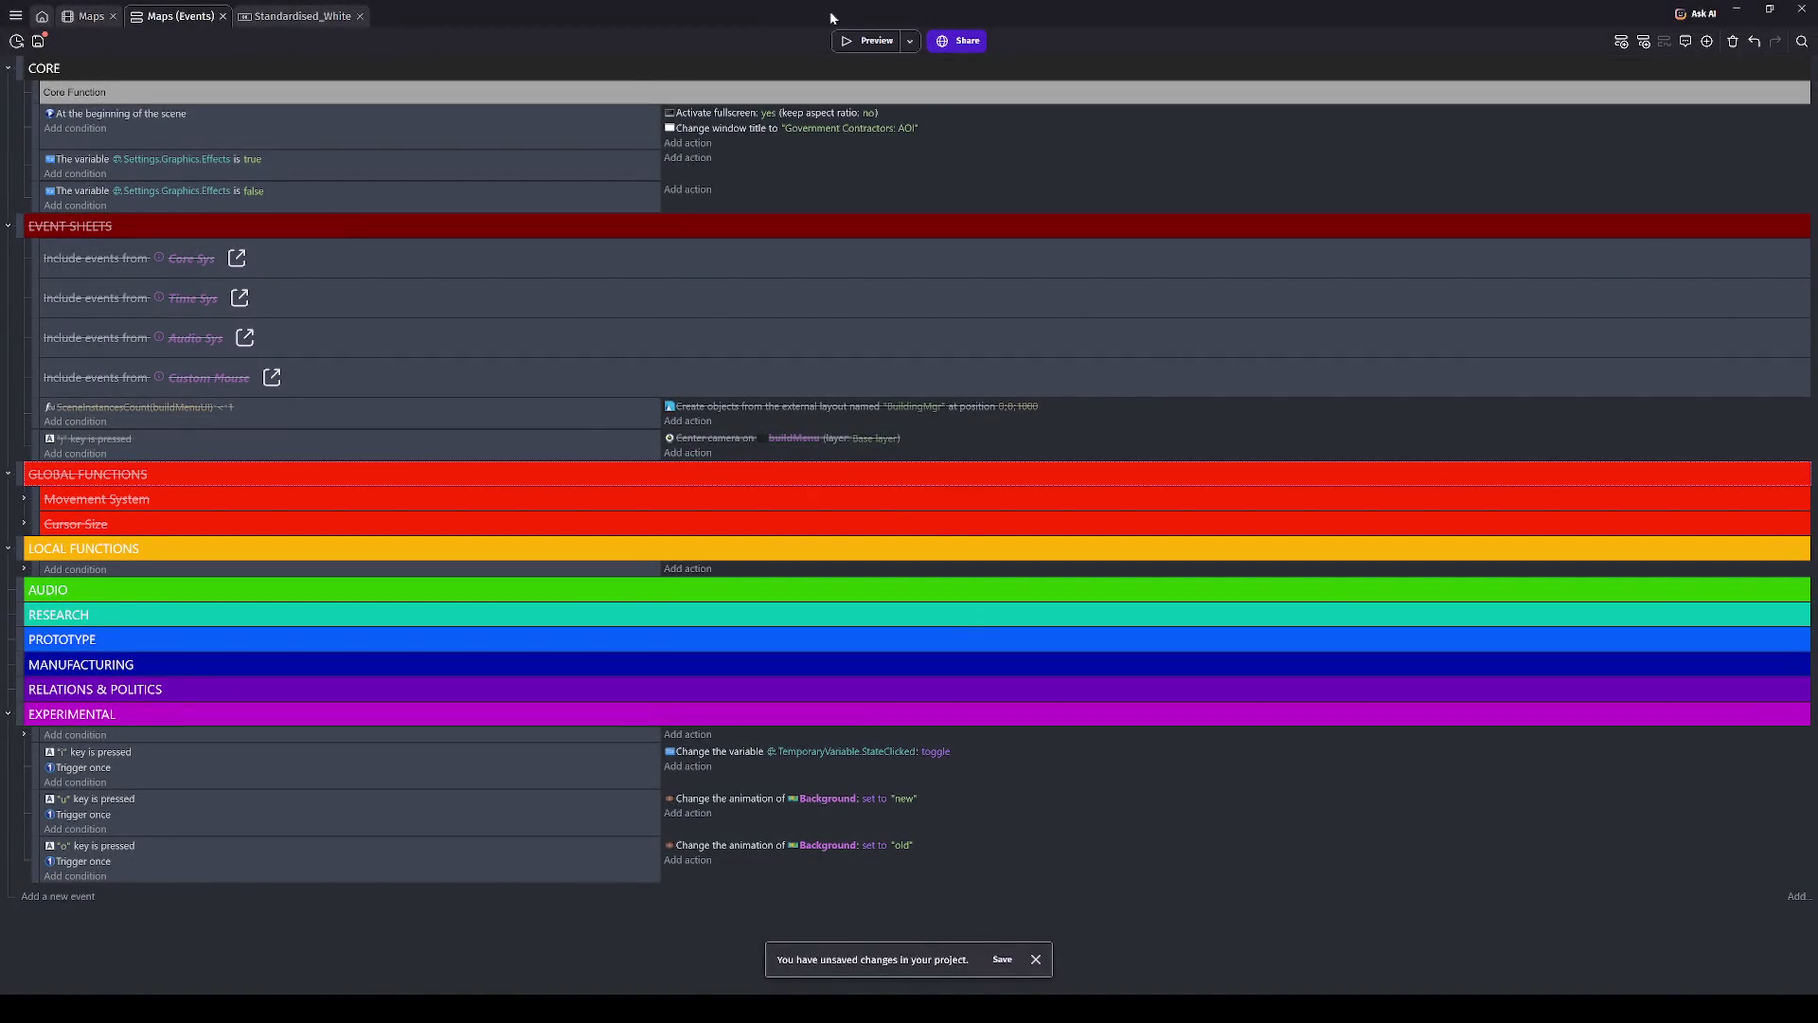
pyautogui.click(869, 41)
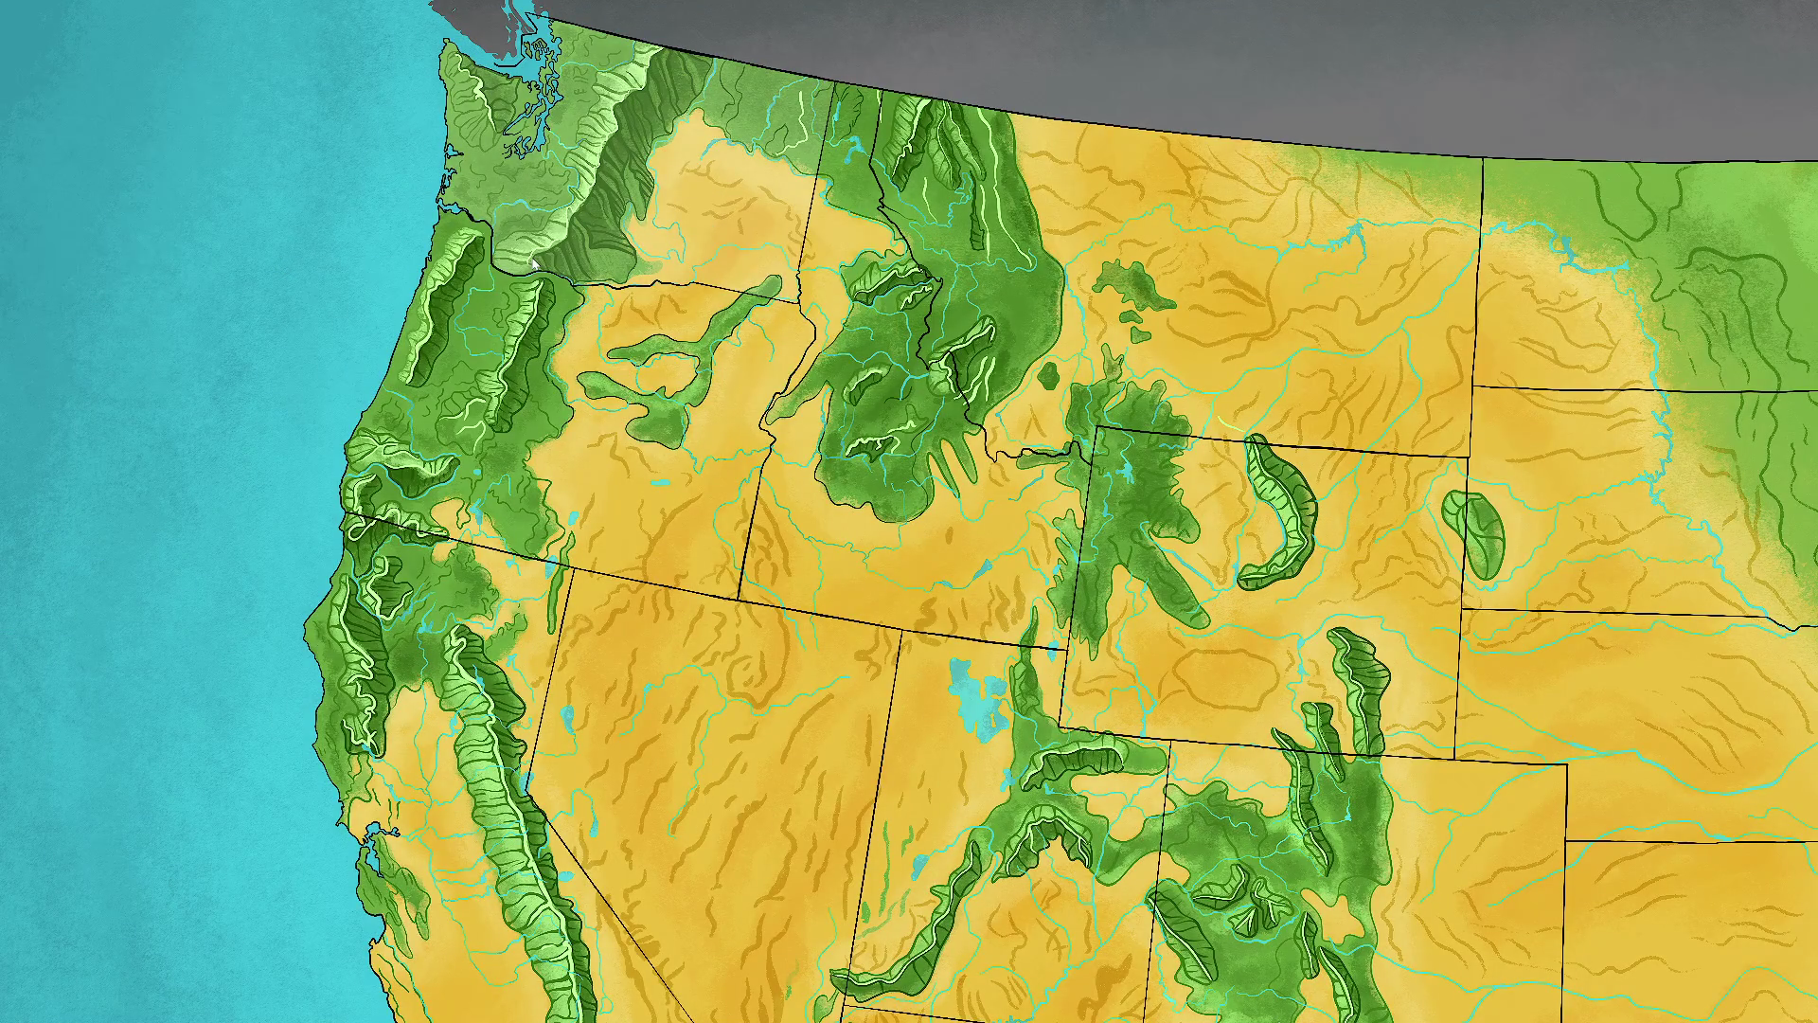
pyautogui.hotkey('alt', 'F4')
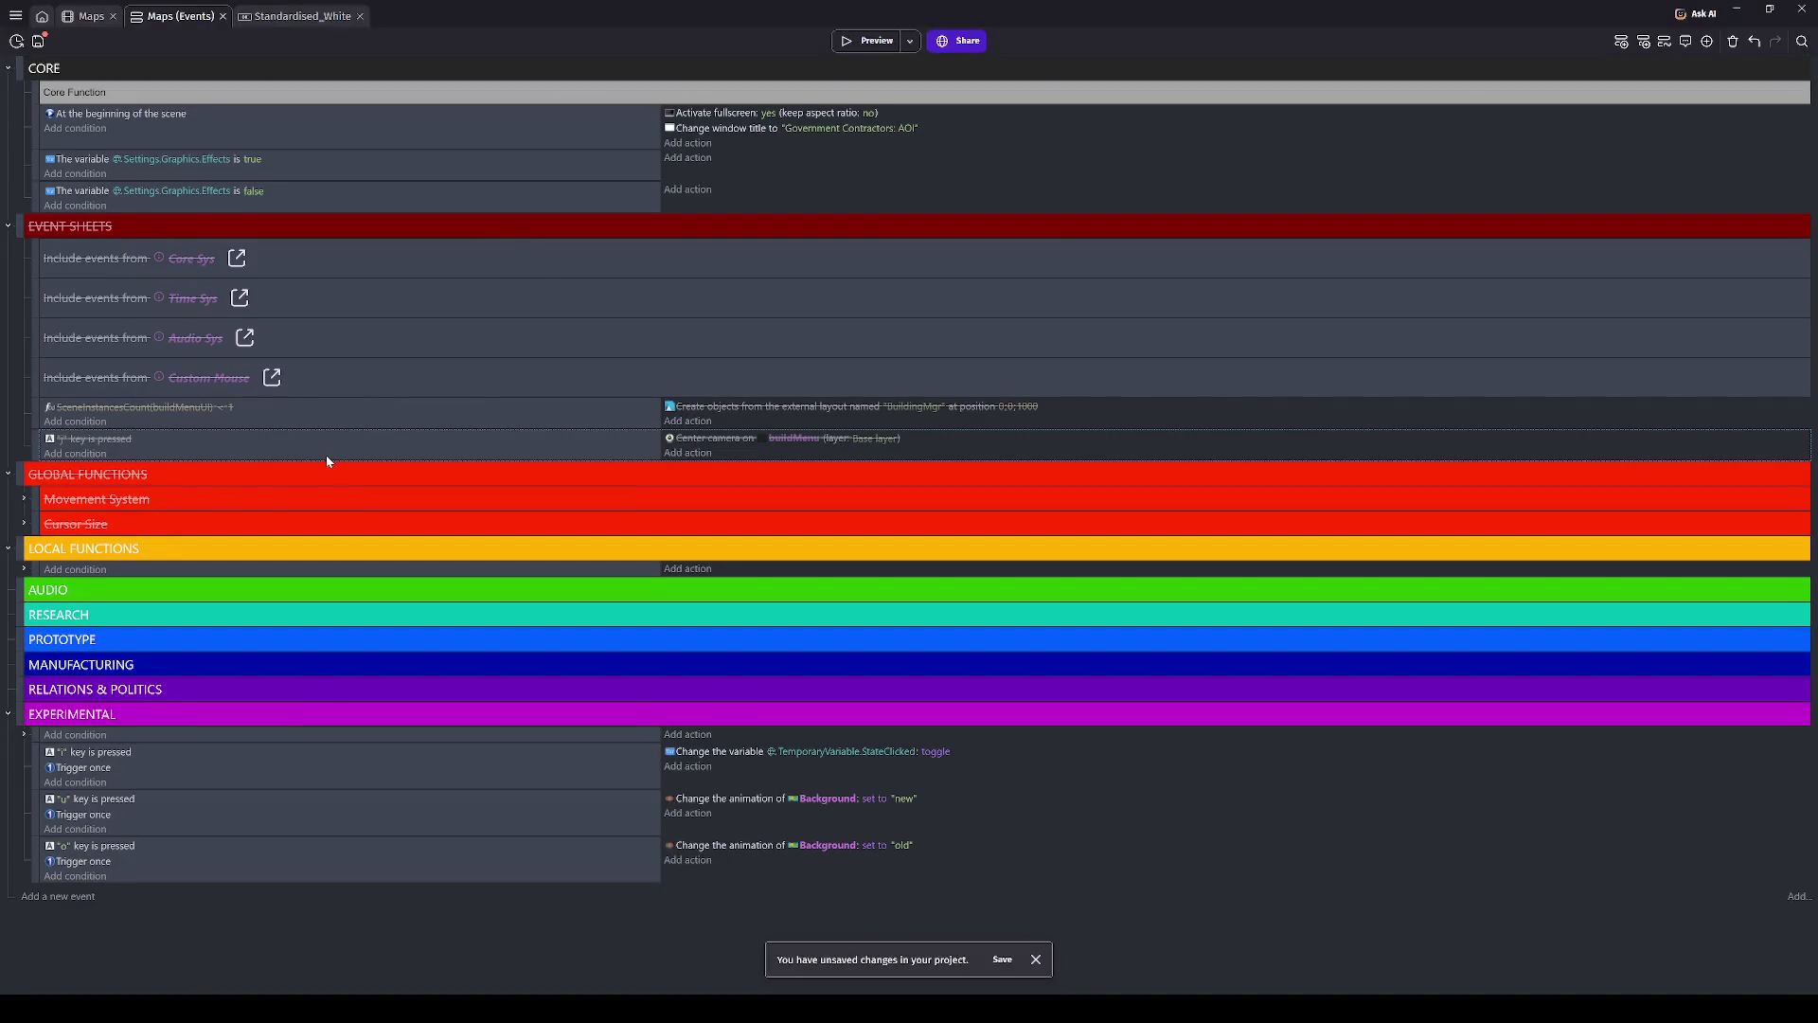
pyautogui.click(20, 227)
pyautogui.press('d')
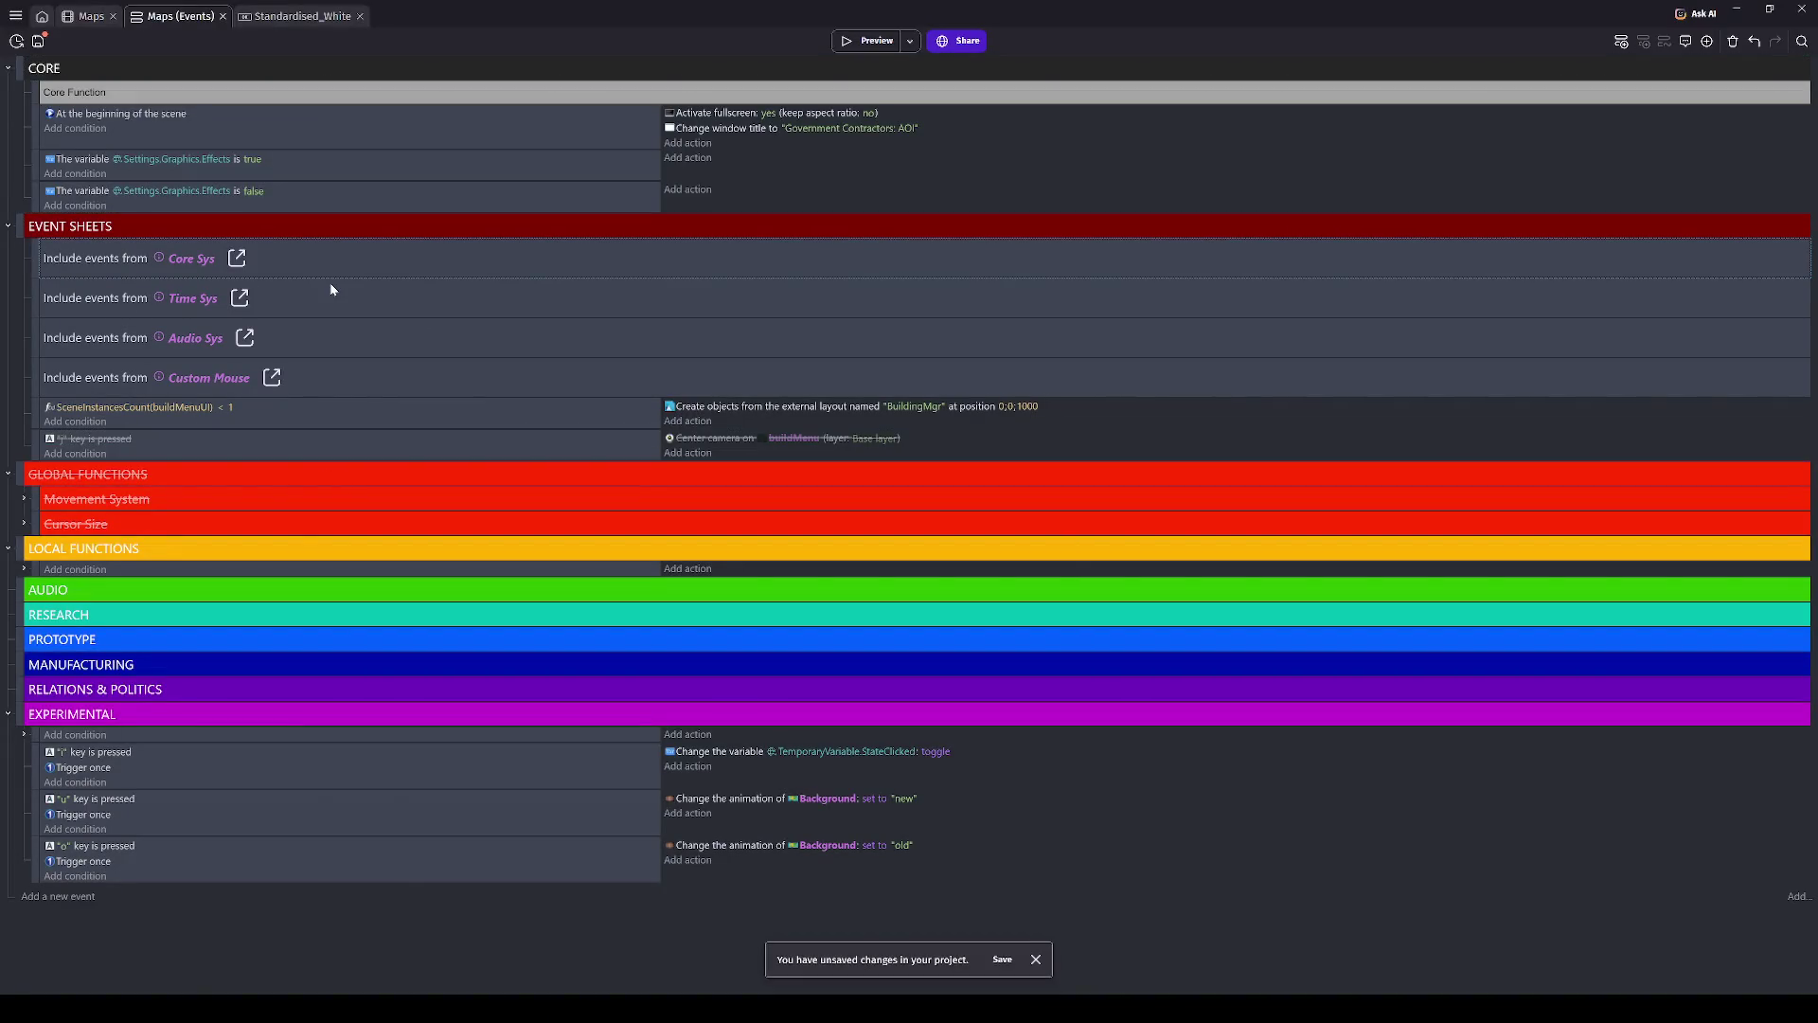
# - Re-enable the j key camera event, move it above EVENT SHEETS, disable that group, and preview
pyautogui.click(28, 449)
pyautogui.press('d')
pyautogui.moveTo(35, 445)
pyautogui.mouseDown()
pyautogui.moveTo(52, 225)
pyautogui.moveTo(28, 219)
pyautogui.mouseUp()
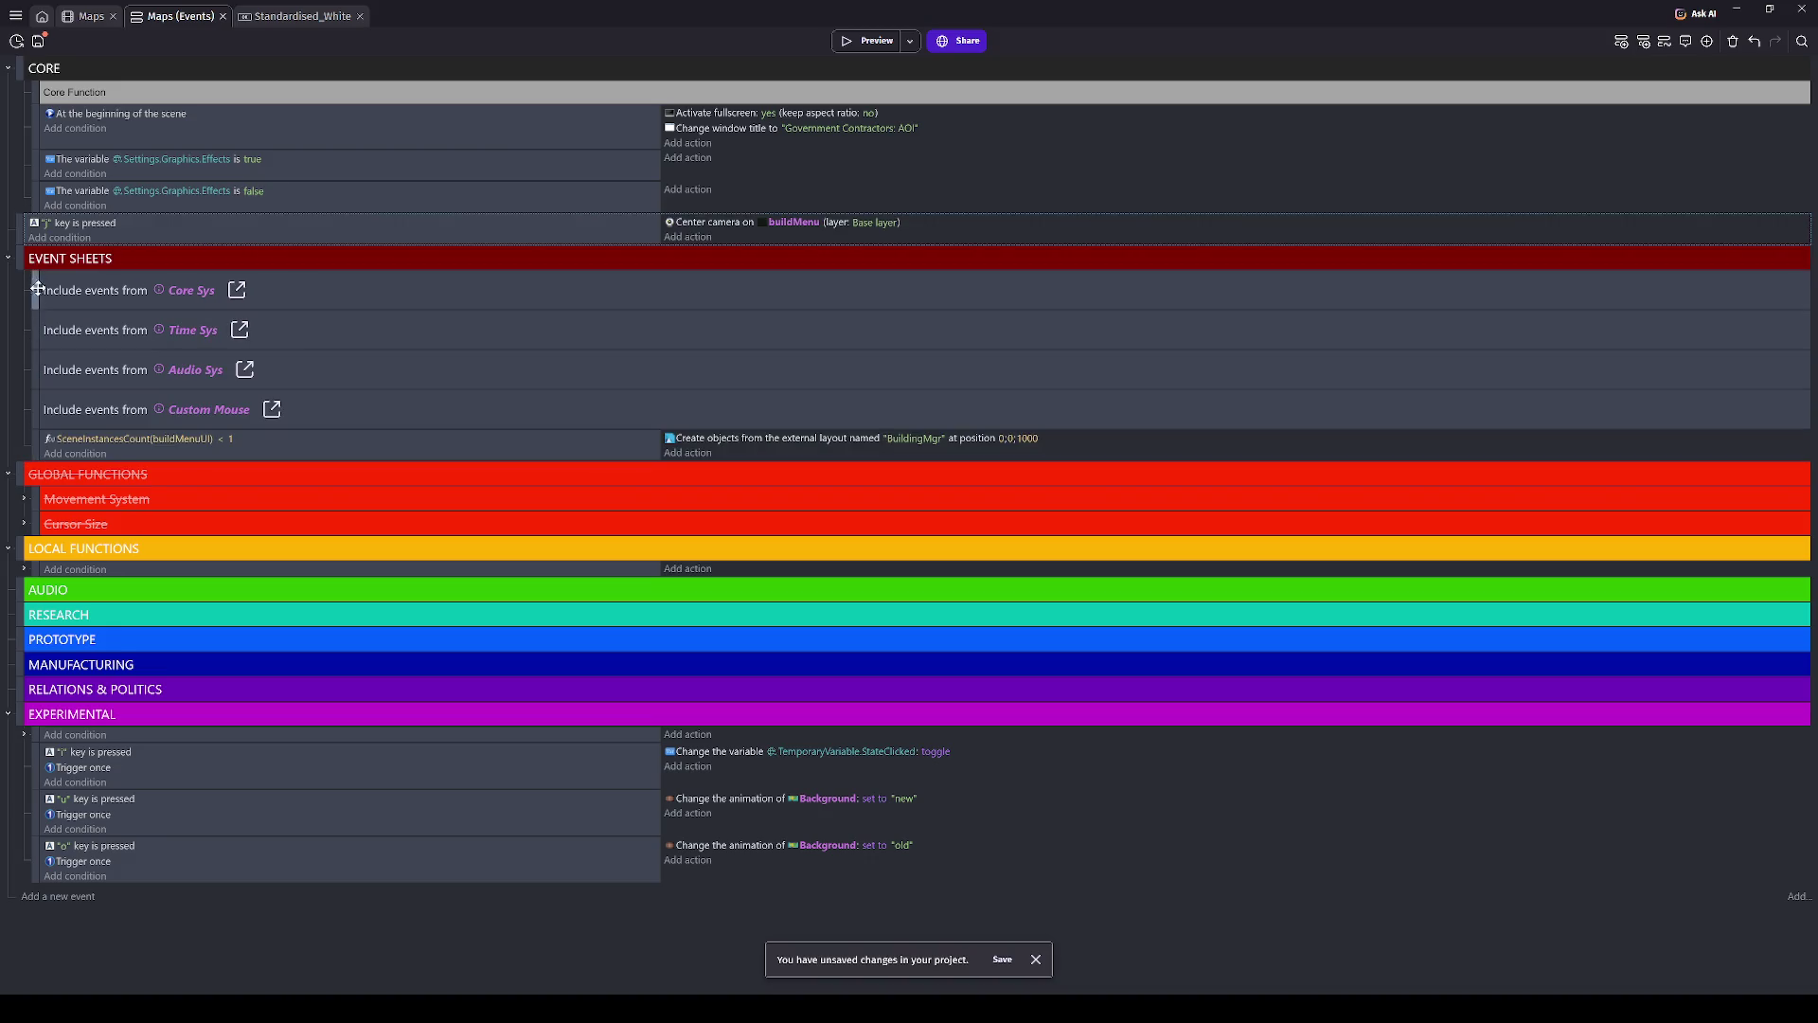
pyautogui.click(19, 256)
pyautogui.press('d')
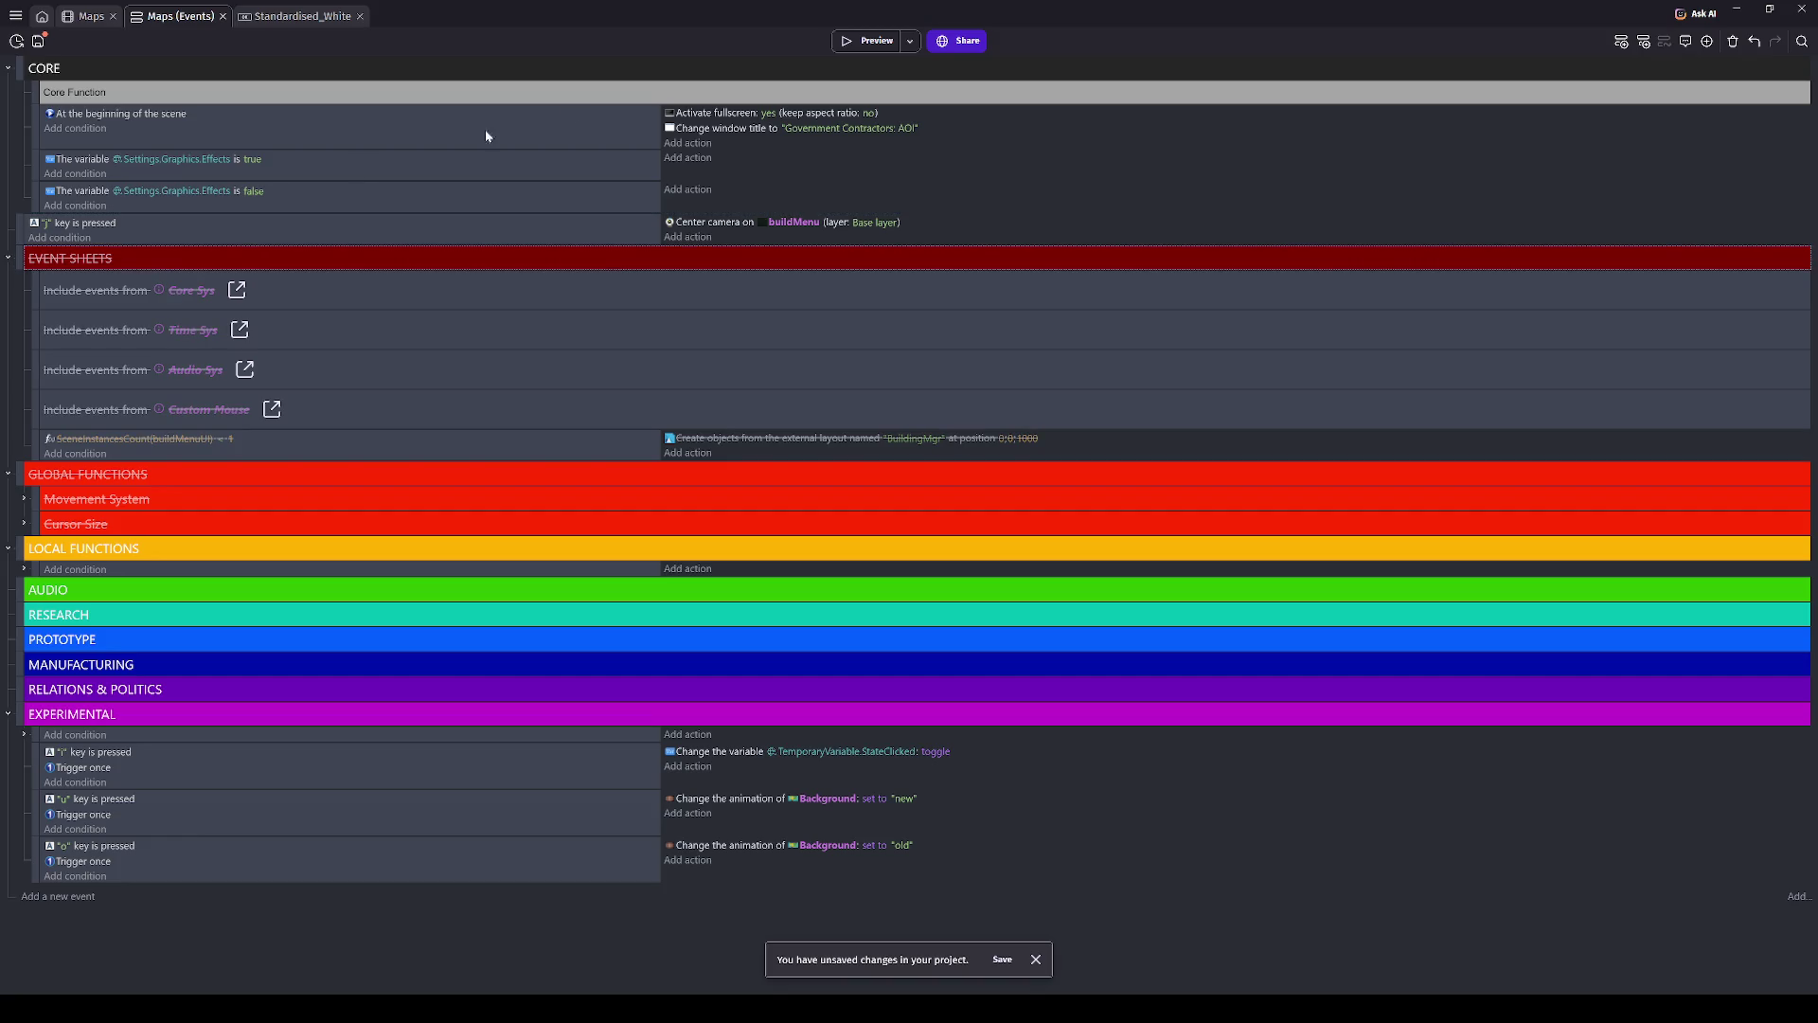
pyautogui.click(888, 38)
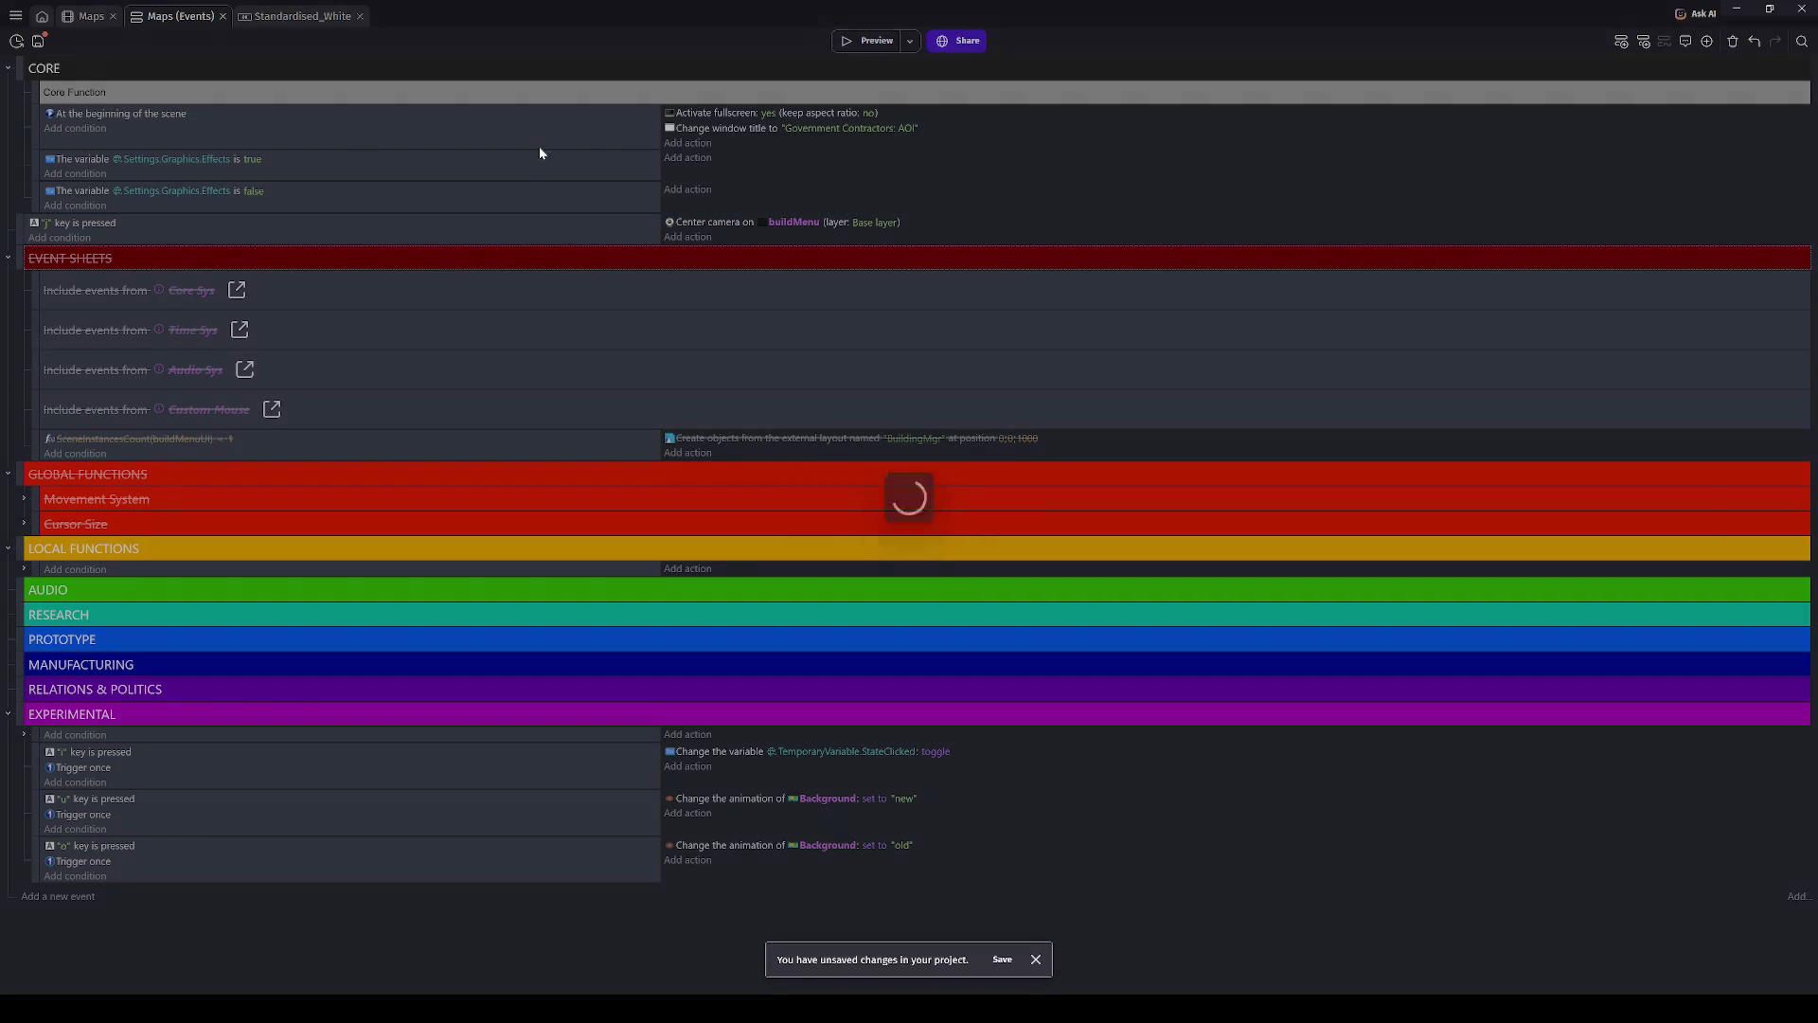
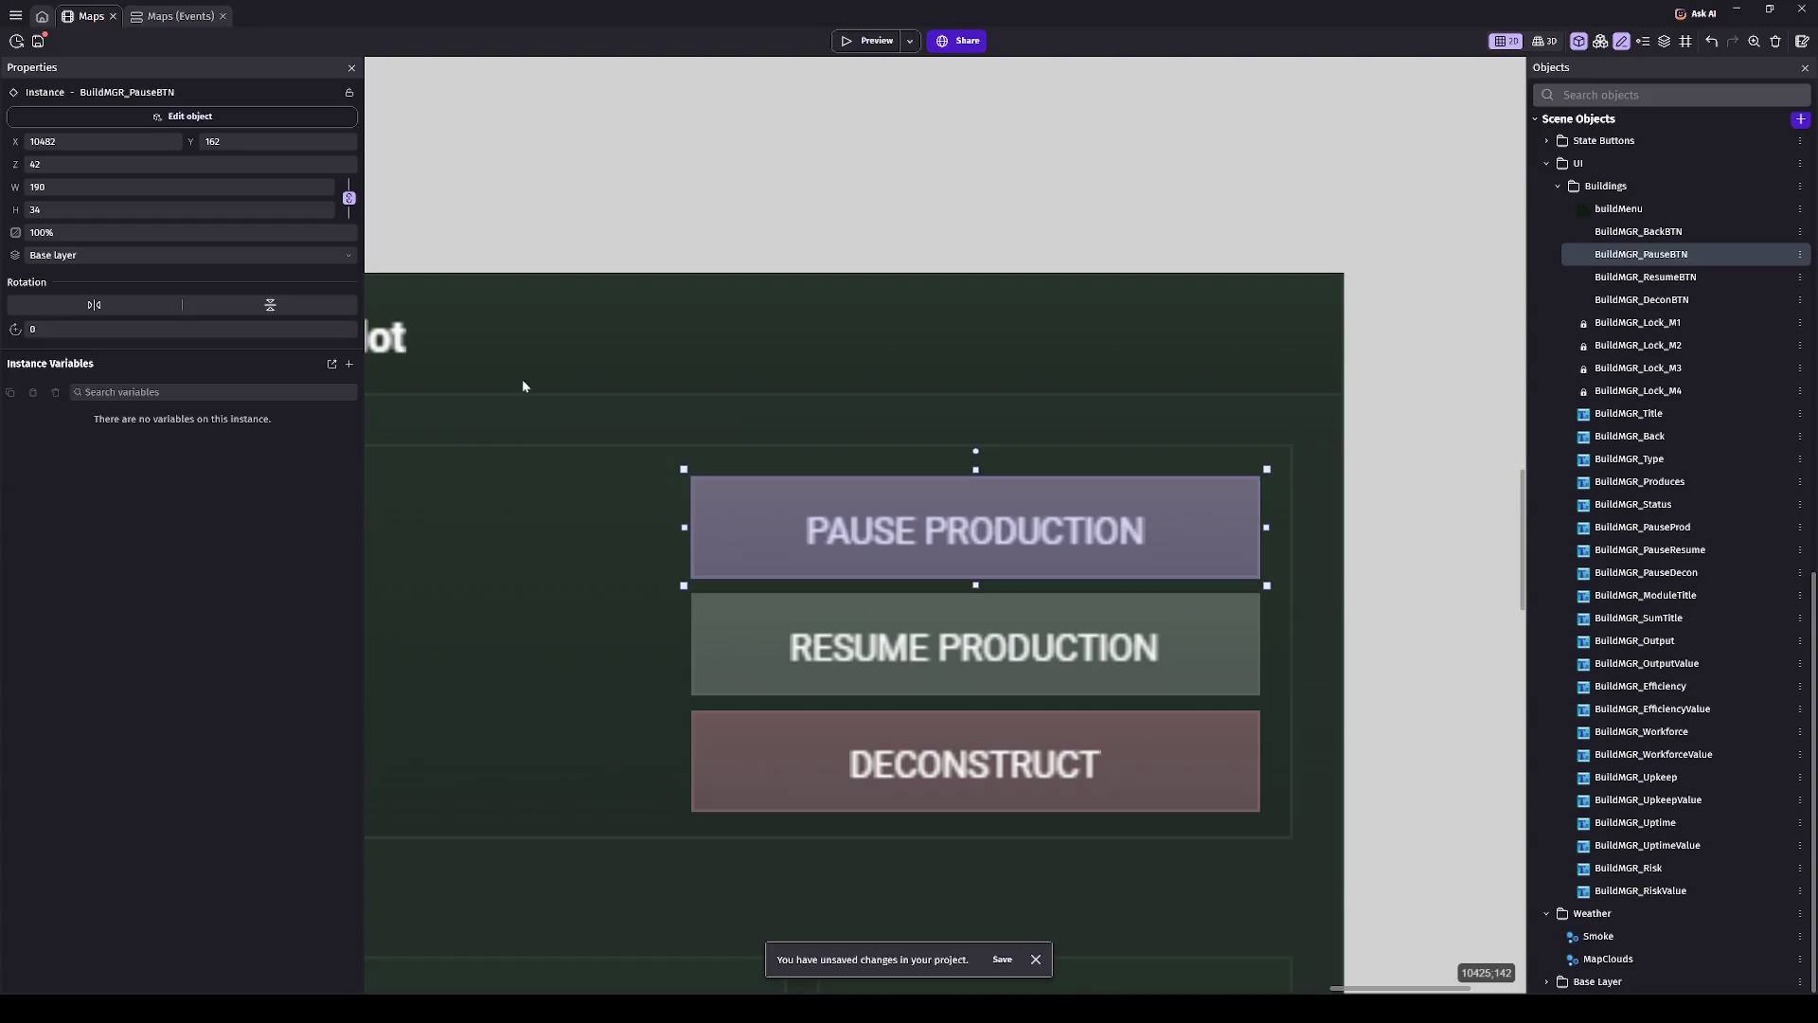
# - Deselect the PauseBTN instance and switch from the Maps layout to its event sheet
pyautogui.scroll(-5, 521, 384)
pyautogui.click(833, 263)
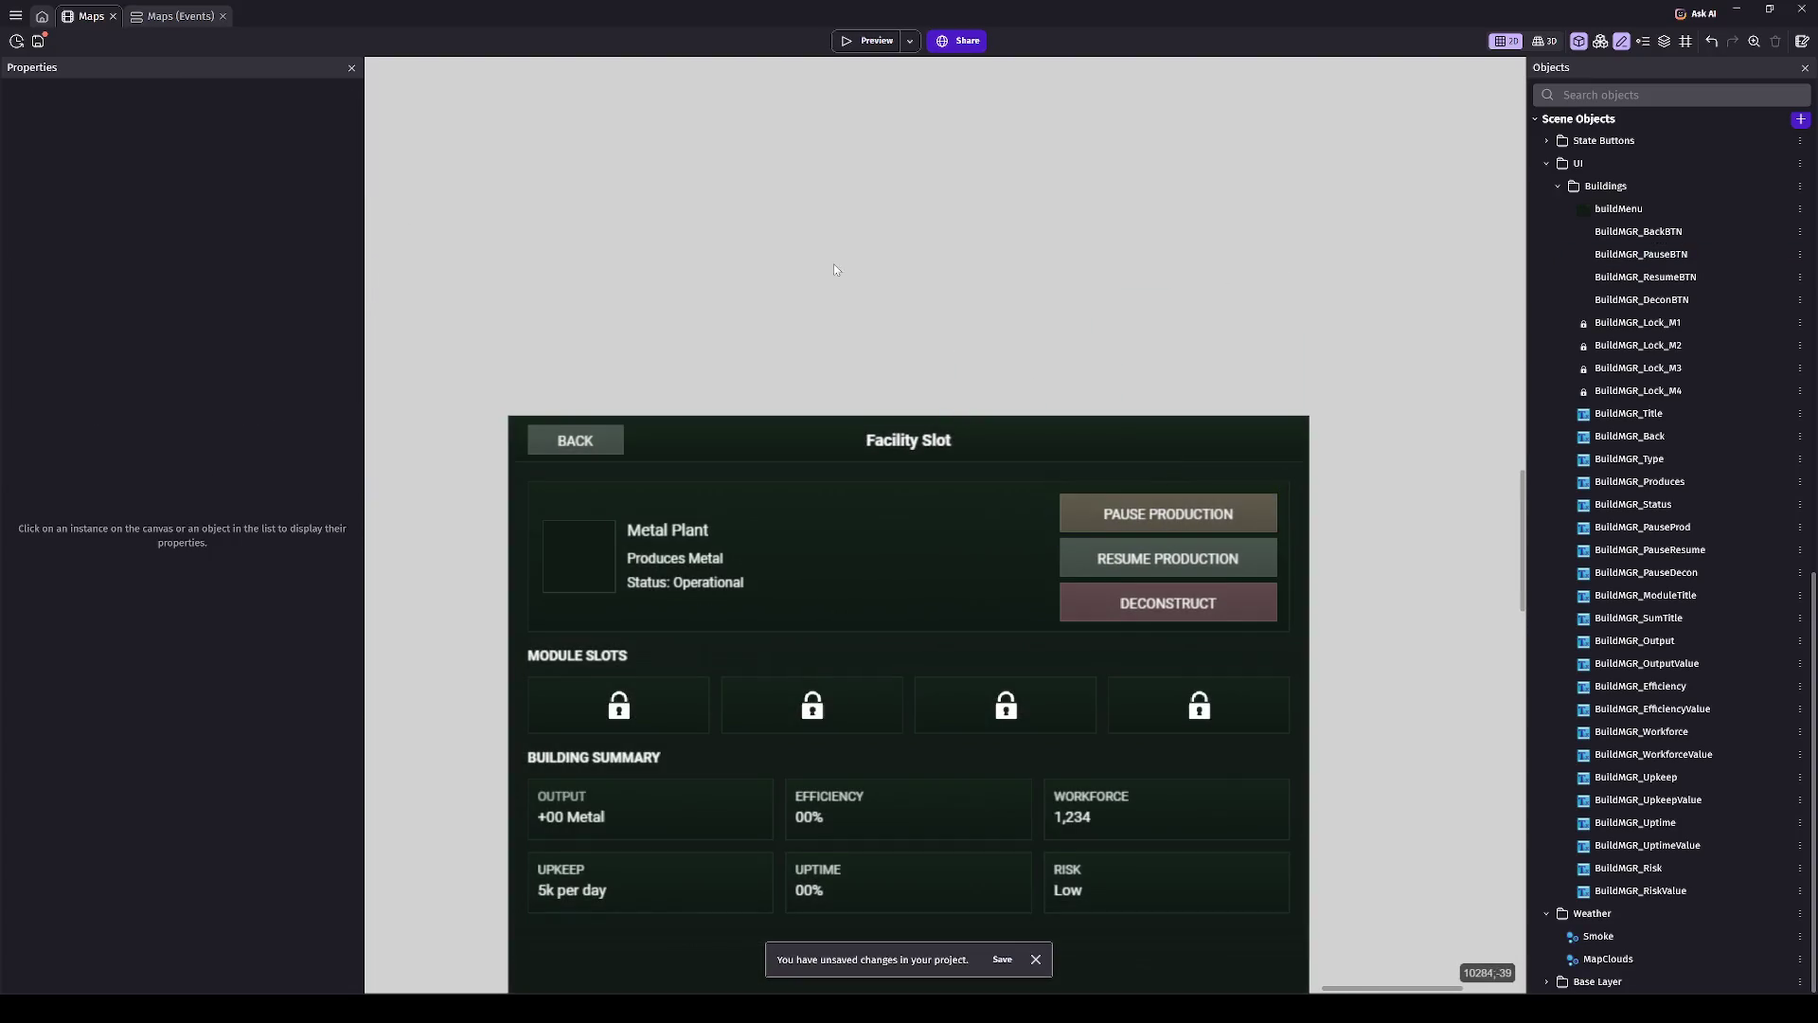
pyautogui.scroll(4, 571, 599)
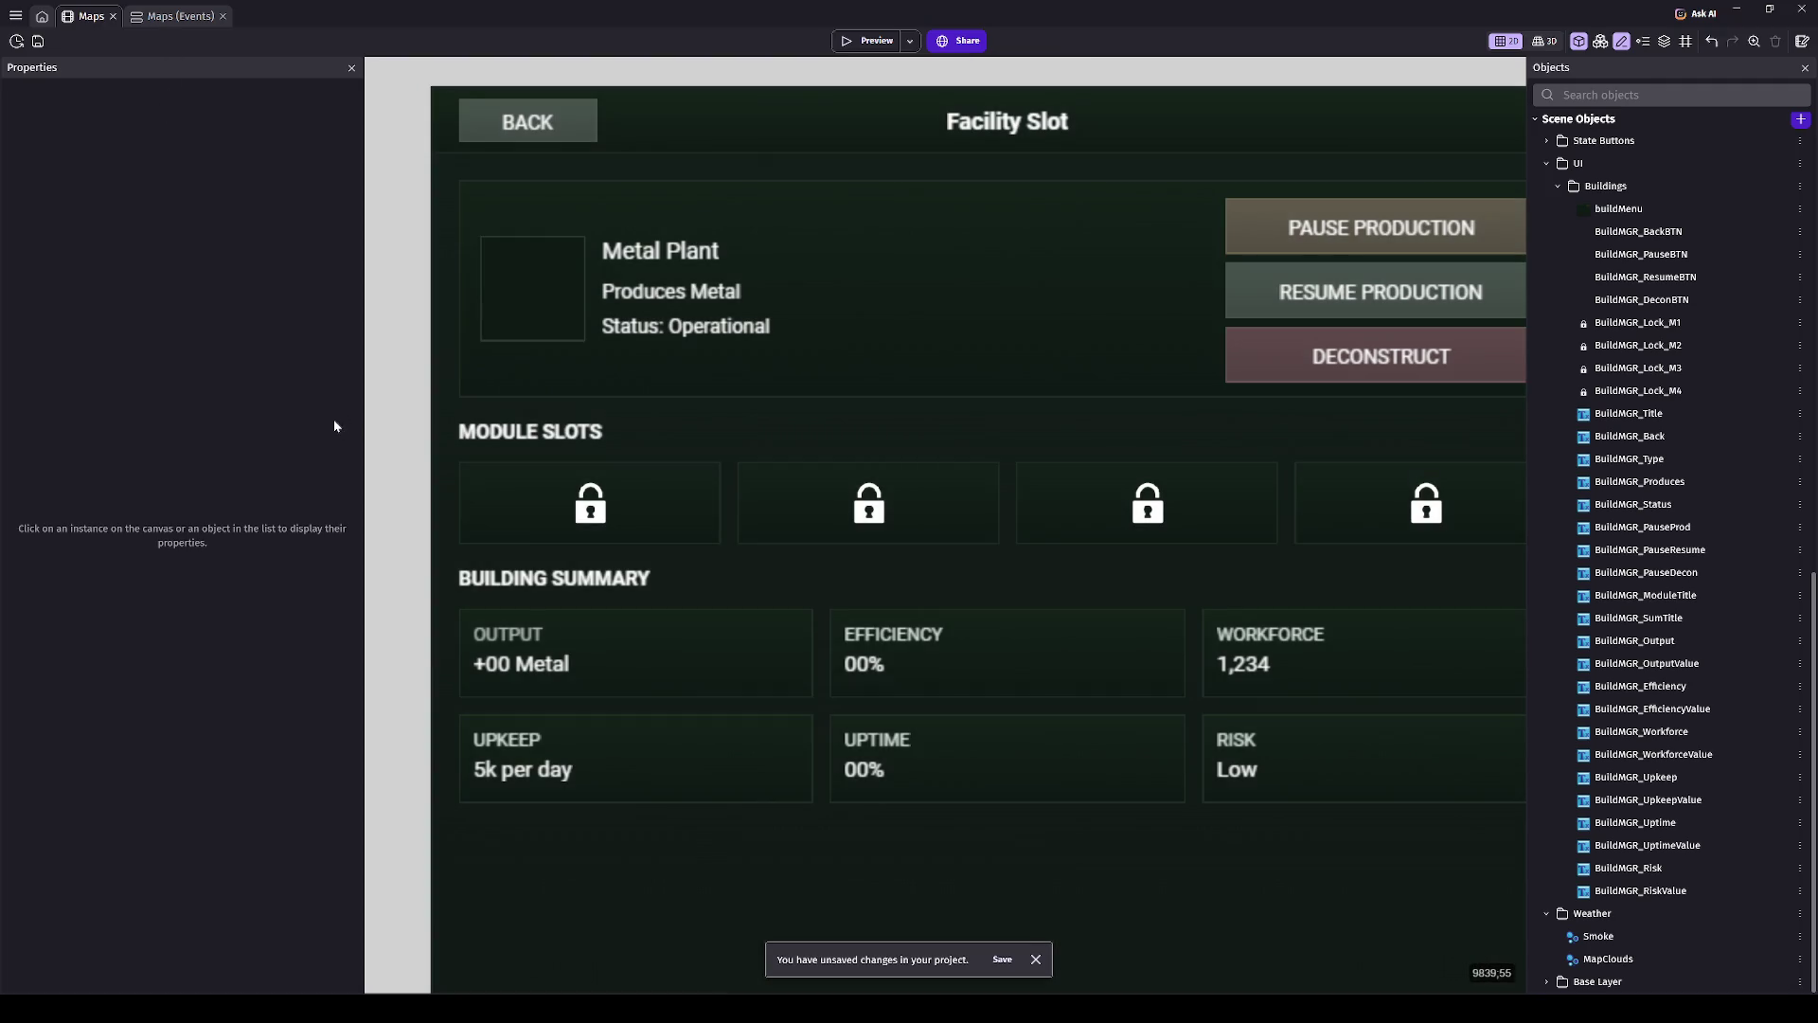
pyautogui.hotkey('ctrl', 'Tab')
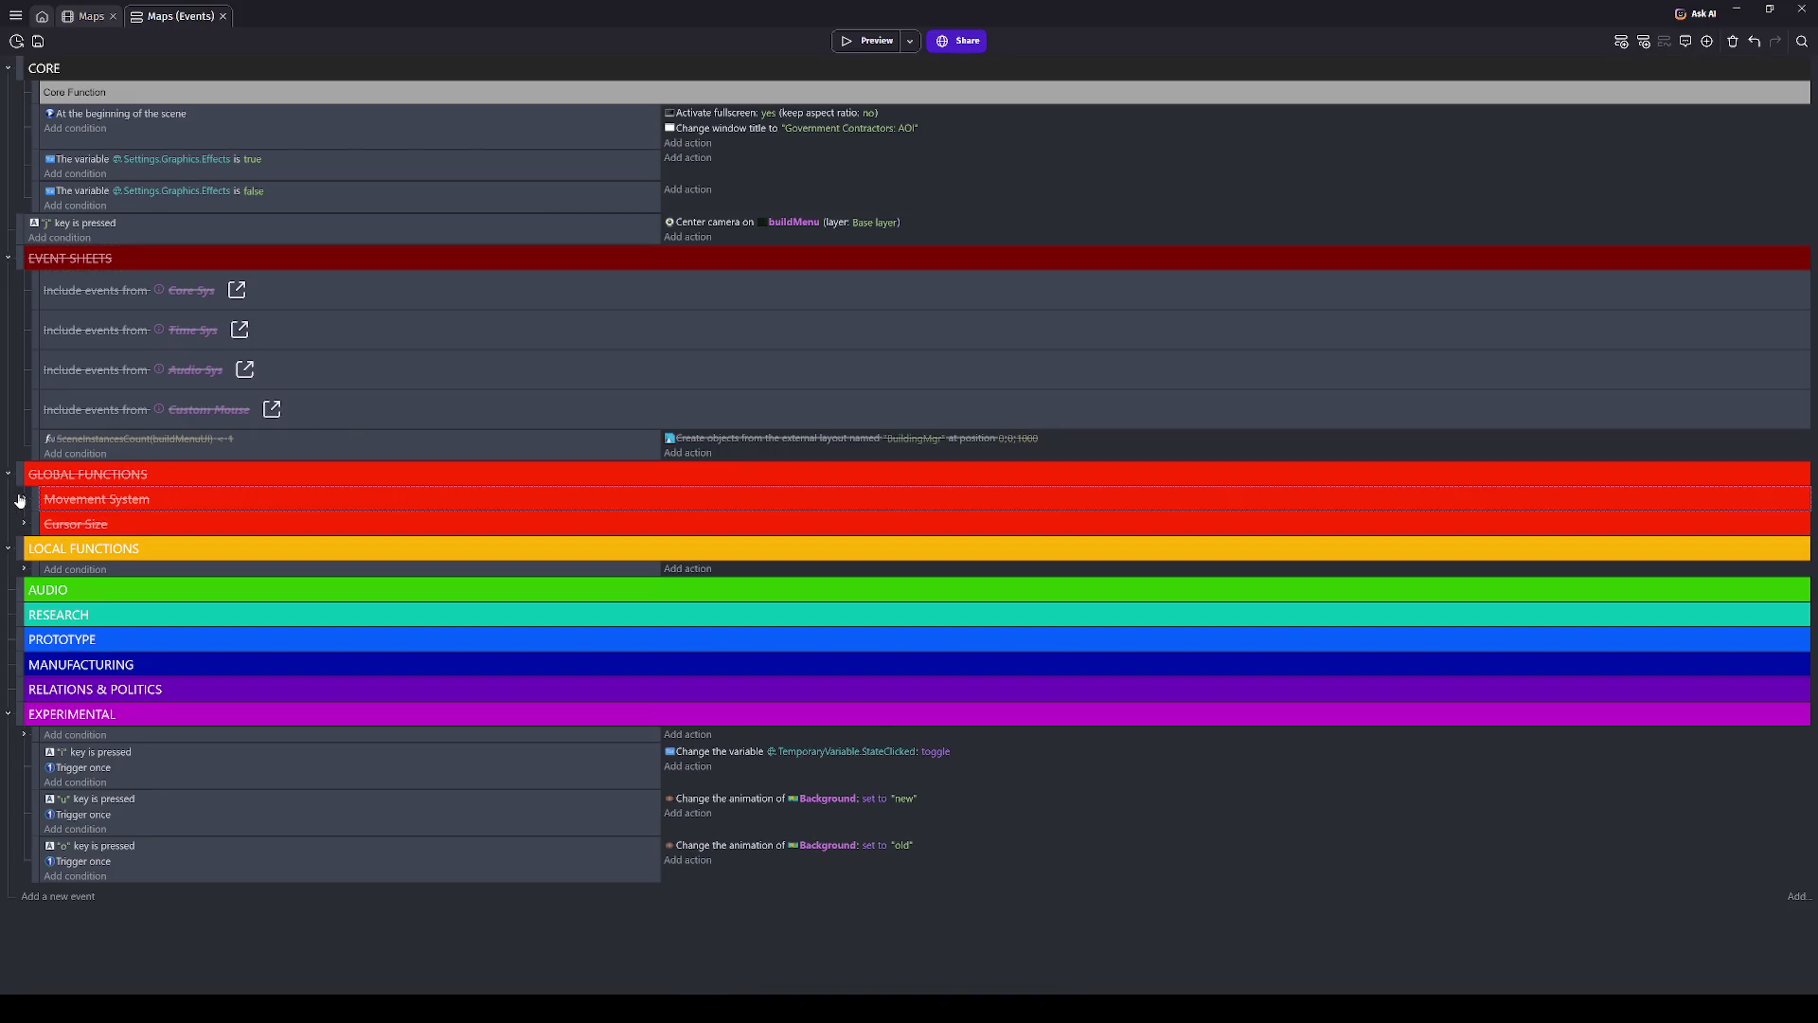
# - Expand the Movement System and Cursor Size event groups in the Maps event sheet
pyautogui.click(24, 499)
pyautogui.scroll(-4, 218, 540)
pyautogui.click(21, 607)
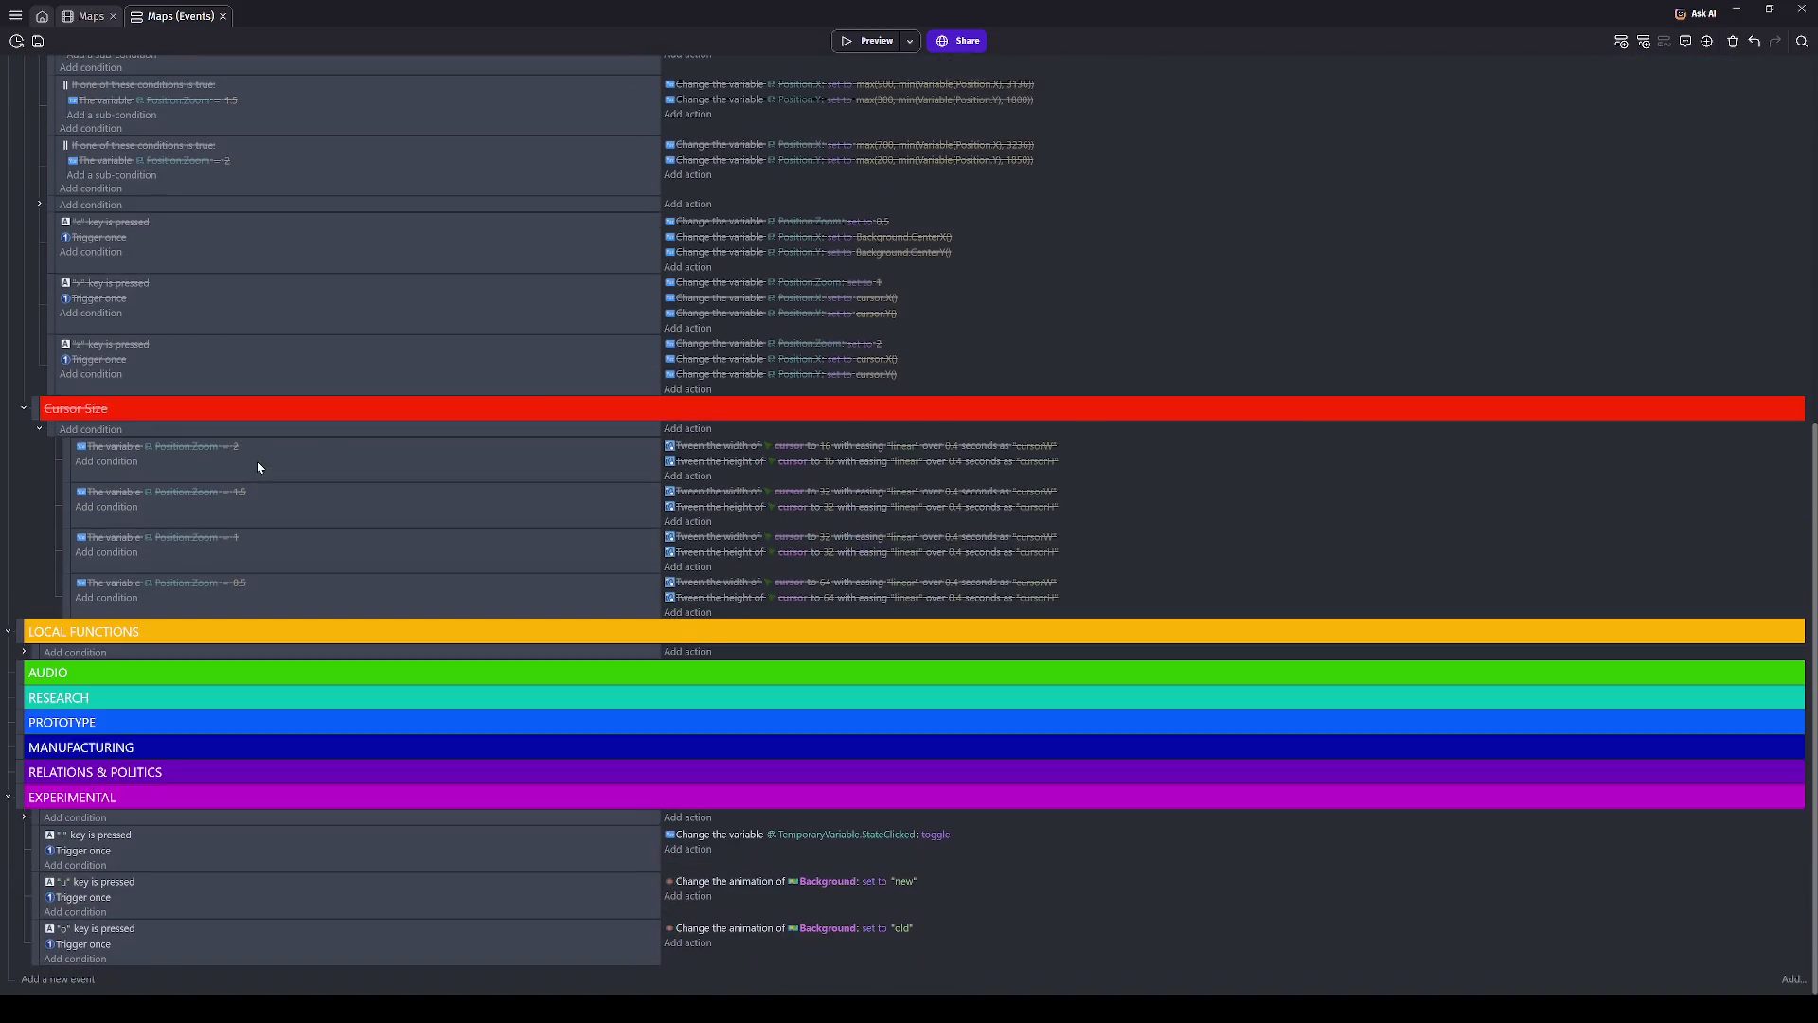
pyautogui.scroll(5, 305, 329)
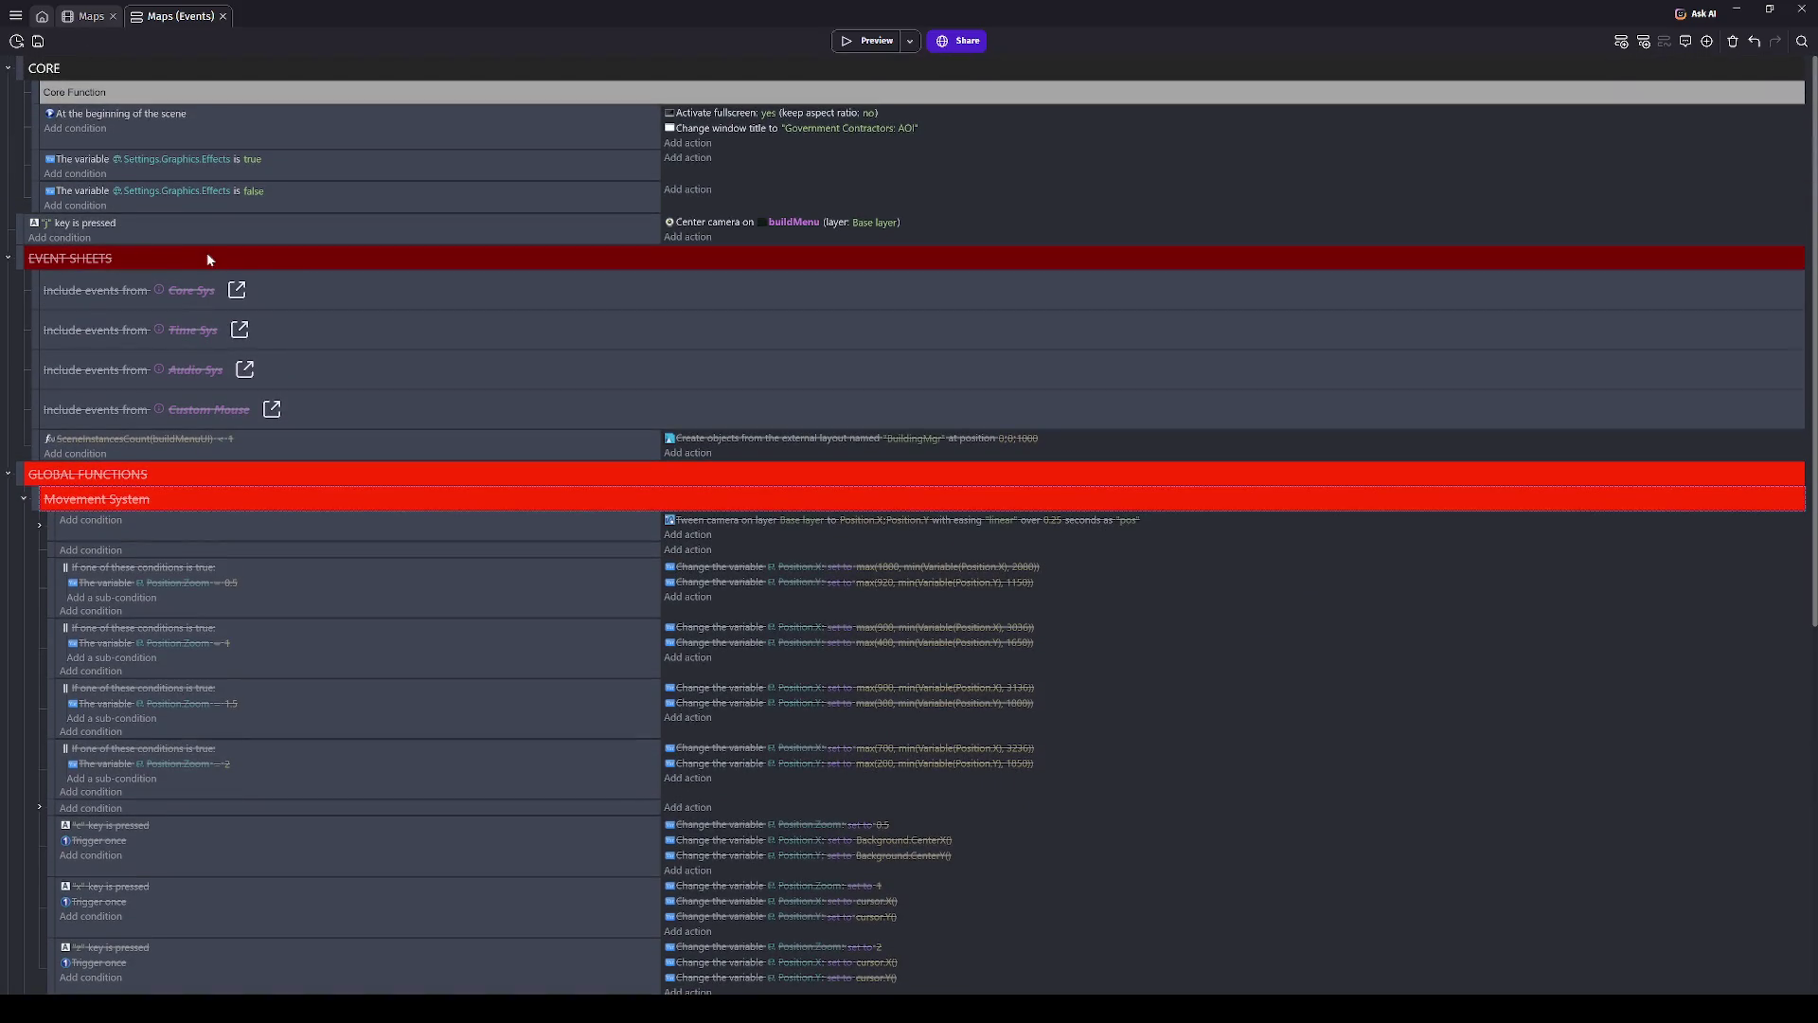
# - Review the Core Sys slot-unlock script, then return to the Maps scene layout
pyautogui.click(237, 290)
pyautogui.scroll(-4, 284, 397)
pyautogui.scroll(-1, 291, 429)
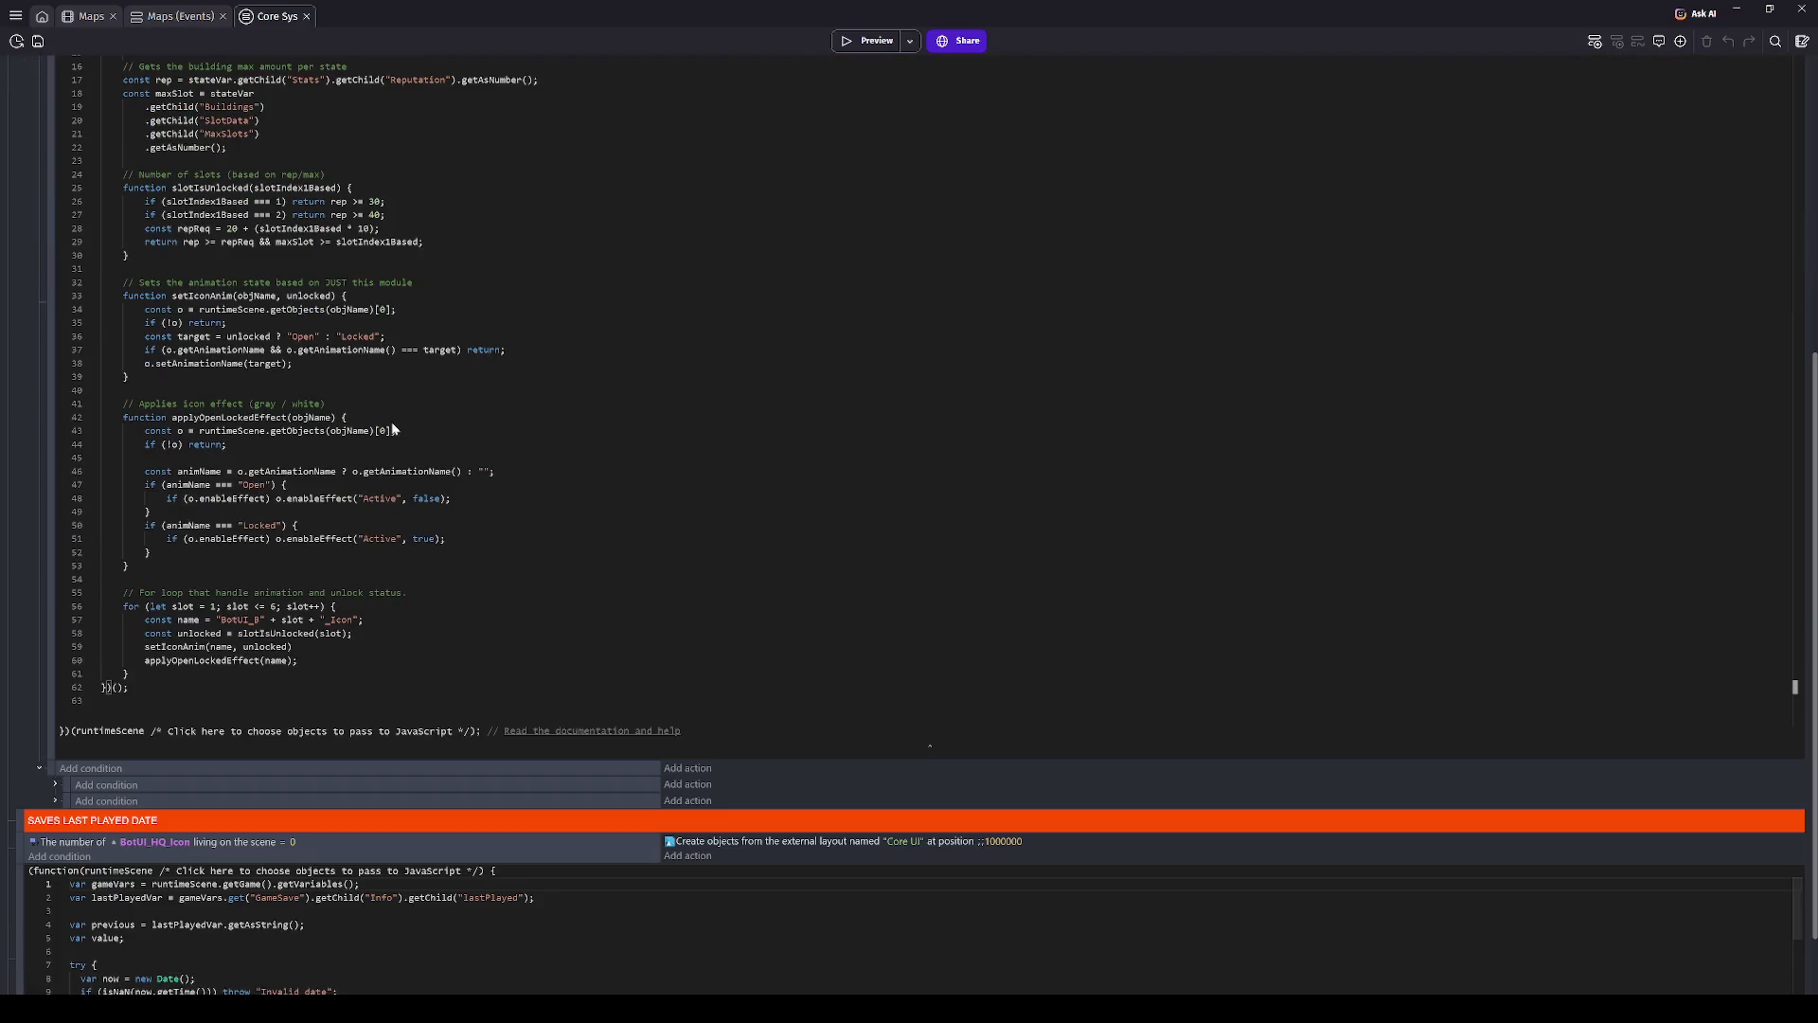
pyautogui.scroll(5, 310, 431)
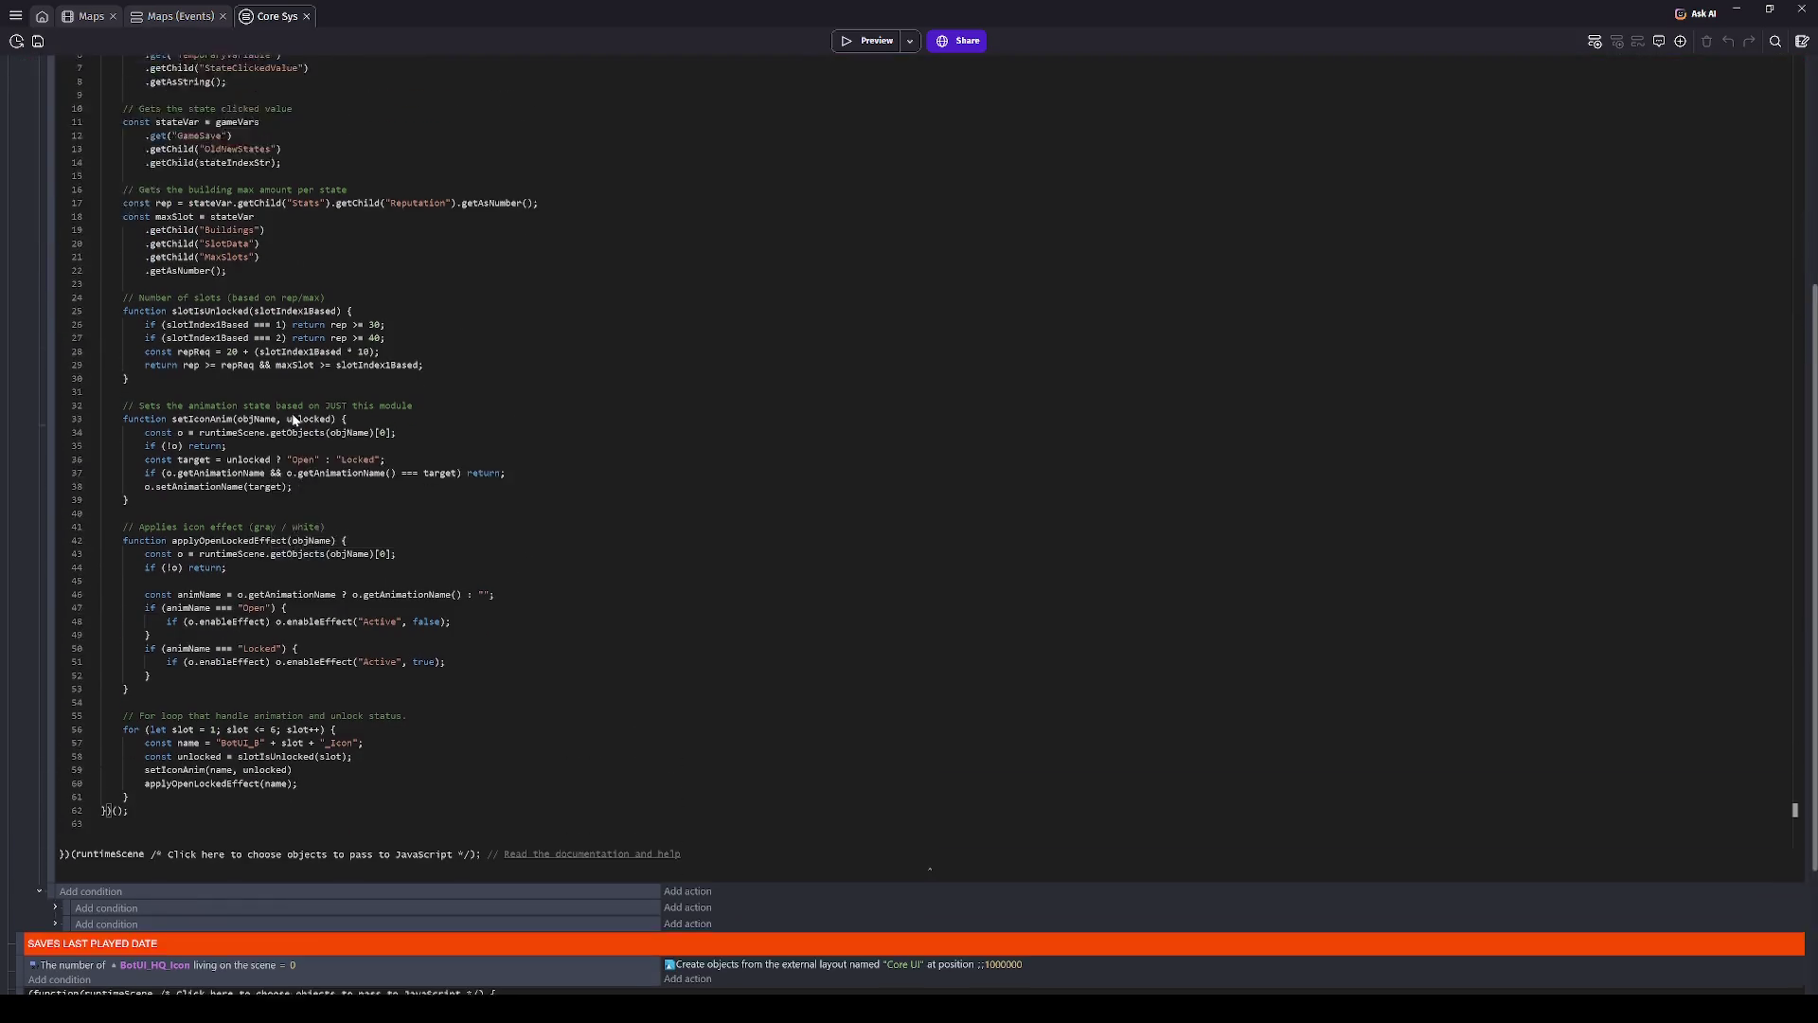
pyautogui.click(169, 16)
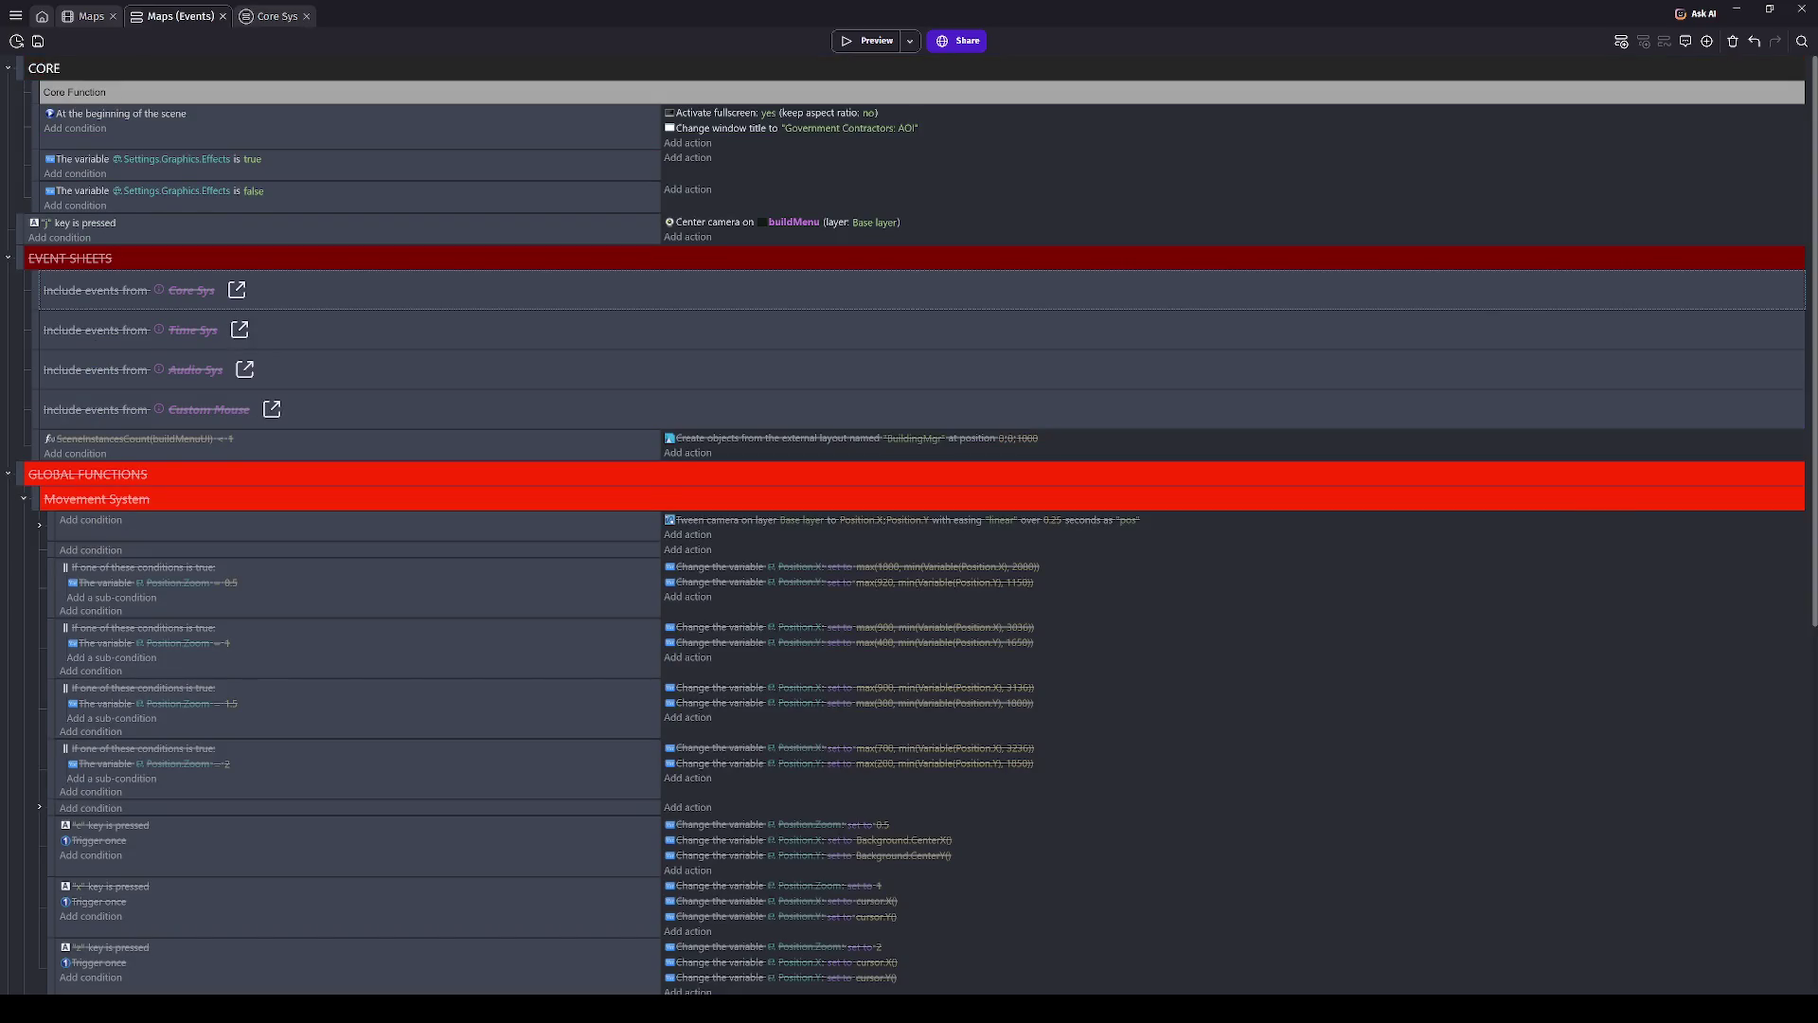
pyautogui.hotkey('ctrl', 'shift', 'Tab')
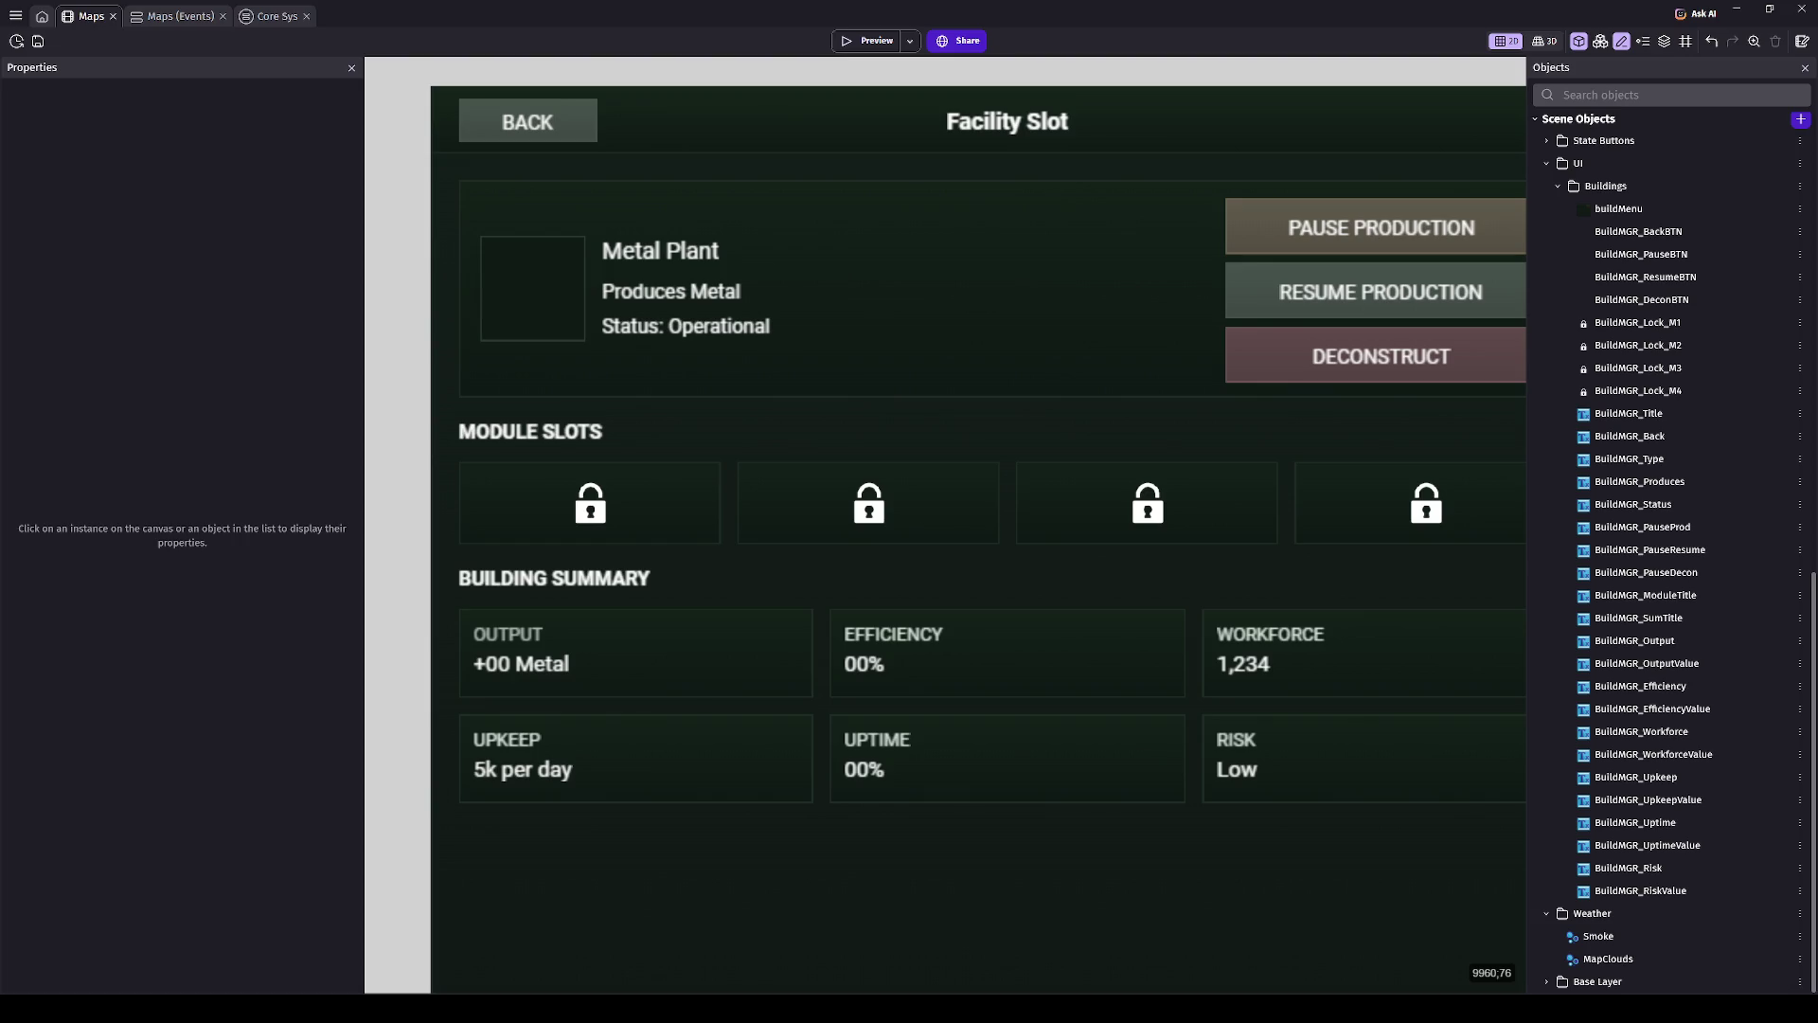
# - Zoom out and pan the Maps canvas over to the US map
pyautogui.scroll(-4, 592, 516)
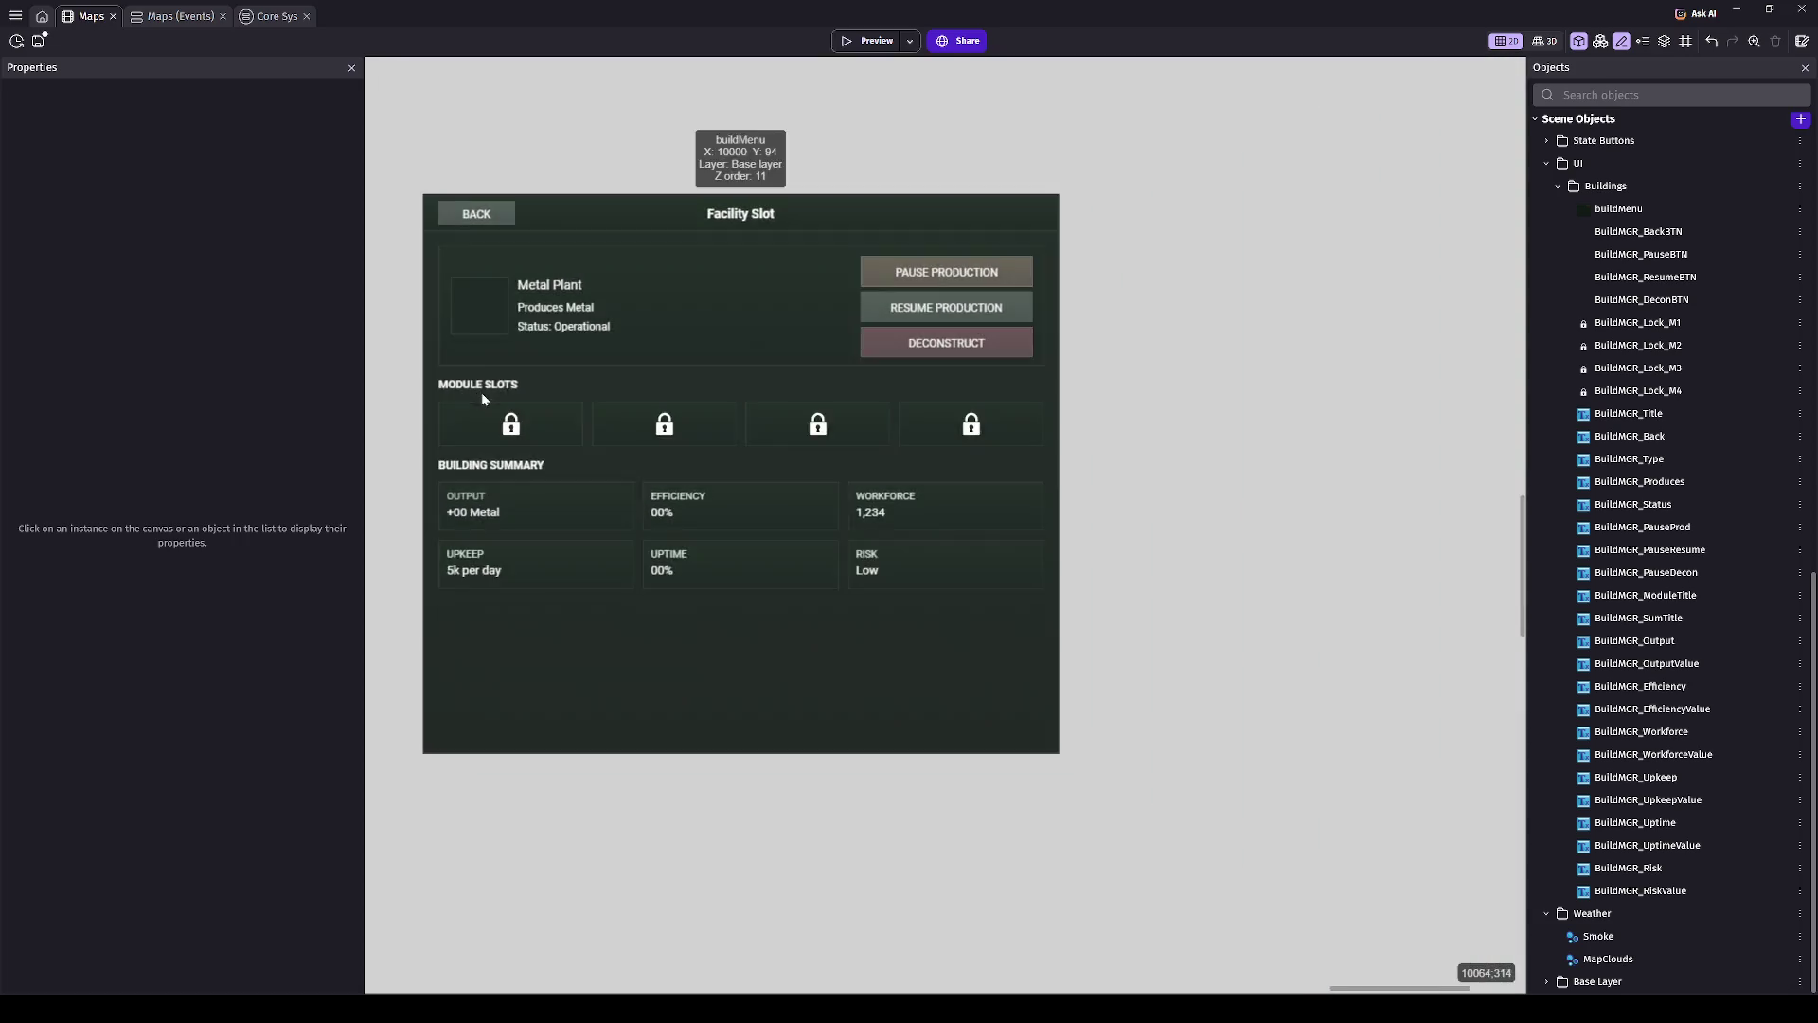
pyautogui.scroll(-10, 730, 511)
pyautogui.moveTo(699, 552)
pyautogui.mouseDown()
pyautogui.moveTo(806, 550)
pyautogui.moveTo(668, 558)
pyautogui.mouseUp()
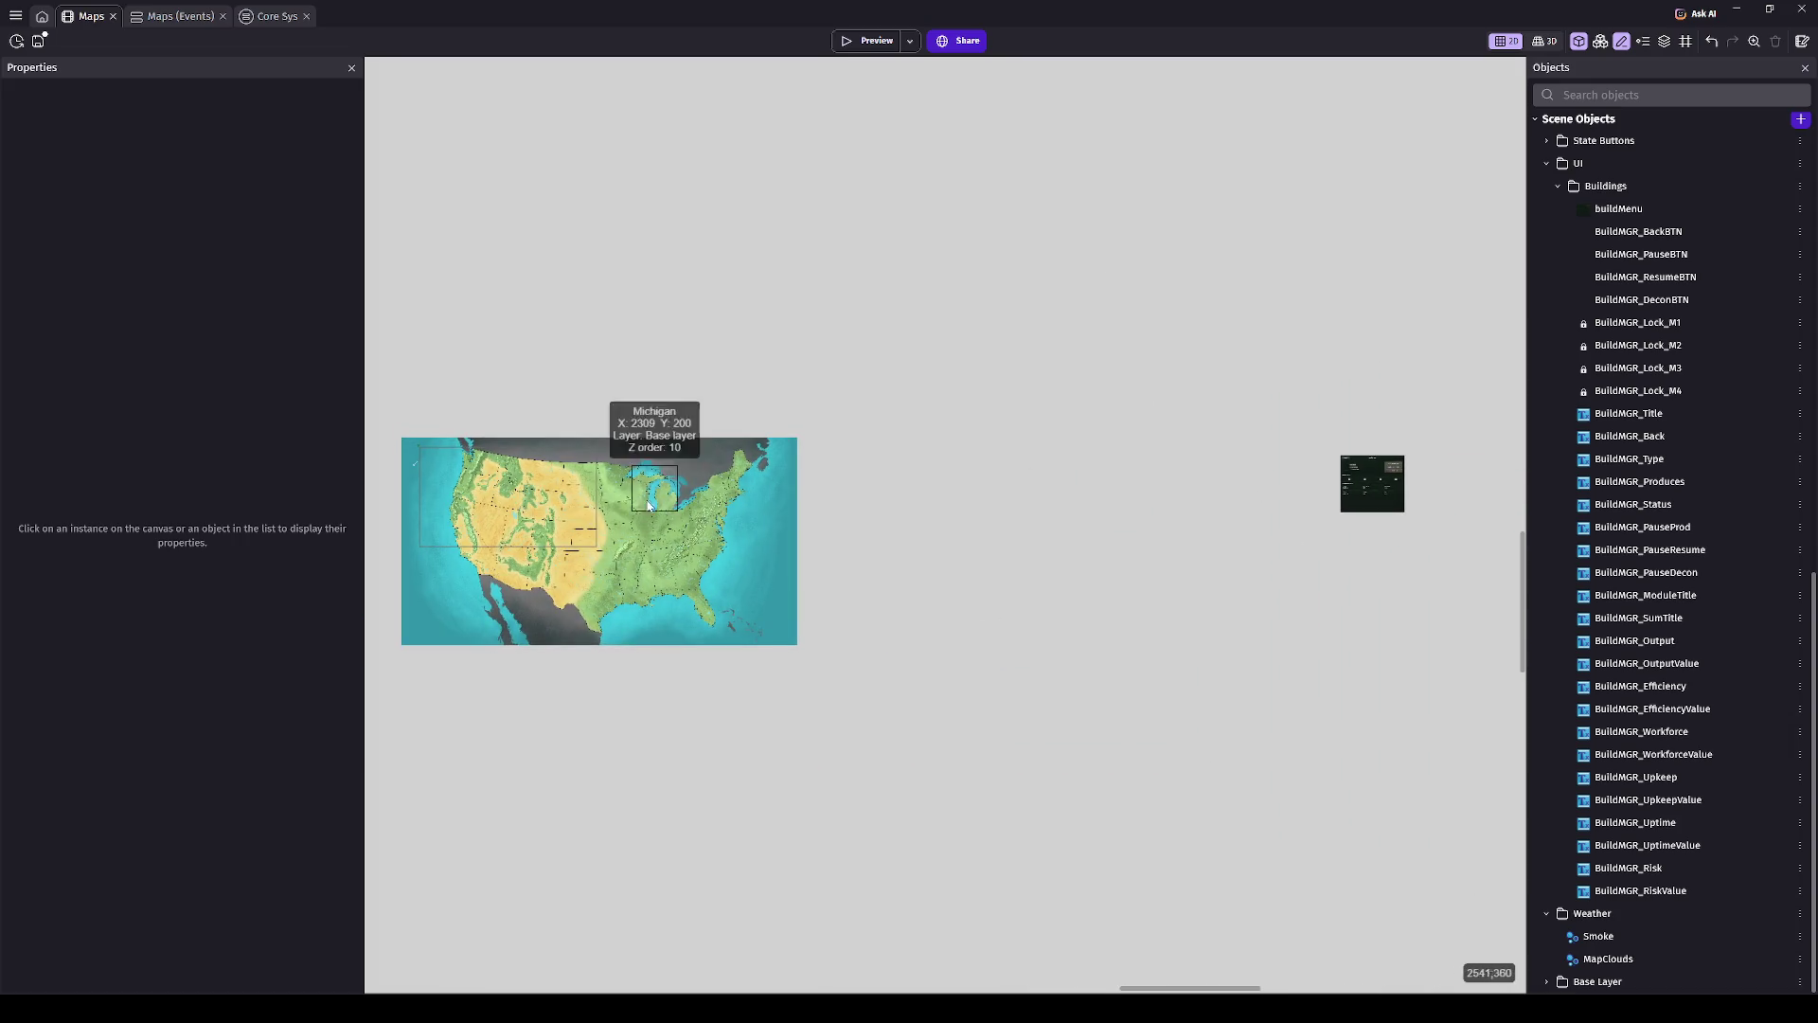
pyautogui.hscroll(3, 960, 564)
pyautogui.scroll(2, 959, 564)
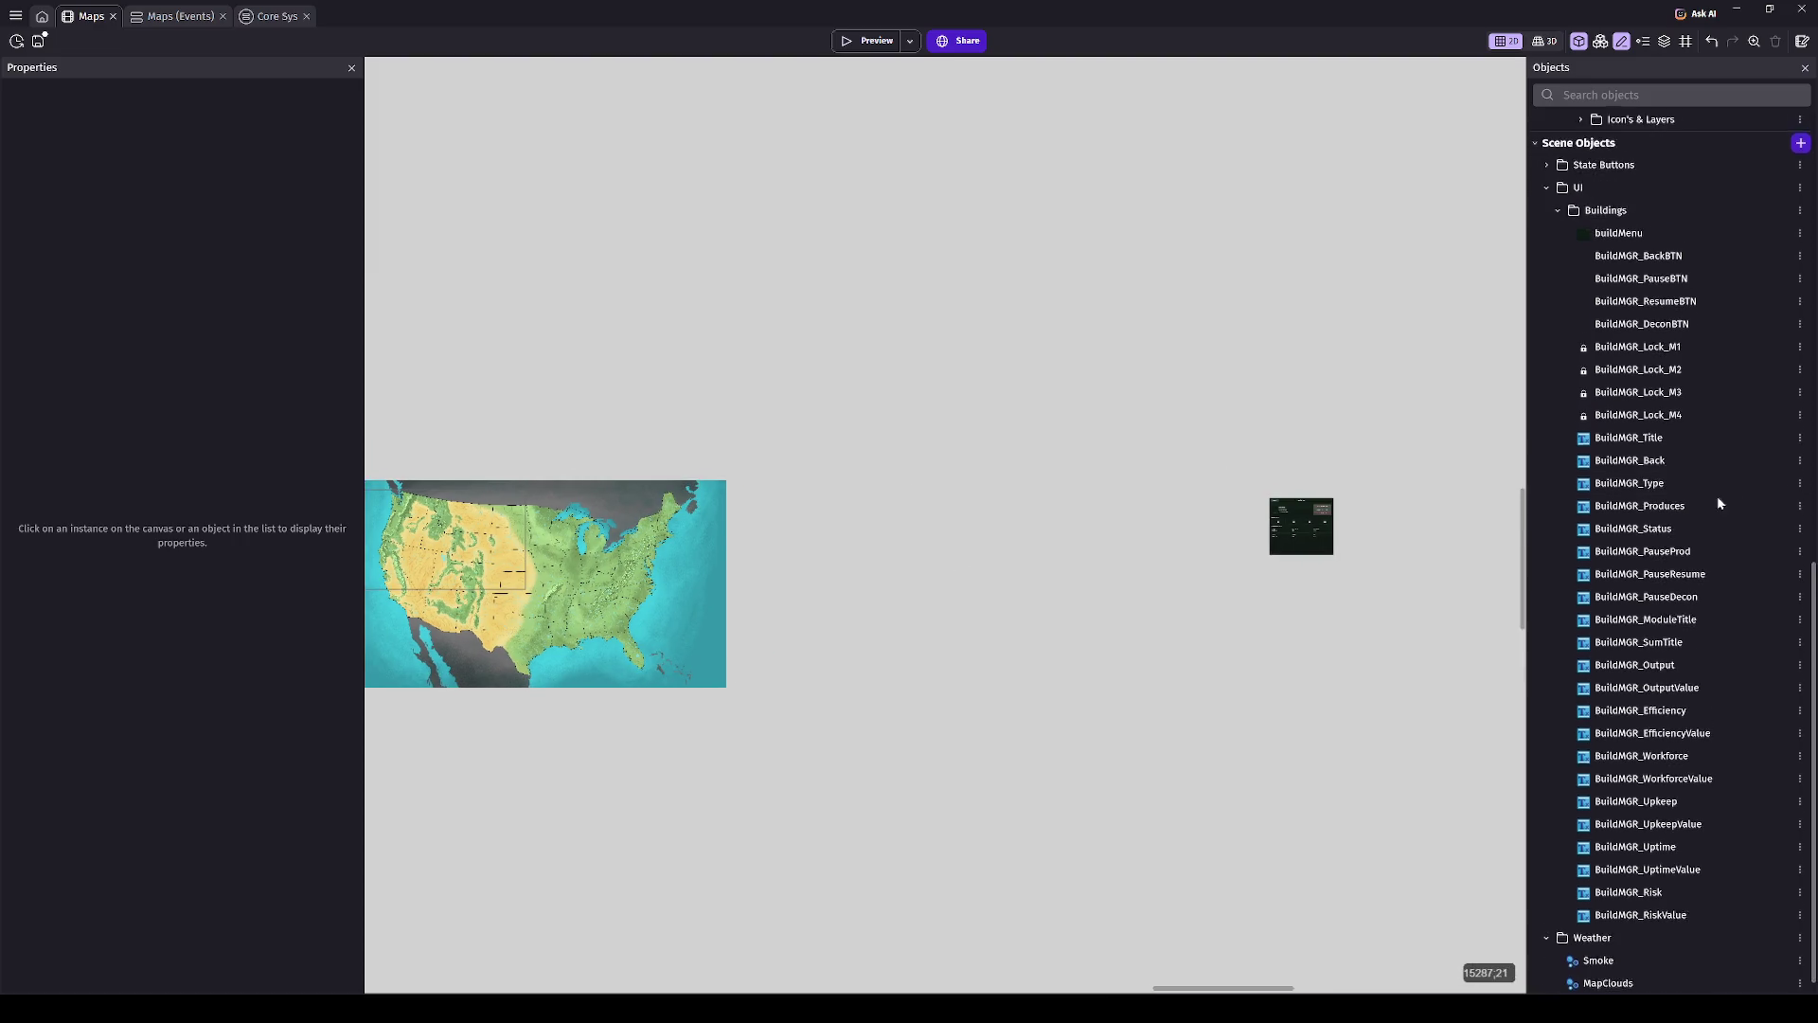
pyautogui.scroll(2, 1716, 503)
pyautogui.hscroll(5, 990, 597)
pyautogui.scroll(5, 990, 596)
pyautogui.scroll(4, 835, 654)
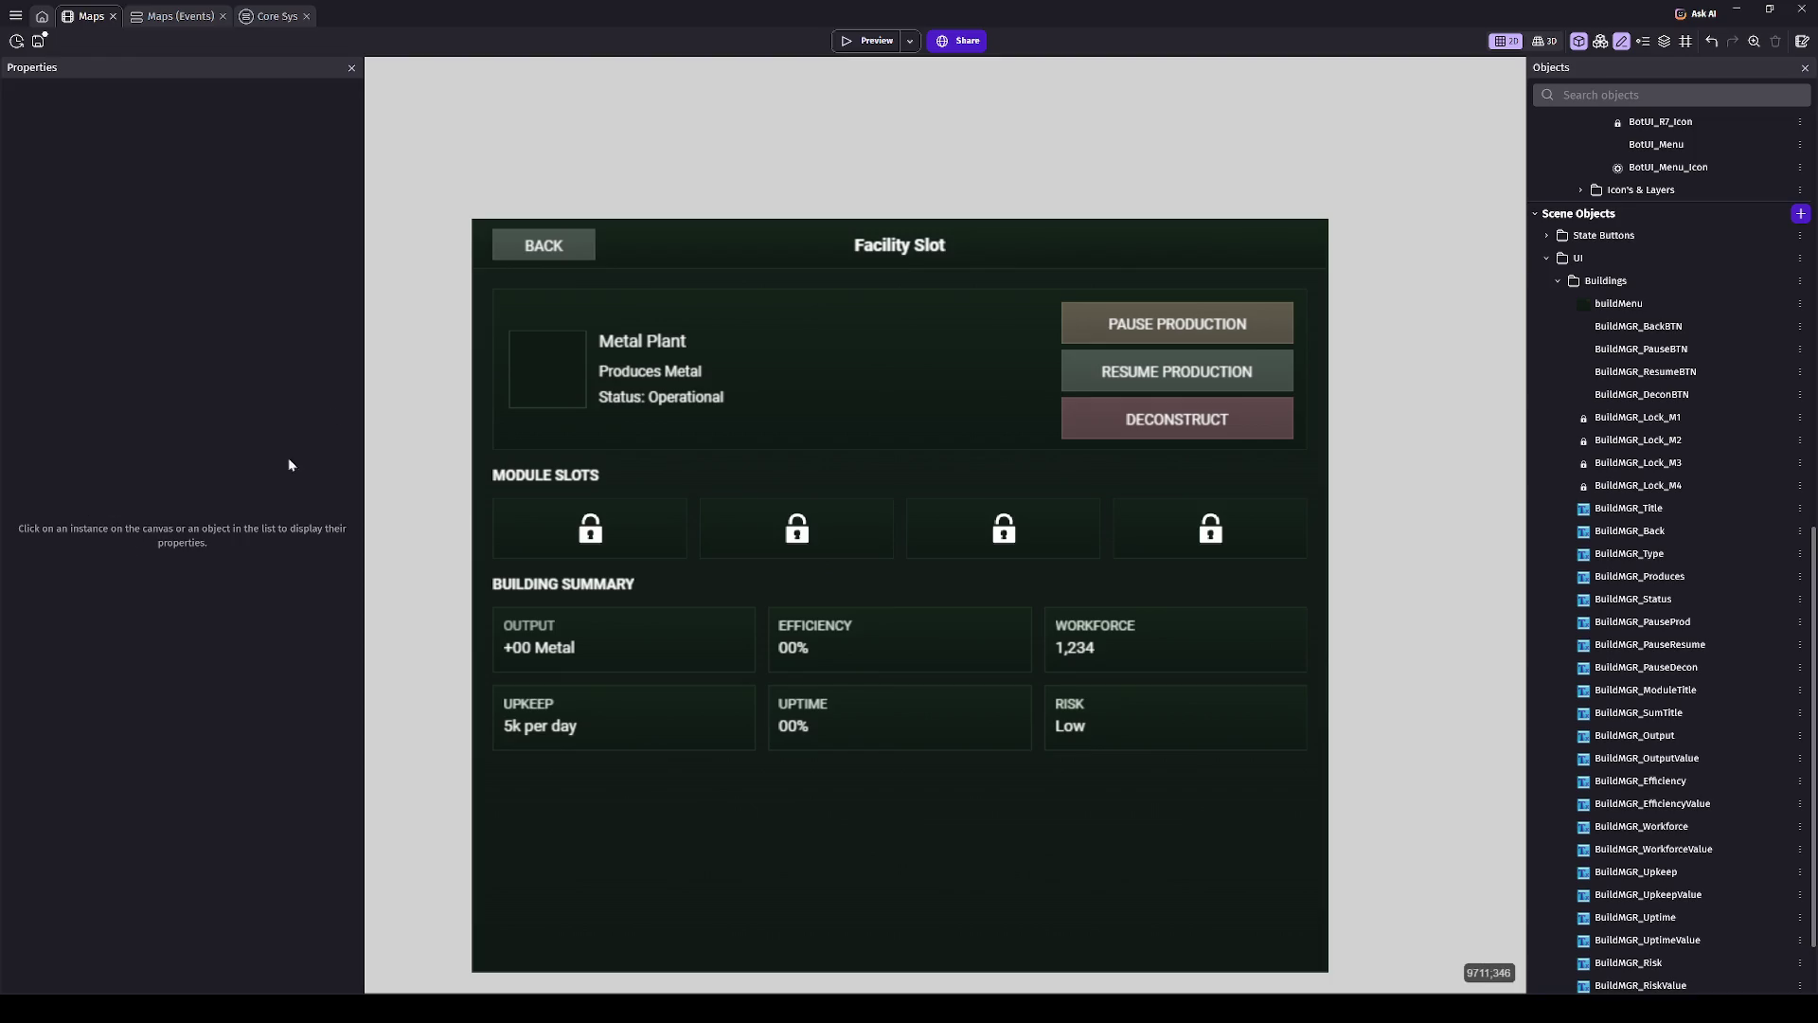
# - Frame the Facility Slot panel beside the US map and launch a game preview
pyautogui.moveTo(389, 345)
pyautogui.mouseDown()
pyautogui.moveTo(433, 370)
pyautogui.moveTo(415, 299)
pyautogui.mouseUp()
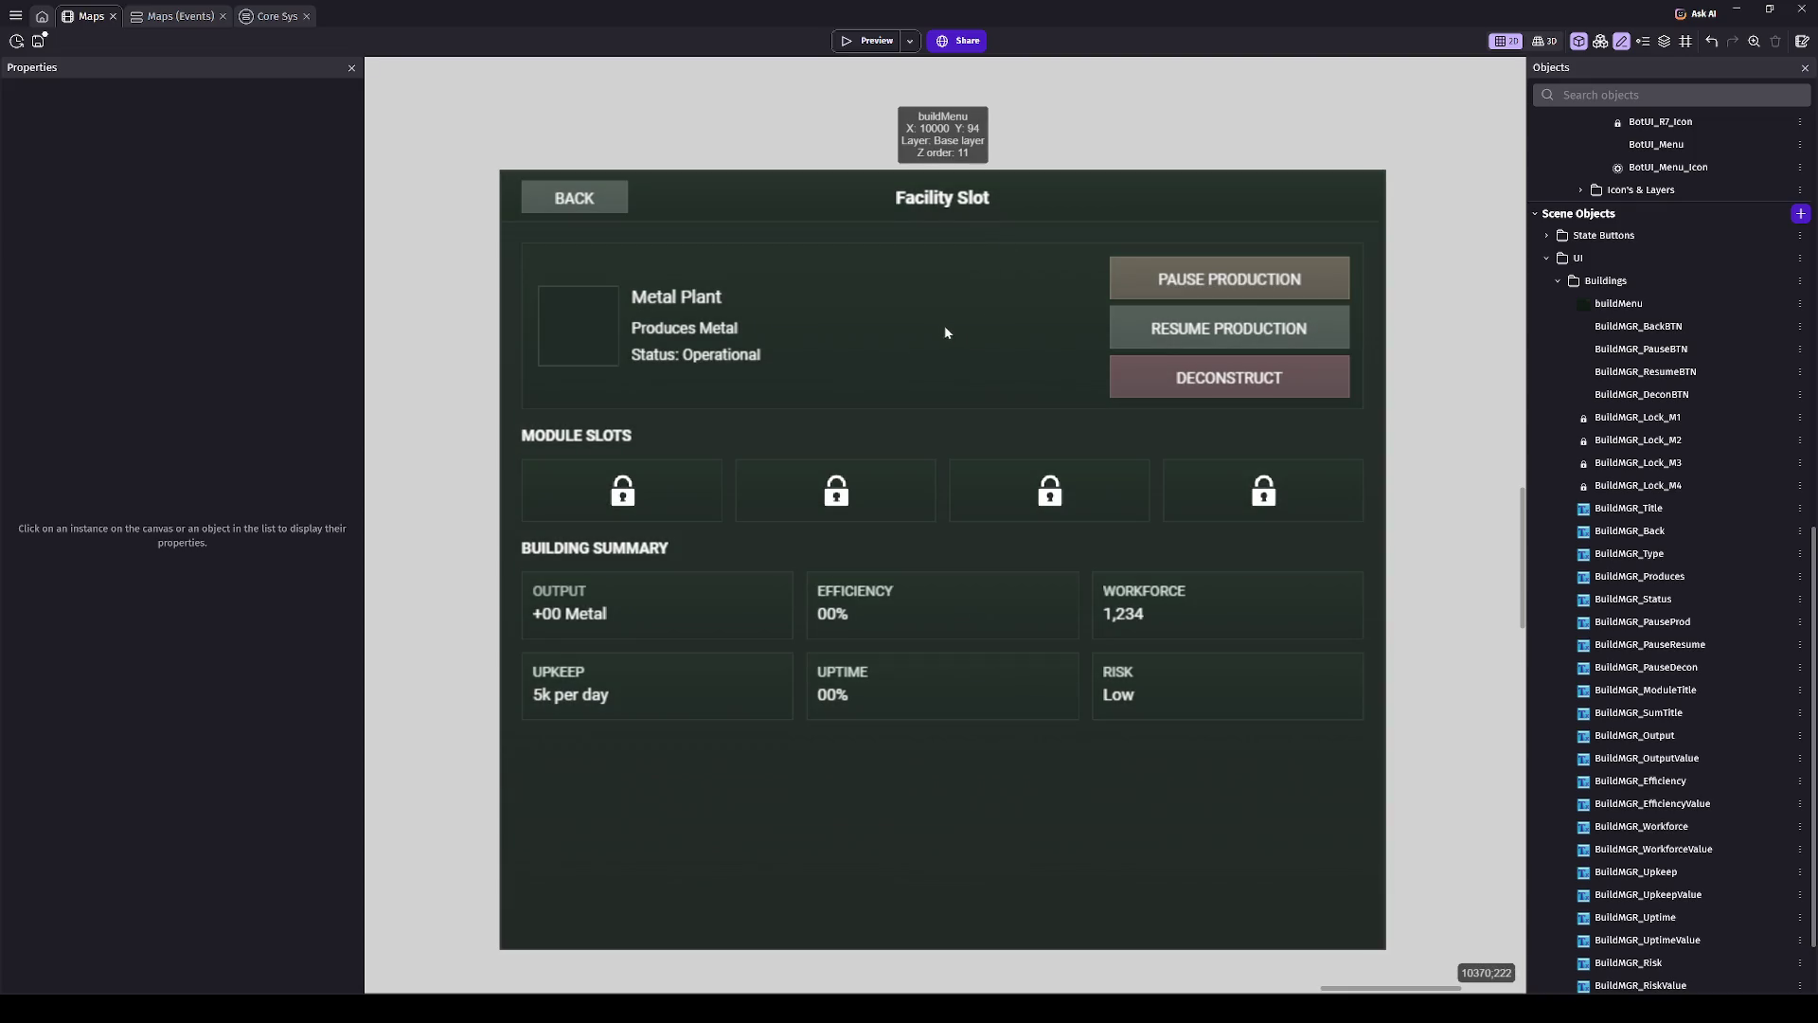
pyautogui.moveTo(868, 334)
pyautogui.mouseDown()
pyautogui.moveTo(912, 293)
pyautogui.moveTo(1264, 293)
pyautogui.mouseUp()
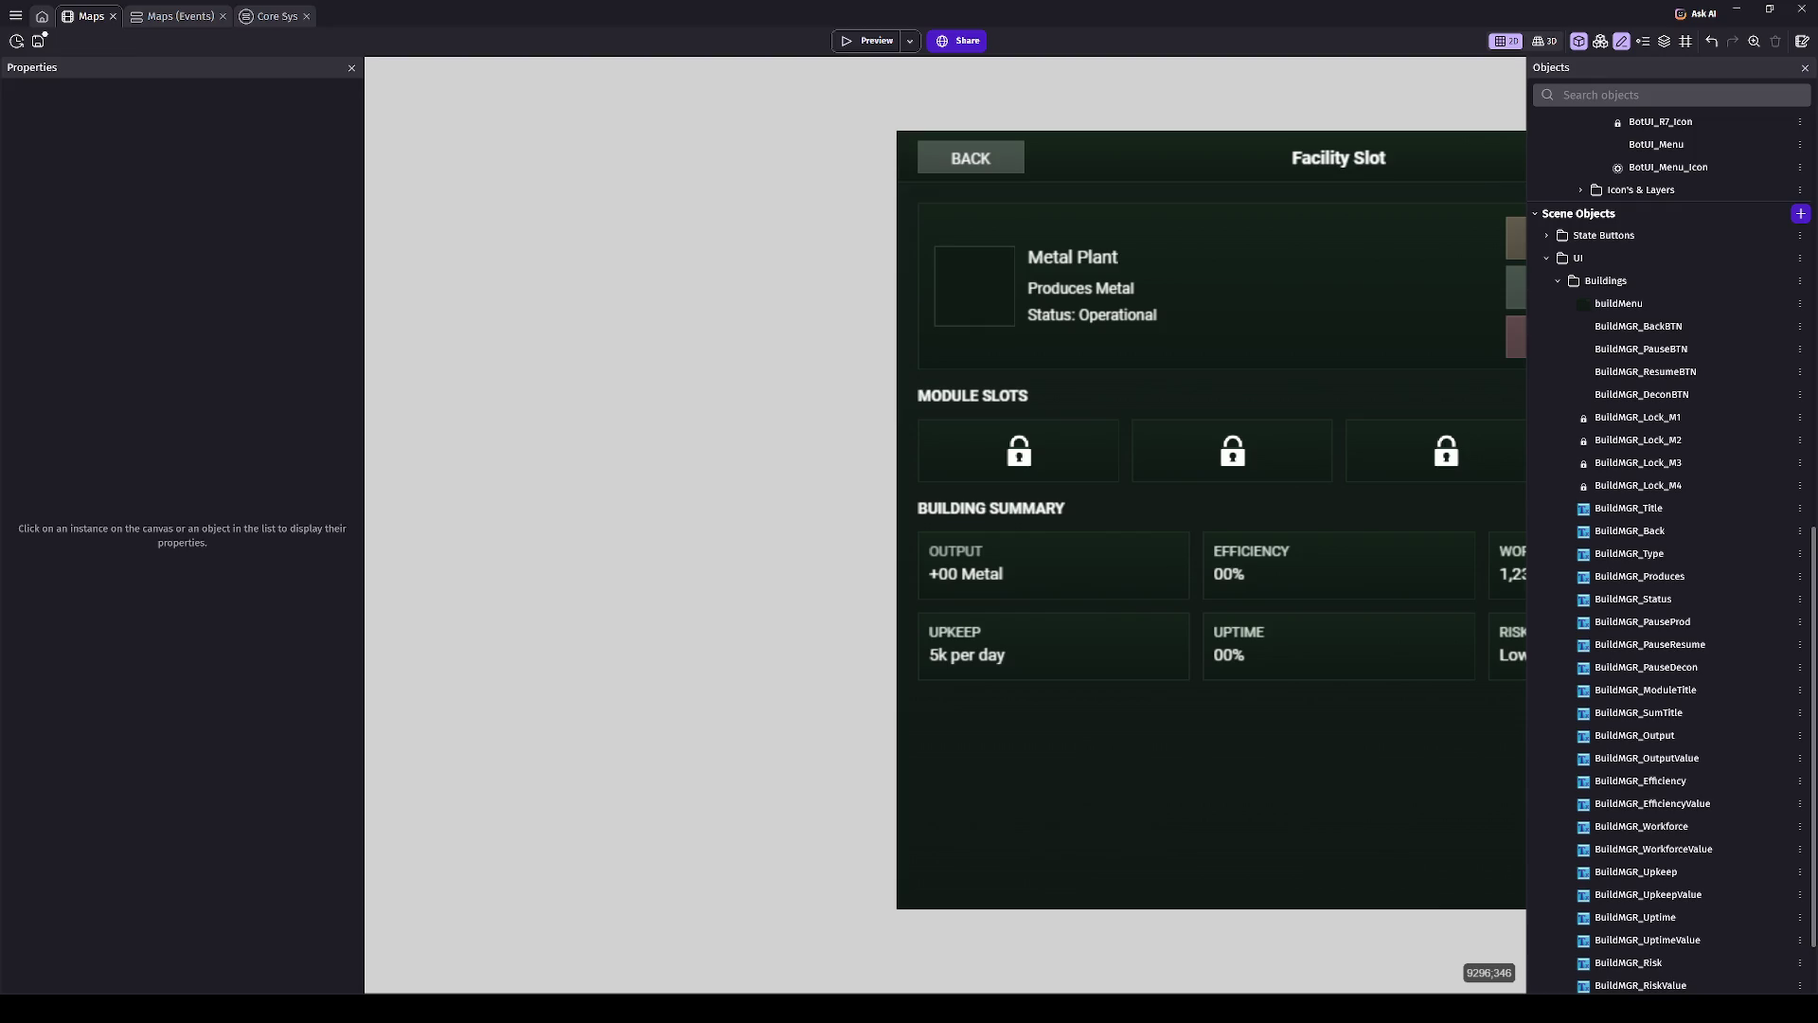
pyautogui.scroll(-10, 998, 522)
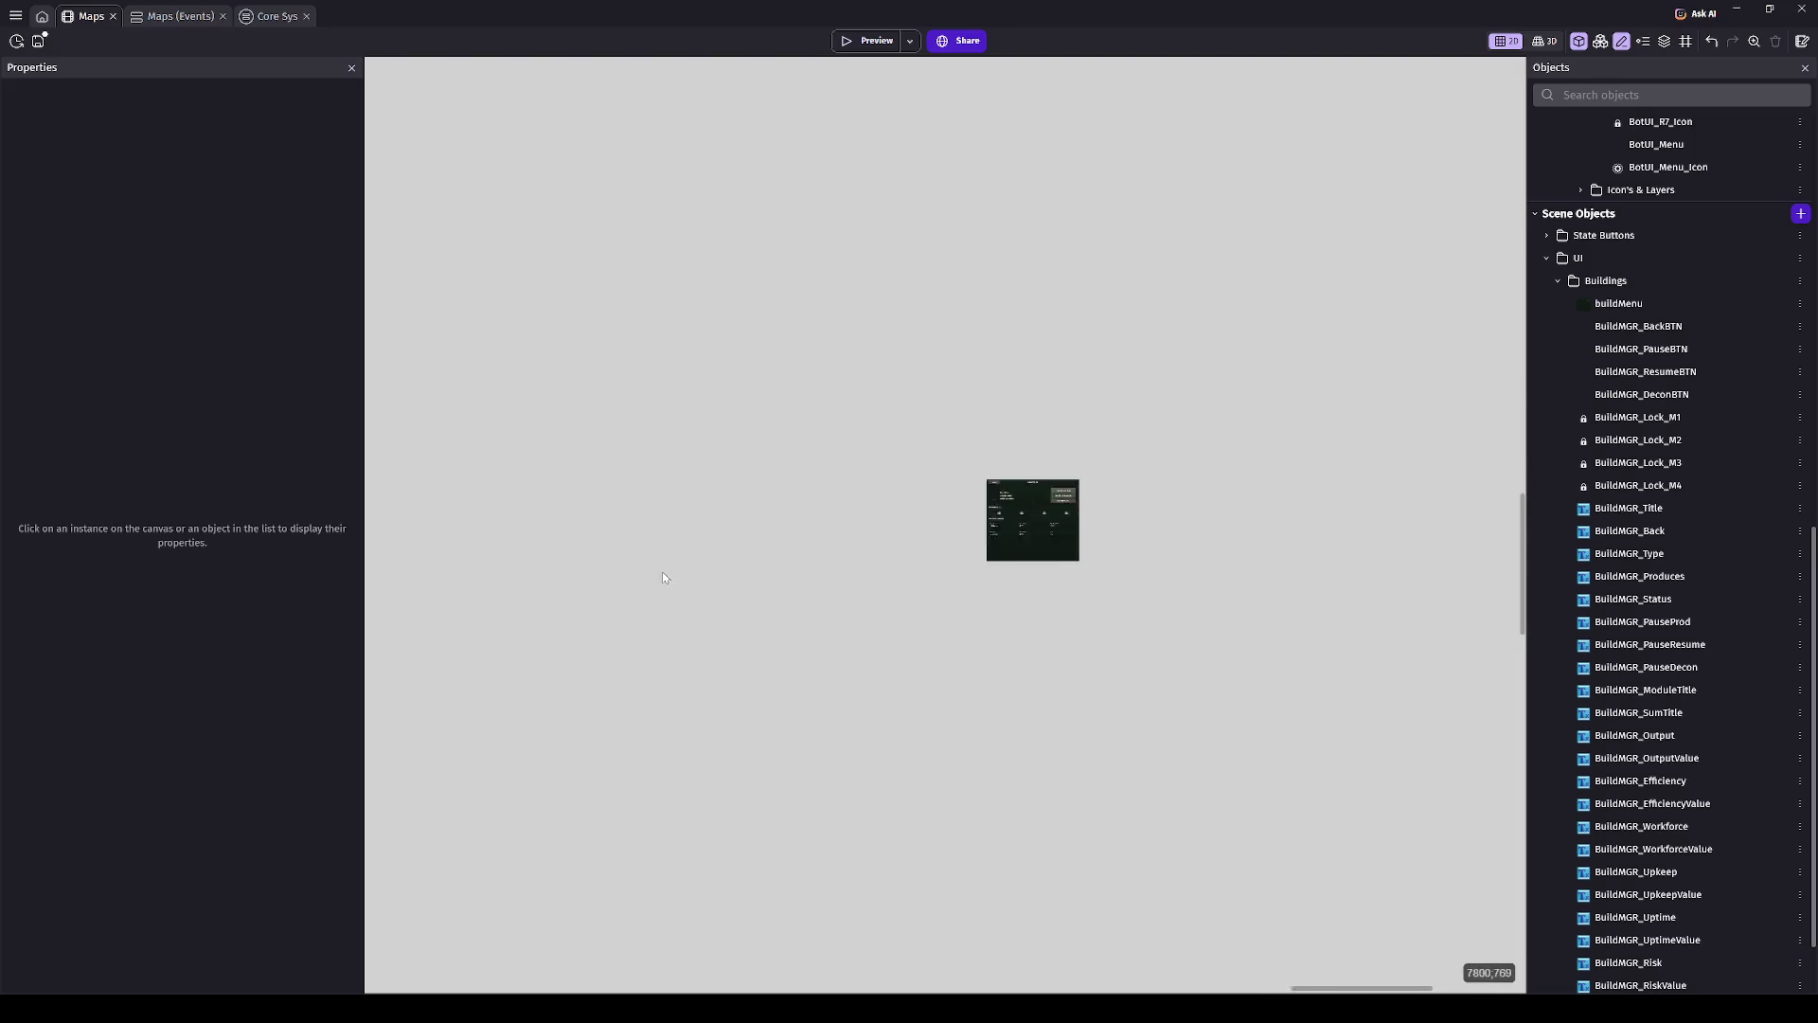
pyautogui.hscroll(-5, 663, 578)
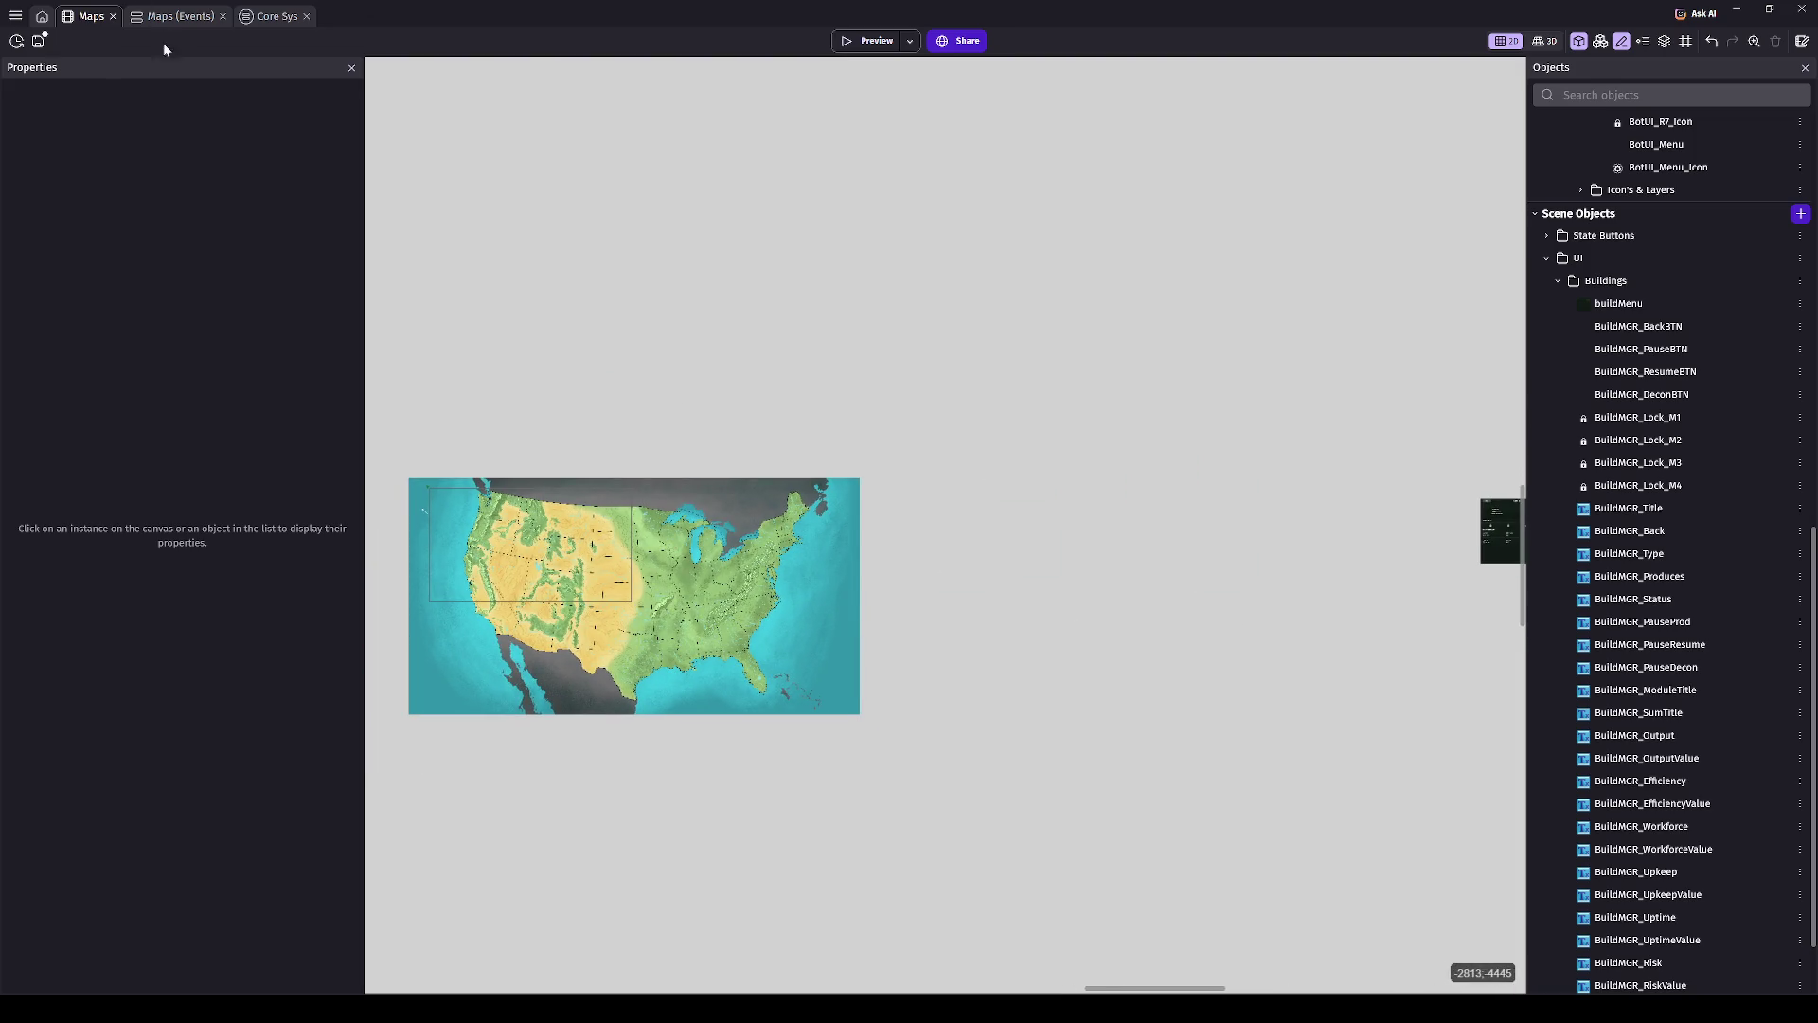
pyautogui.click(881, 40)
# - Select the GLOBAL FUNCTIONS group in the Maps event sheet and start the game preview
pyautogui.click(179, 16)
pyautogui.moveTo(17, 258); pyautogui.dragTo(17, 261)
pyautogui.click(16, 474)
pyautogui.click(870, 48)
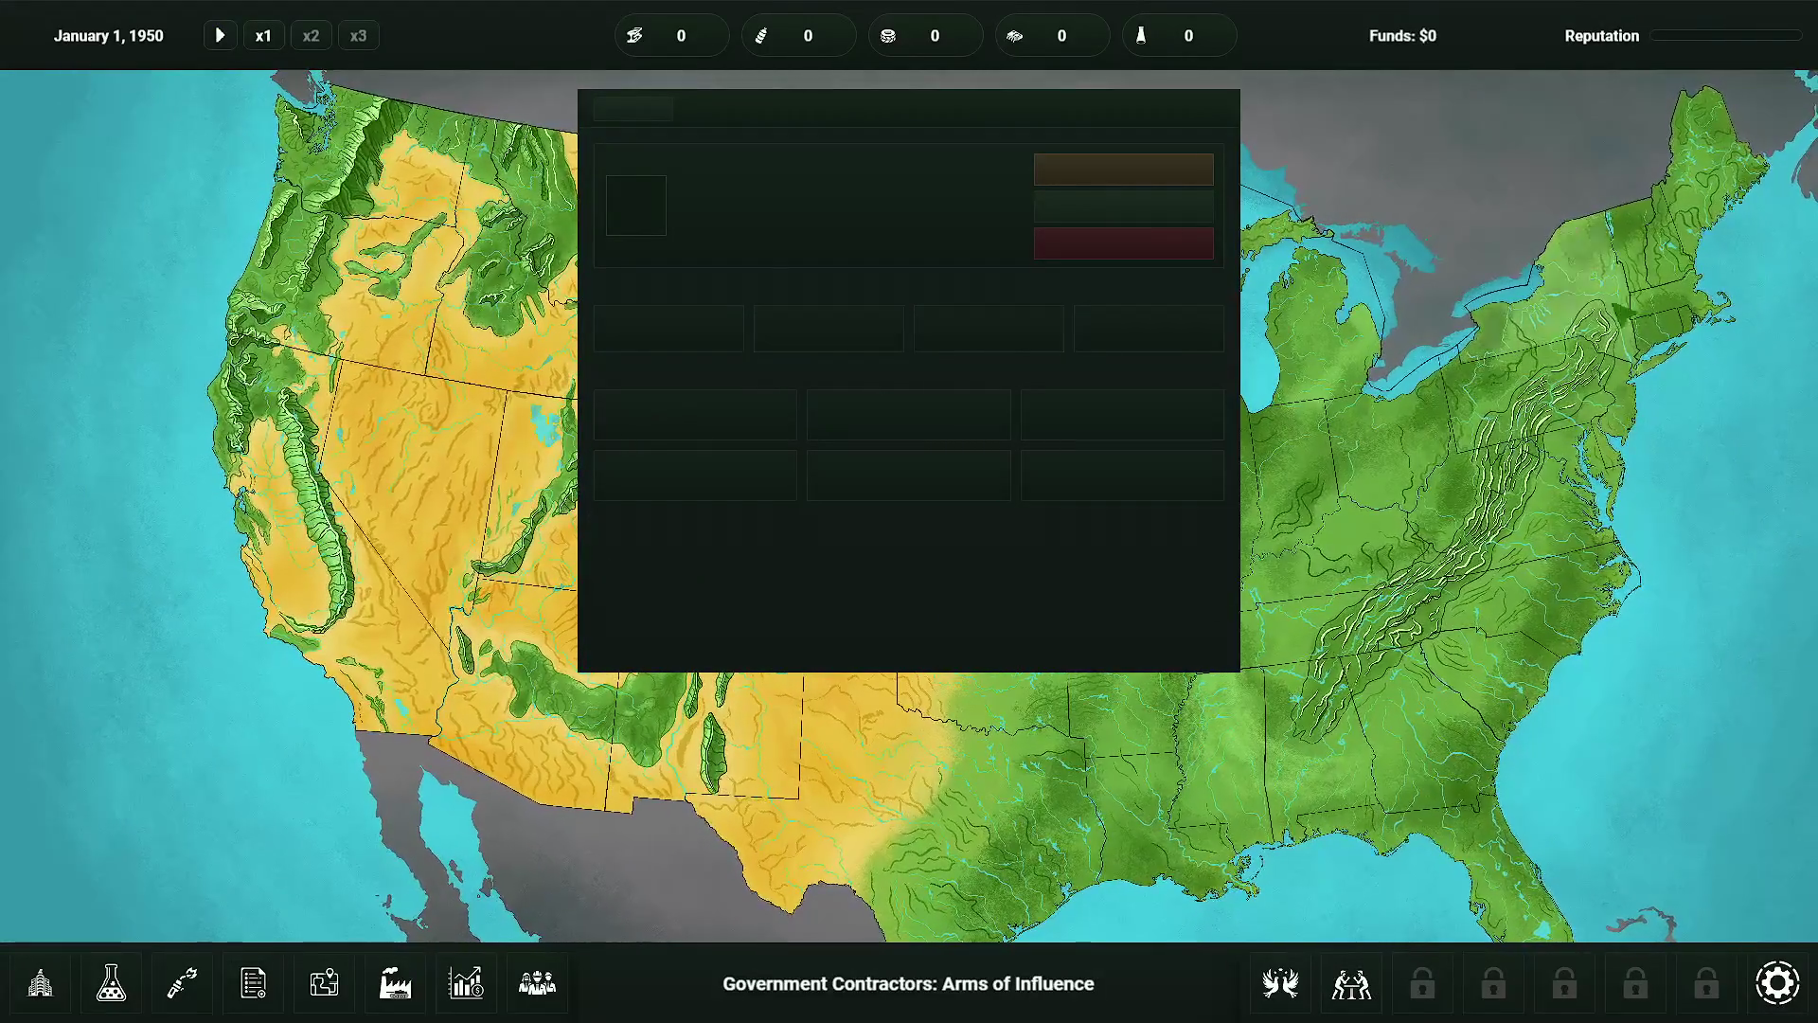
# - Select New Hampshire on the map and open the Research screen
pyautogui.click(1683, 216)
pyautogui.click(1665, 237)
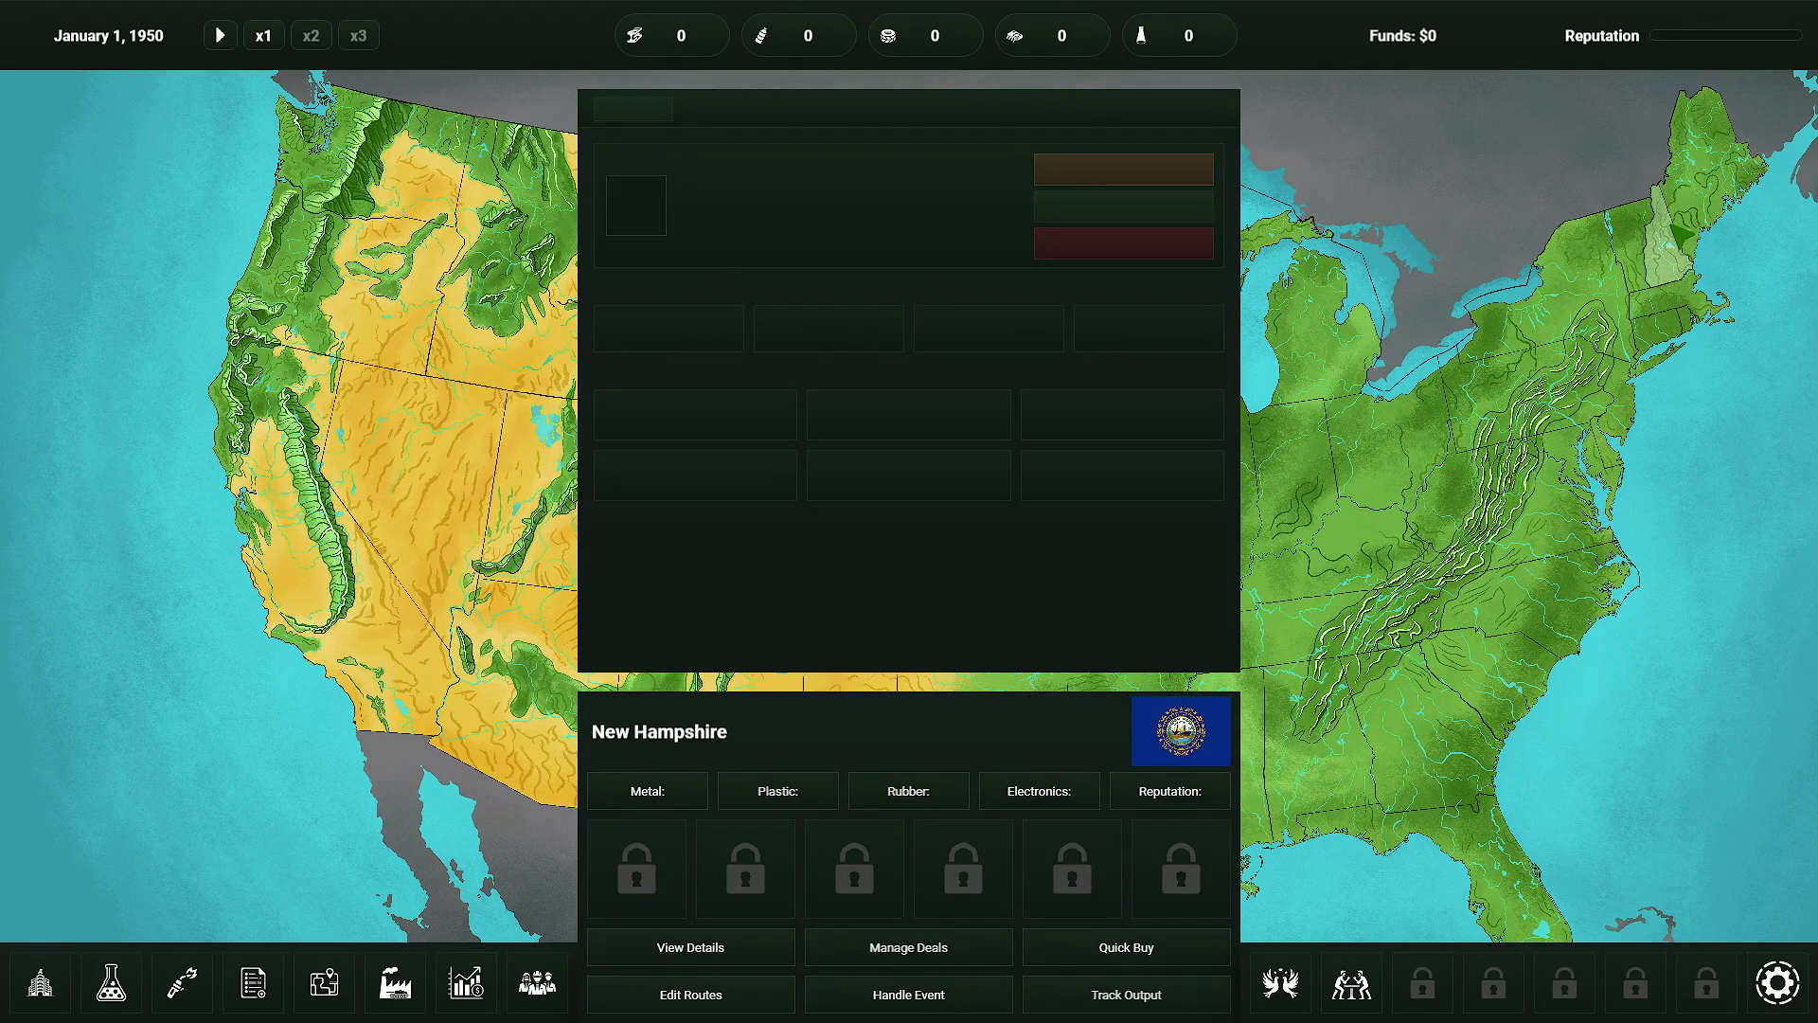
pyautogui.click(110, 983)
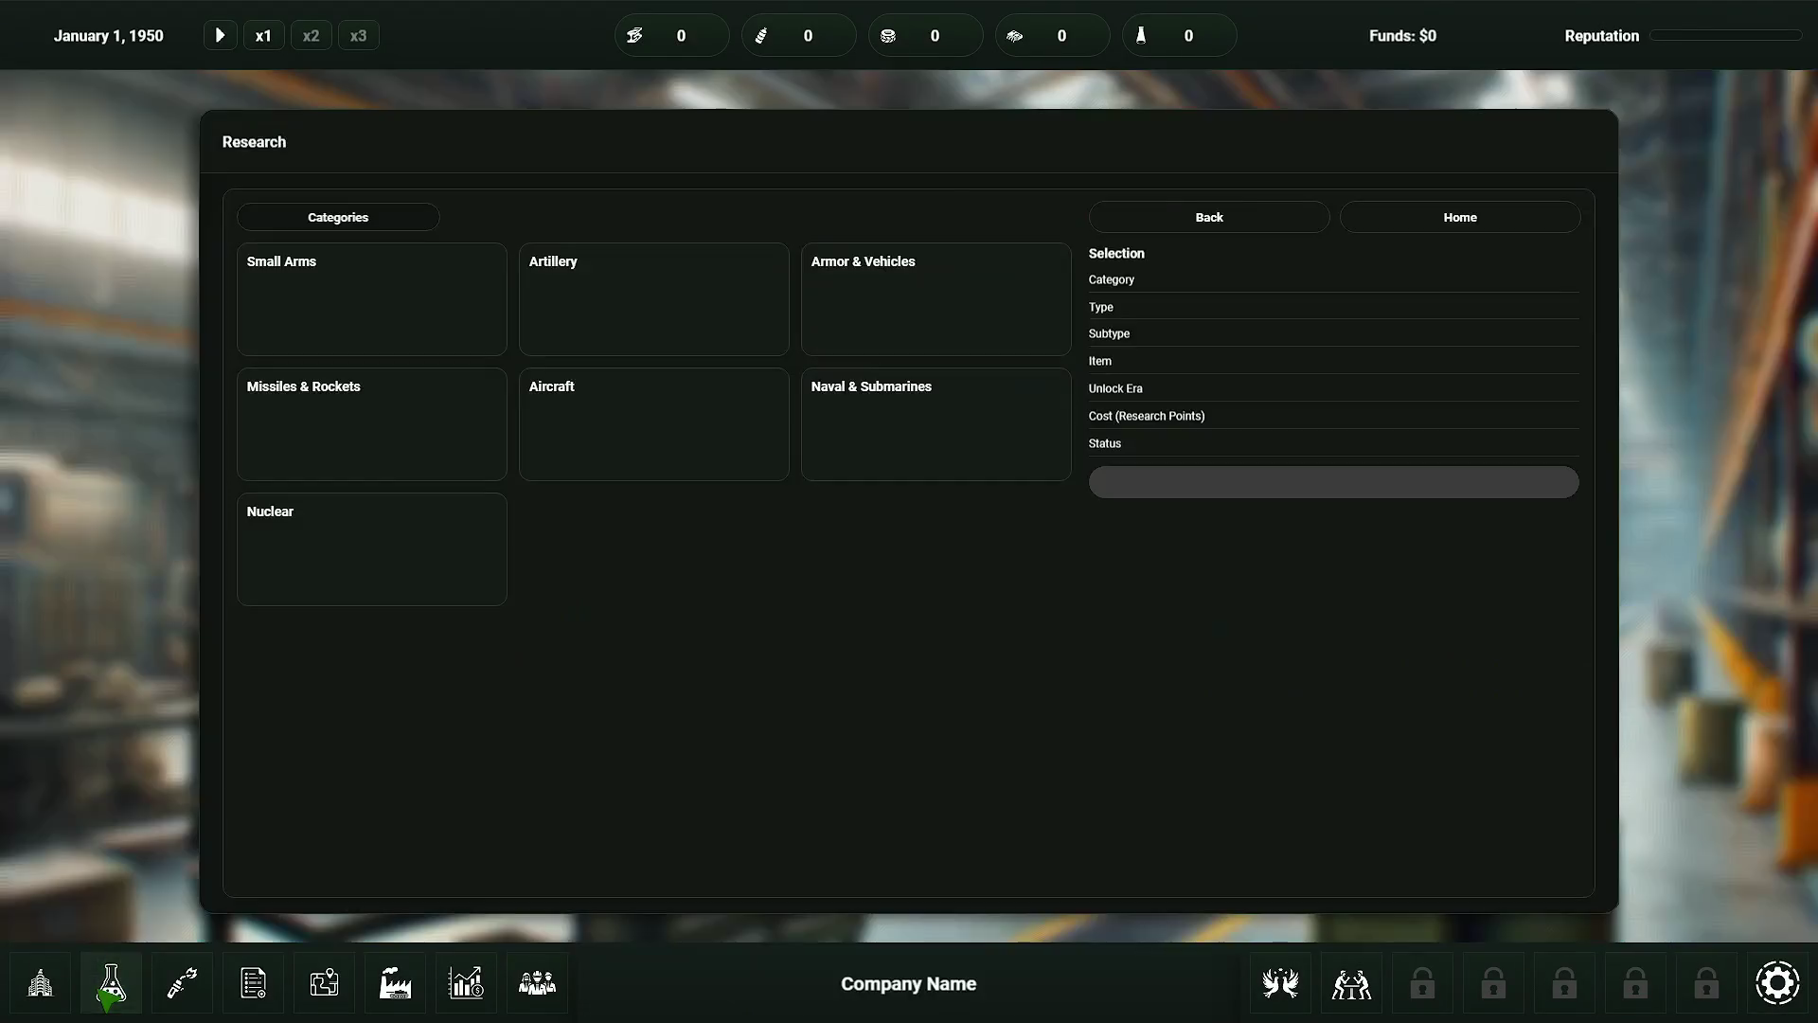
# - Browse Small Arms > Pistol > Barrel, check a barrel's cost, and go back to Pistol parts
pyautogui.click(346, 347)
pyautogui.click(345, 345)
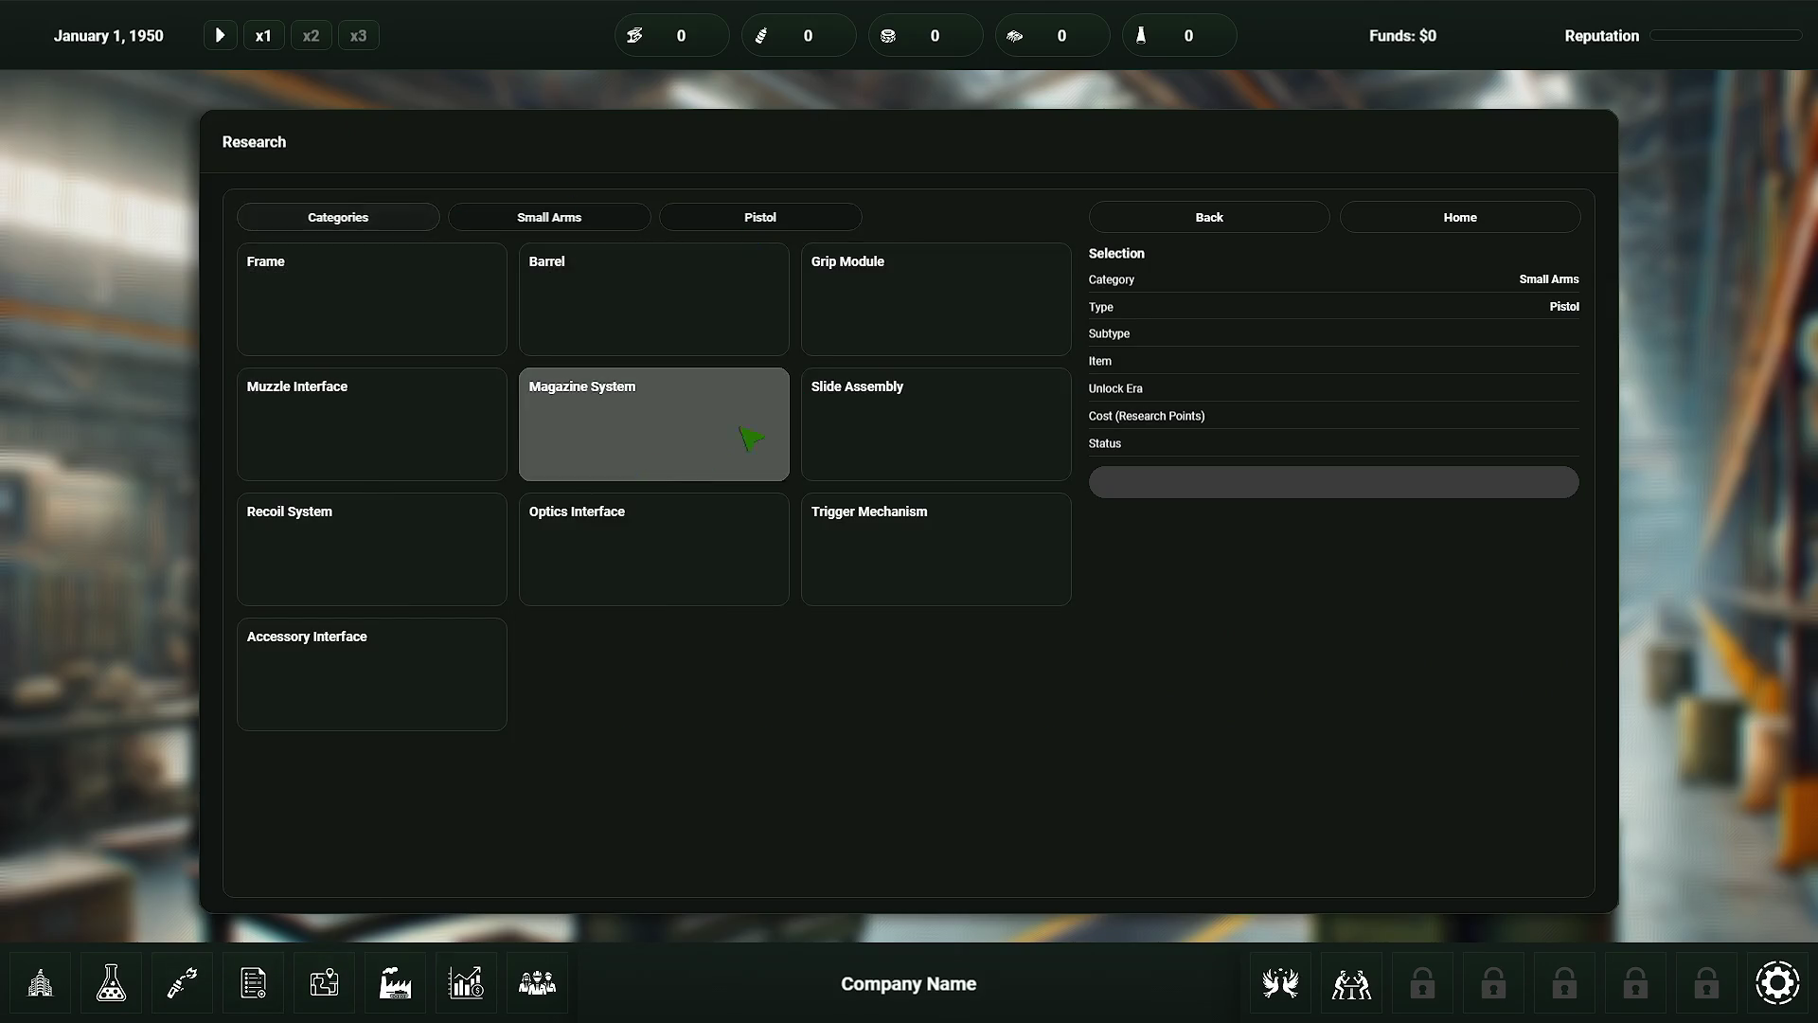
pyautogui.click(549, 322)
pyautogui.click(654, 303)
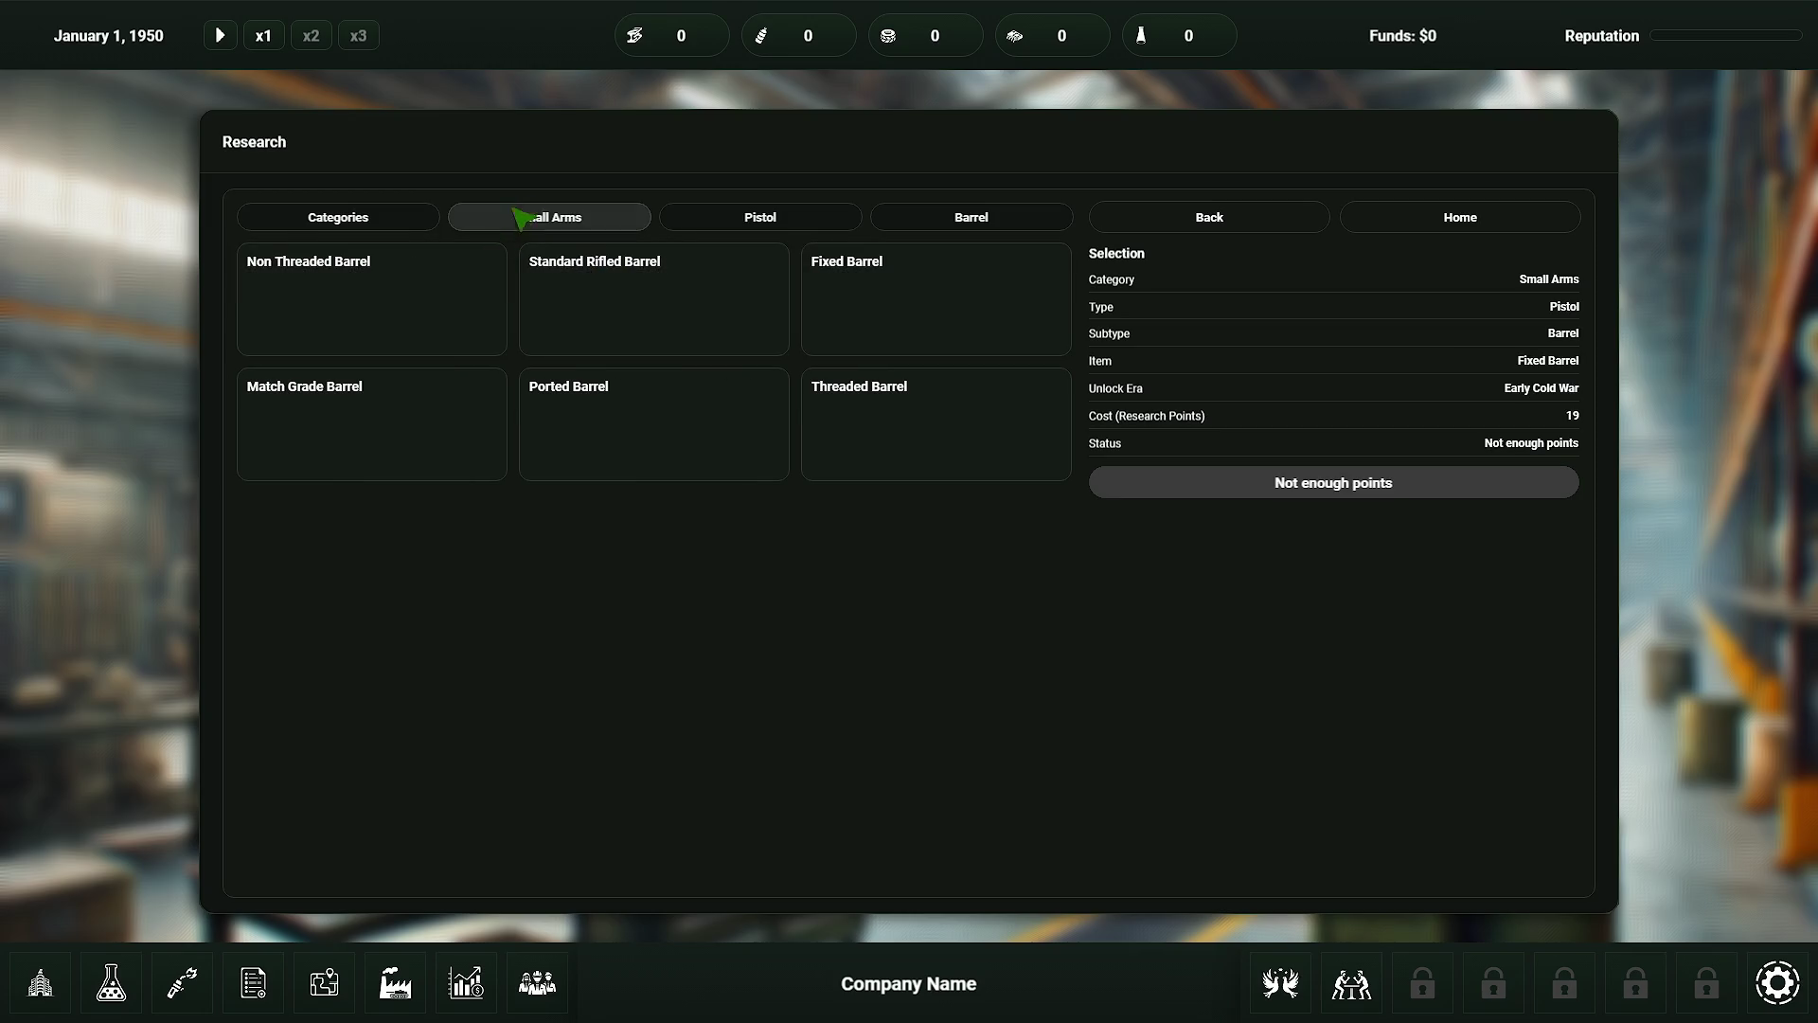
pyautogui.click(735, 221)
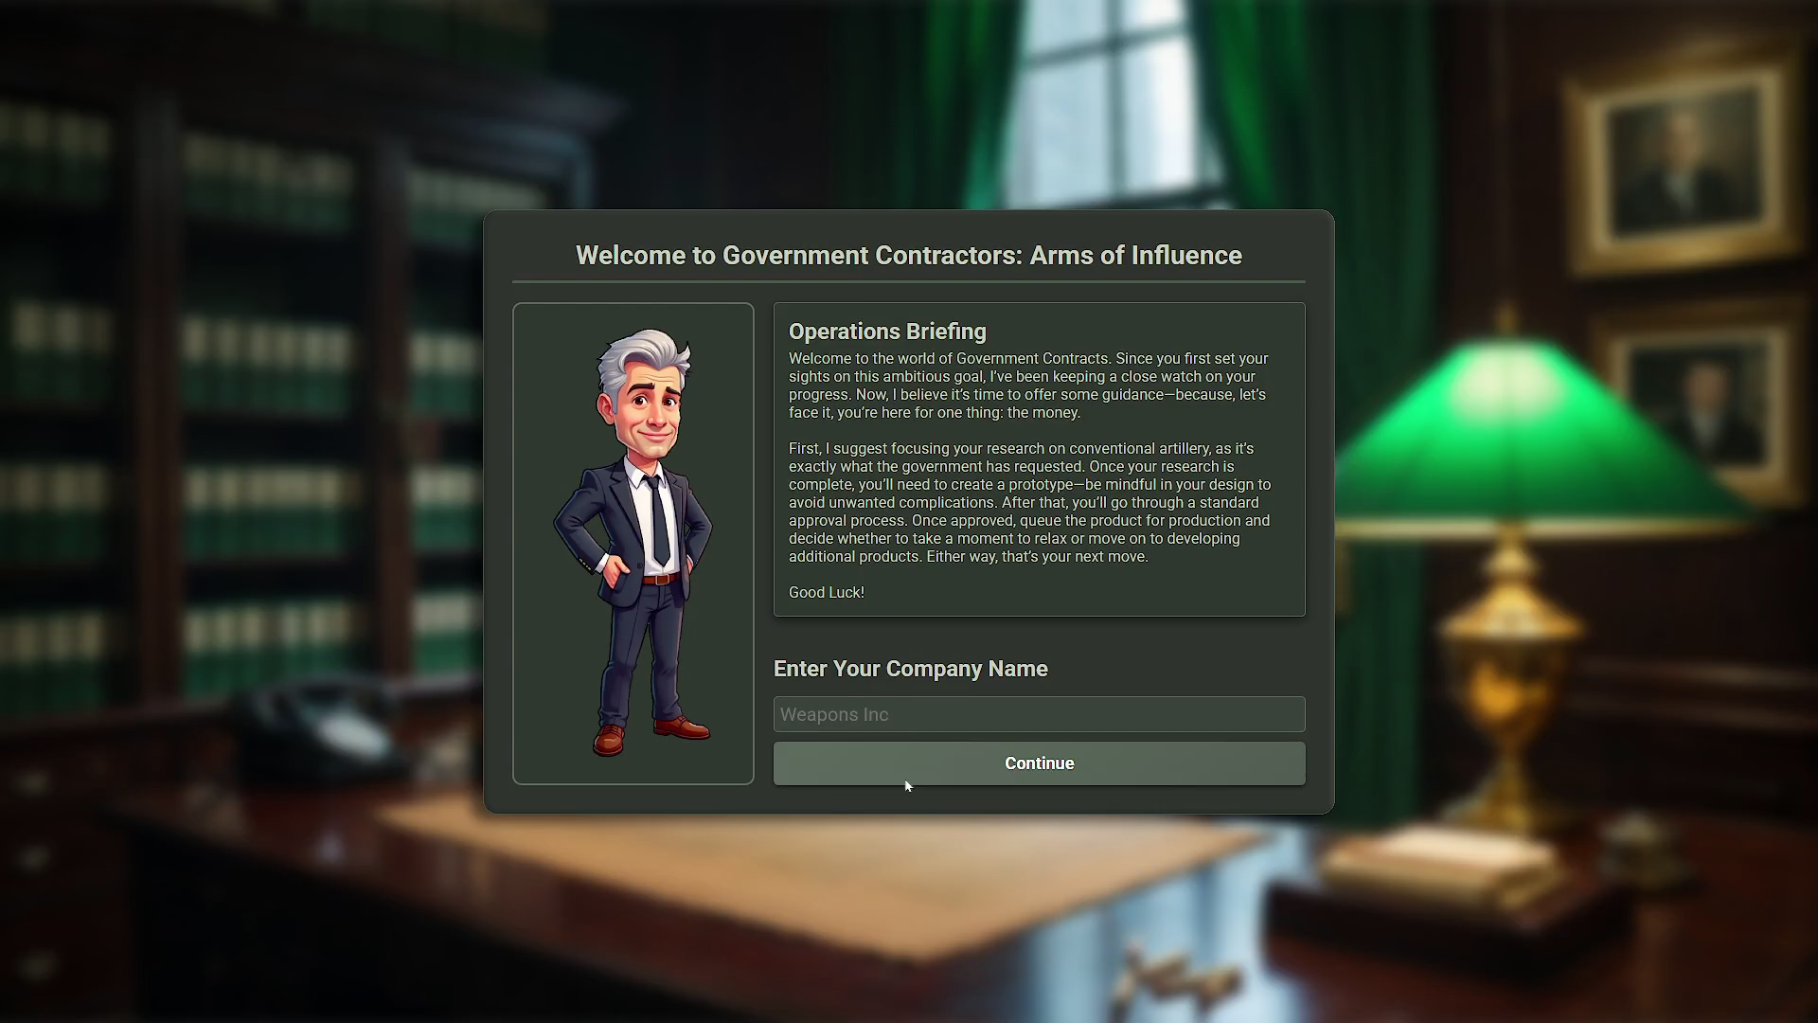
# - Continue into the Weapons Inc Company Overview, then quit via Options and Go To Main Menu
pyautogui.click(906, 781)
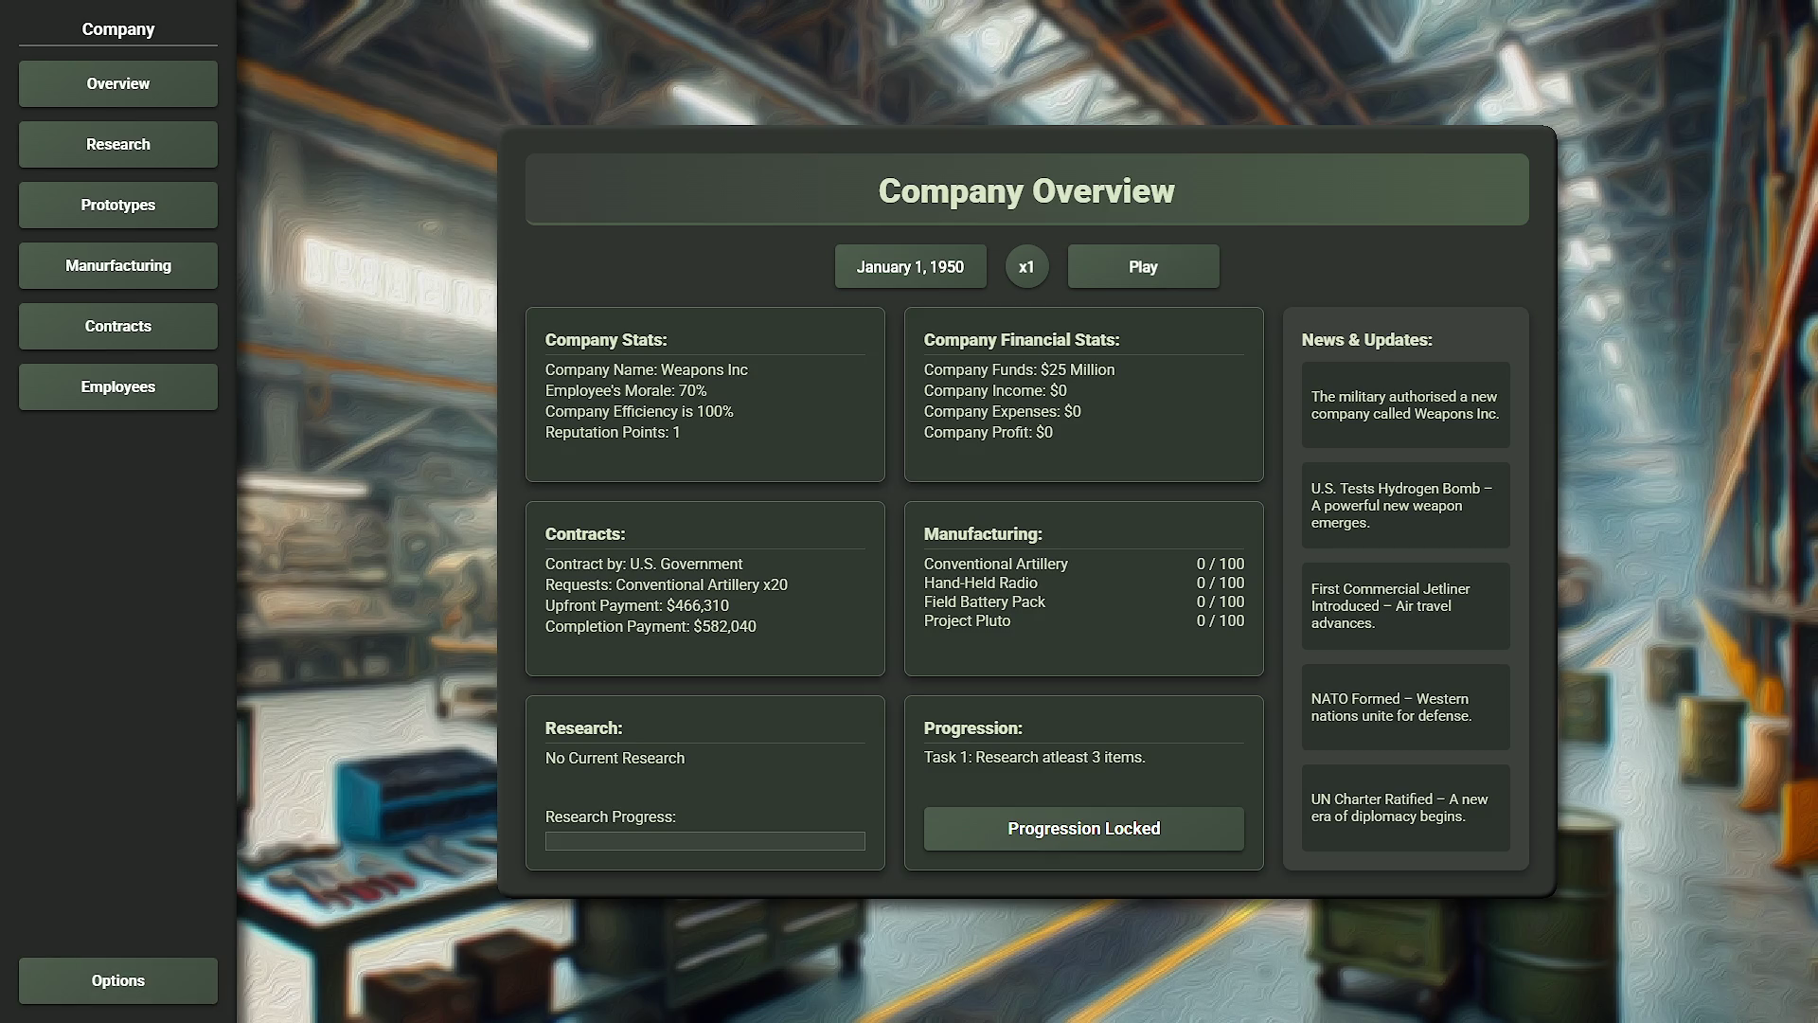
pyautogui.click(202, 960)
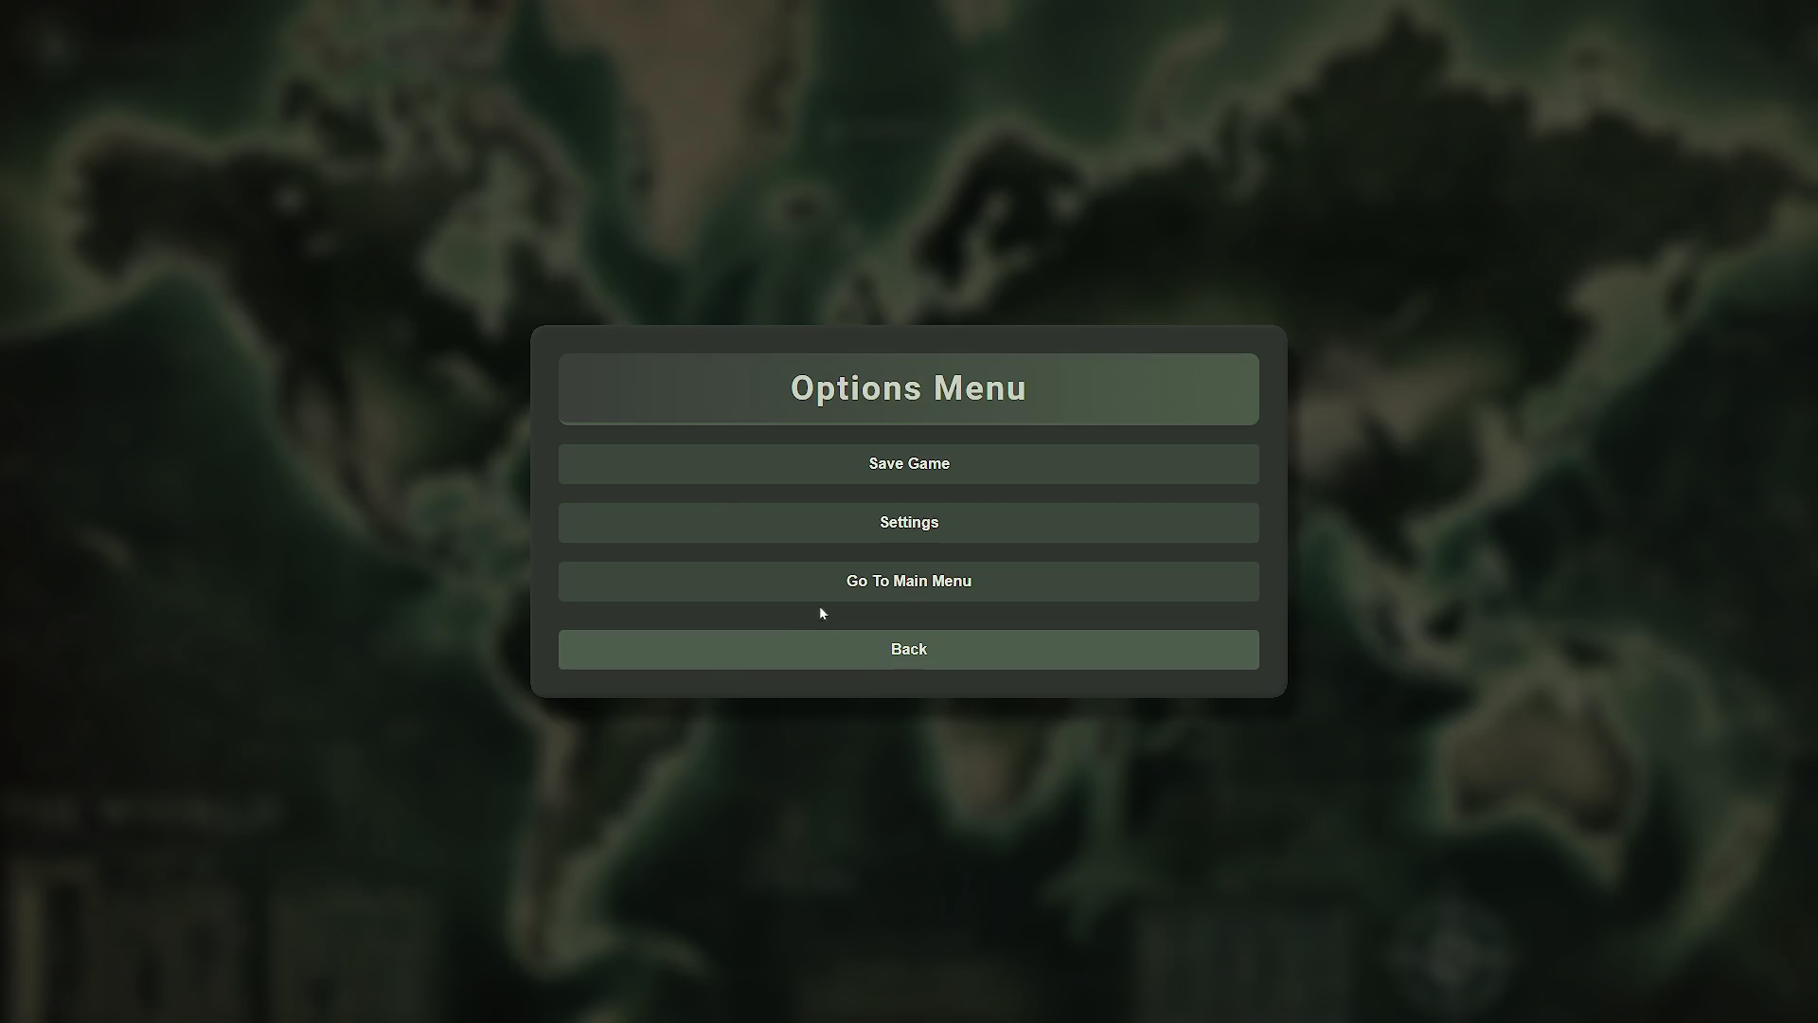
pyautogui.click(820, 602)
pyautogui.click(838, 767)
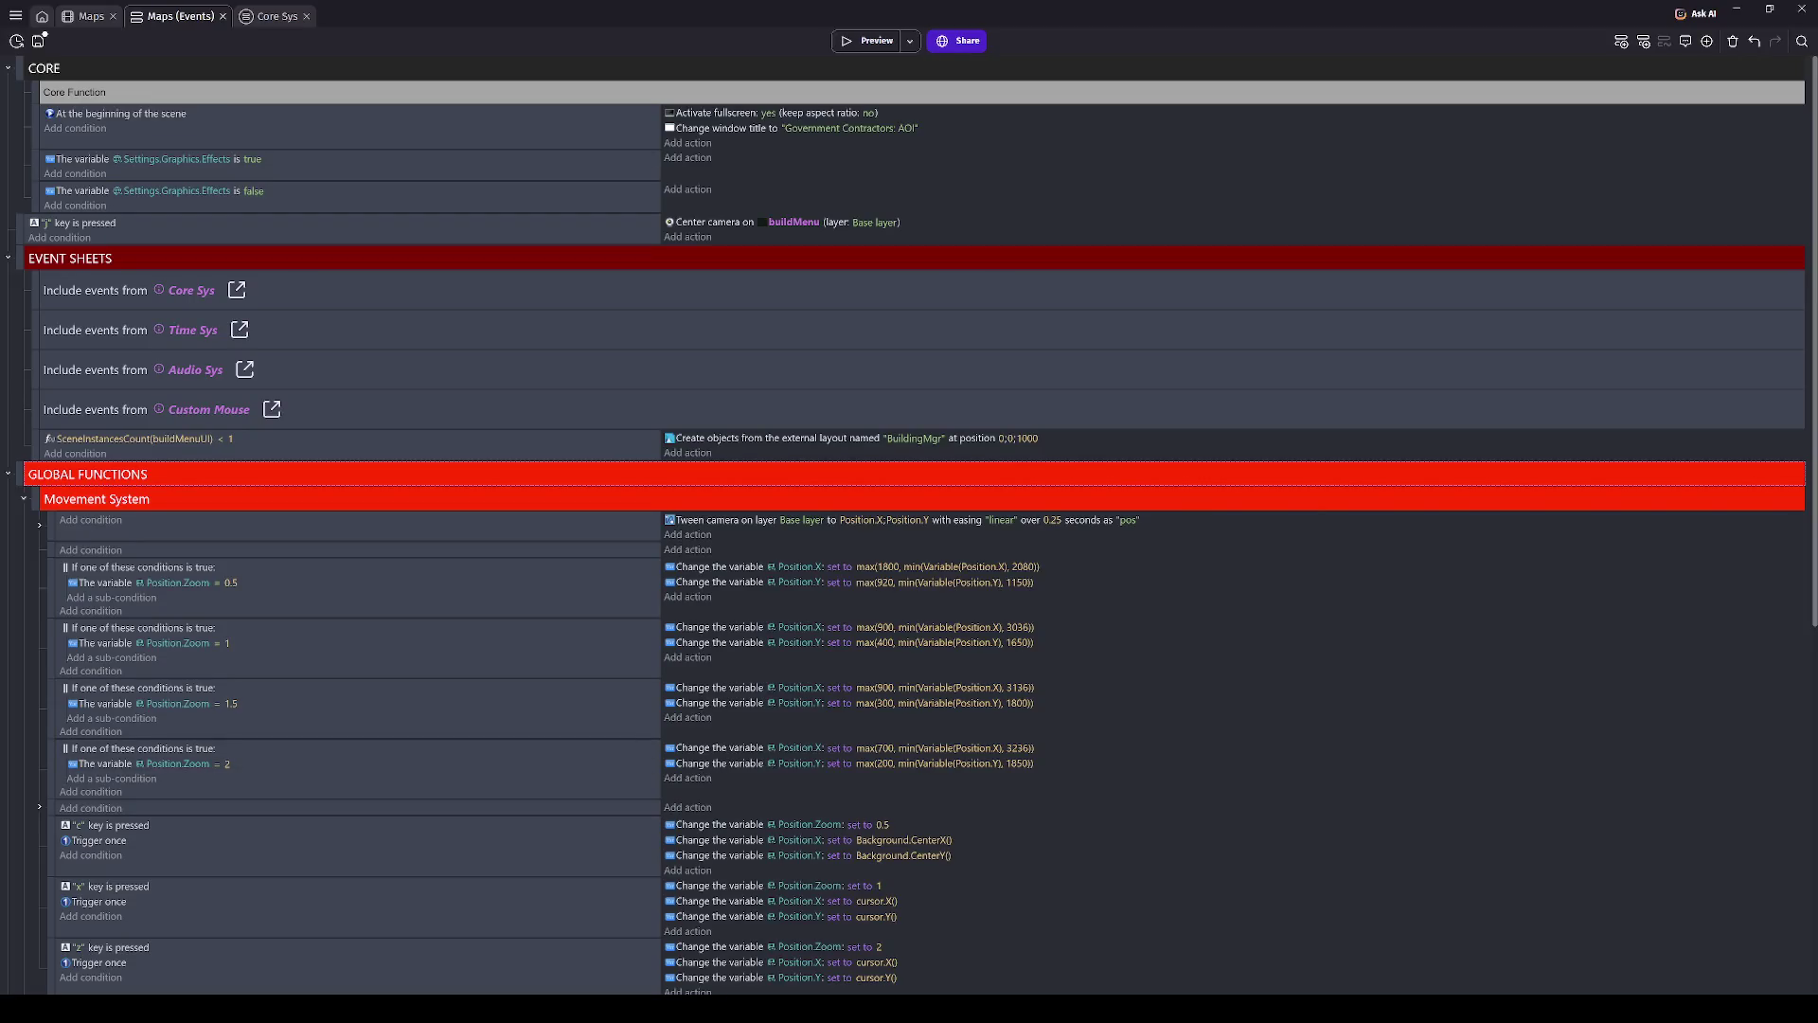
# - Save the project and switch back to the Maps scene layout
pyautogui.hotkey('ctrl', 's')
pyautogui.hotkey('ctrl', 'shift', 'Tab')
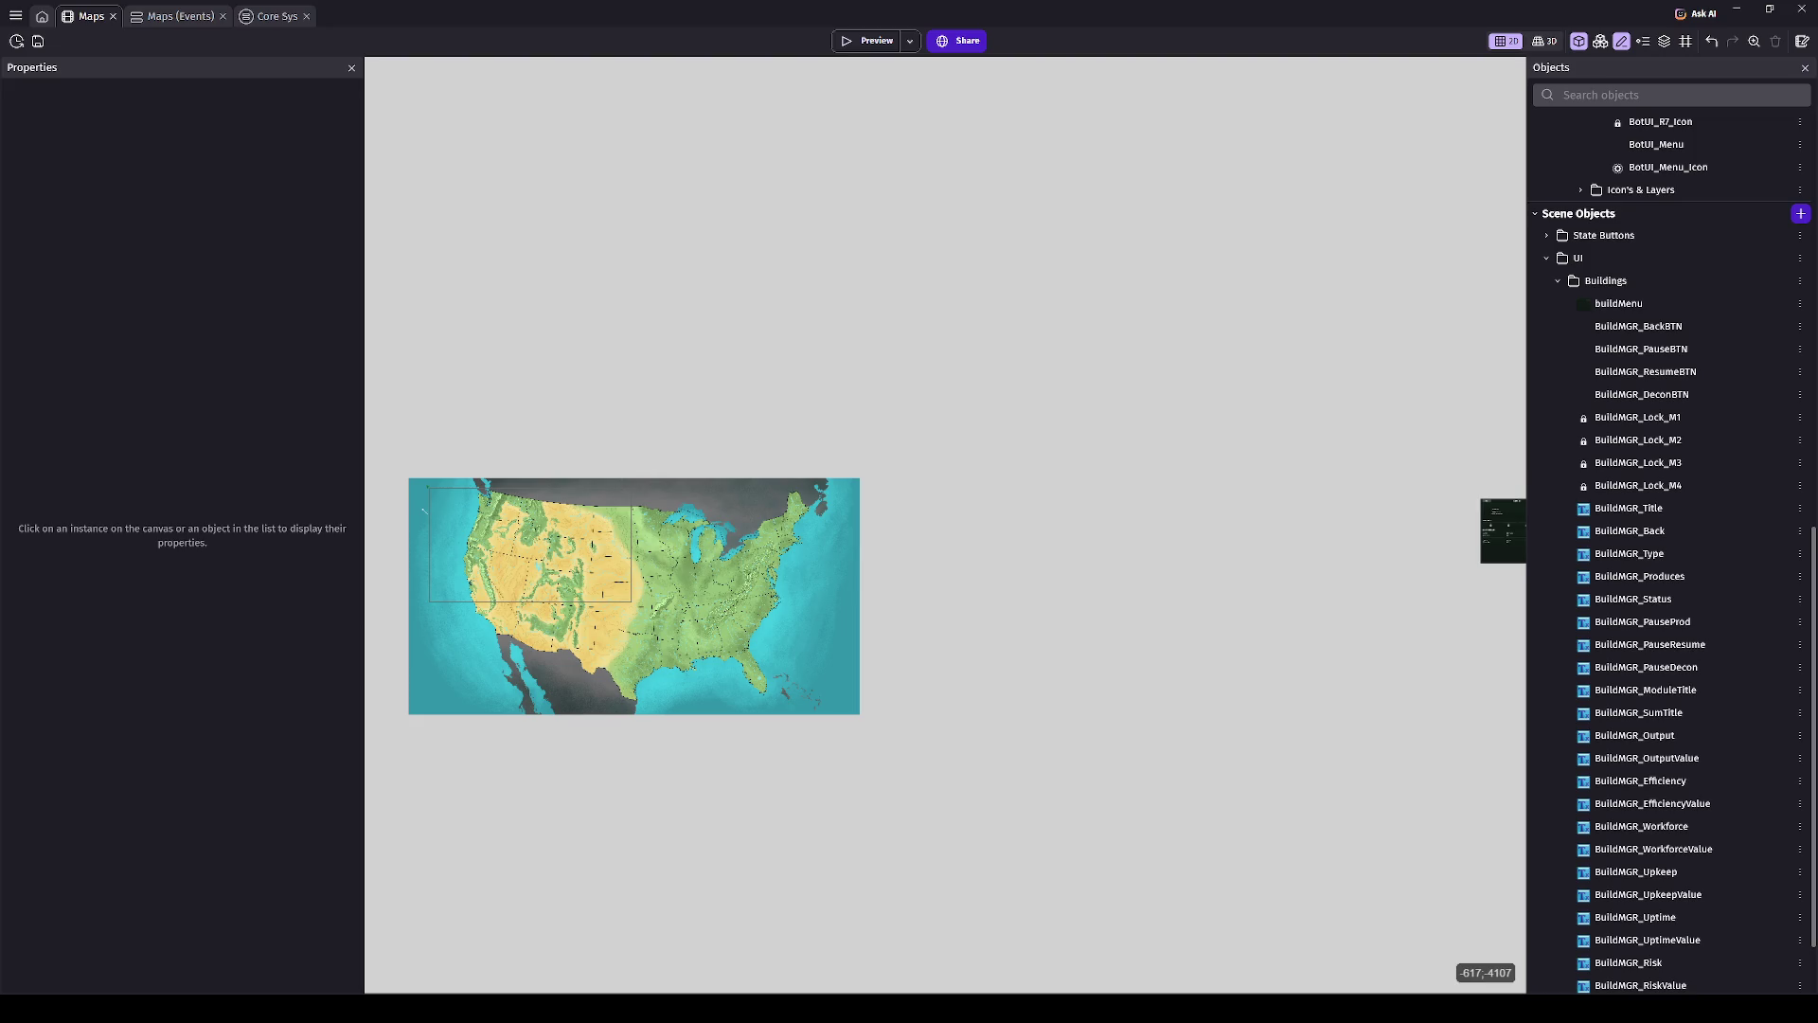
# - Zoom in on the Facility Slot panel to read its Metal Plant details and summary tiles
pyautogui.hscroll(5, 1094, 498)
pyautogui.scroll(5, 1094, 497)
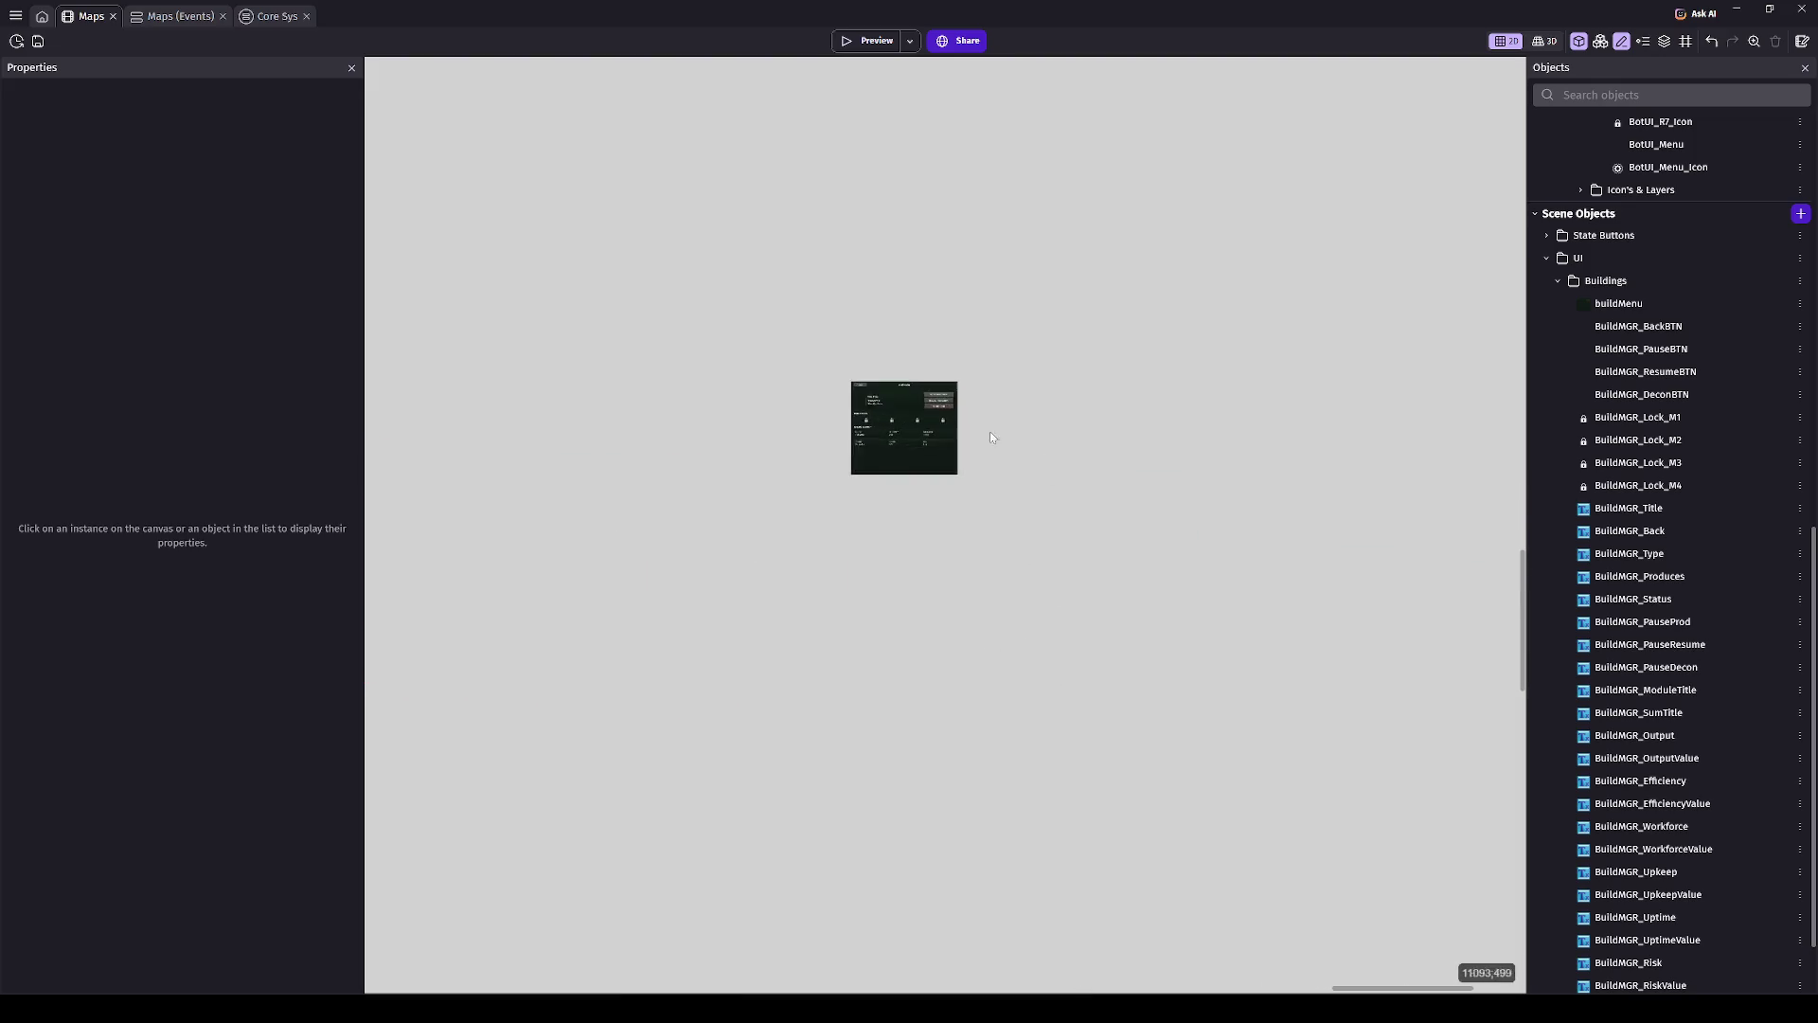
pyautogui.scroll(5, 901, 600)
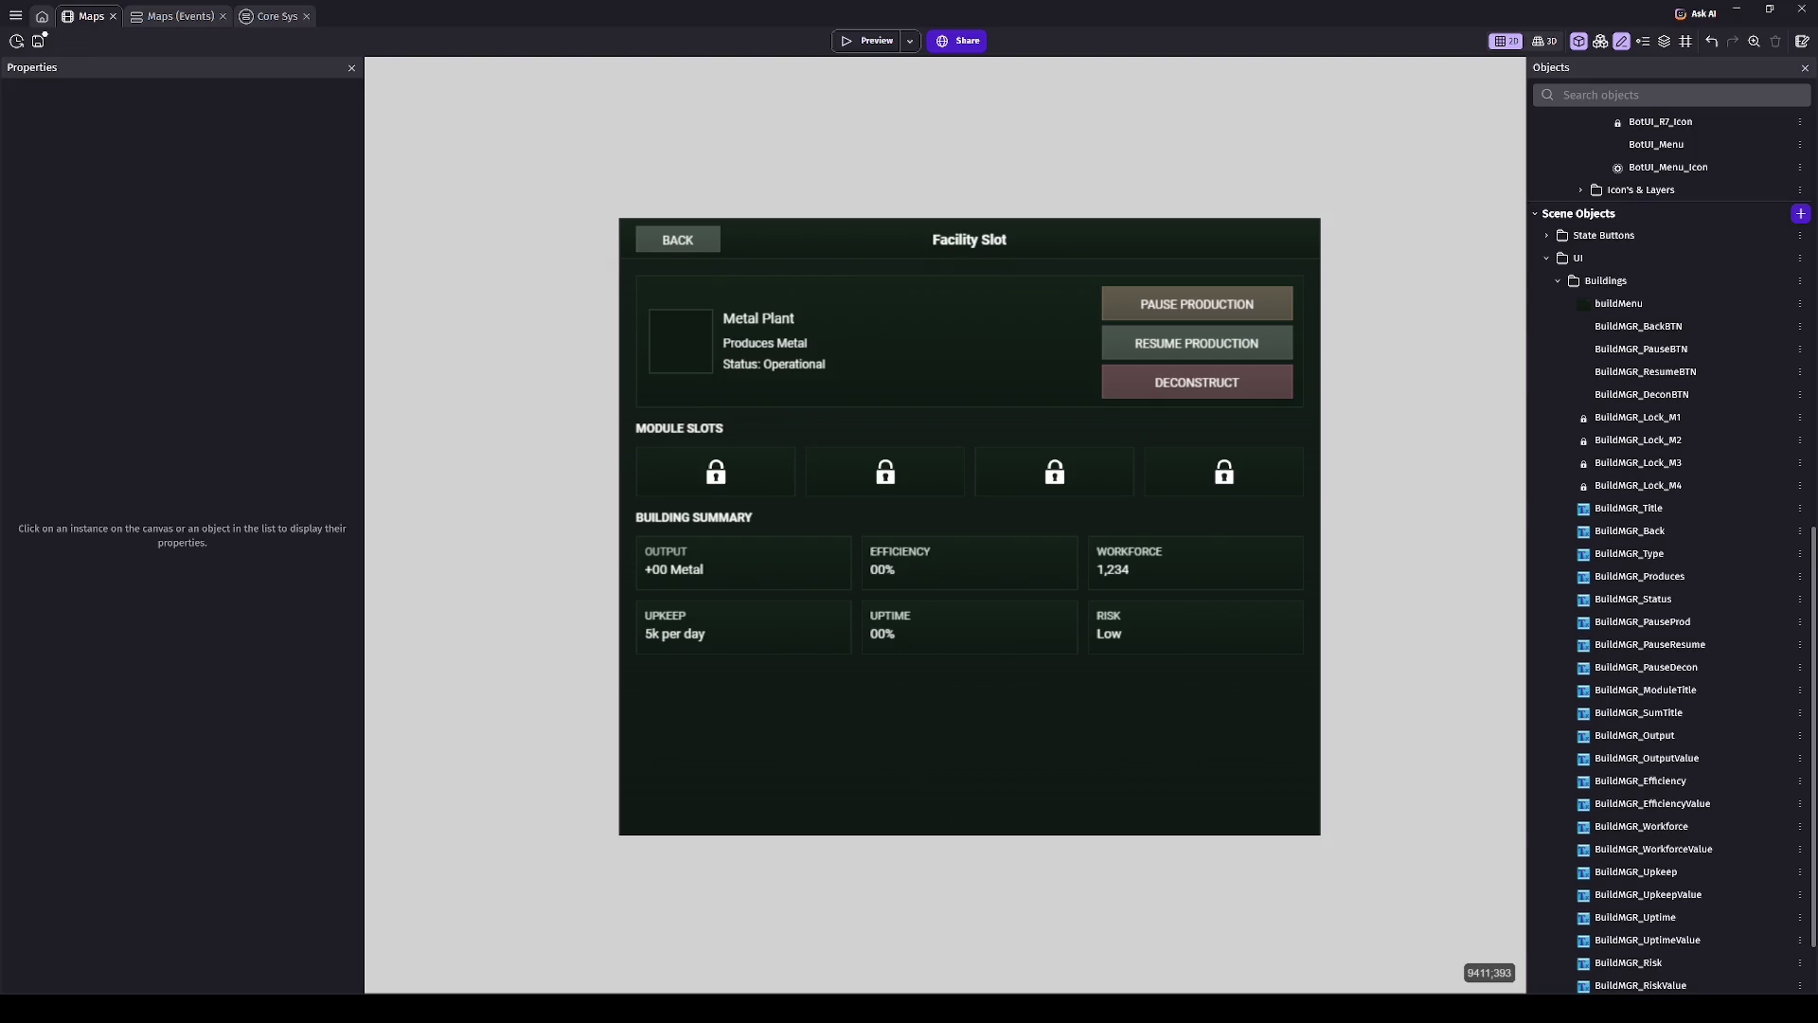
pyautogui.scroll(-2, 1666, 231)
# - Rename the buildMenu object to BuildMGR_Base
pyautogui.click(1619, 208)
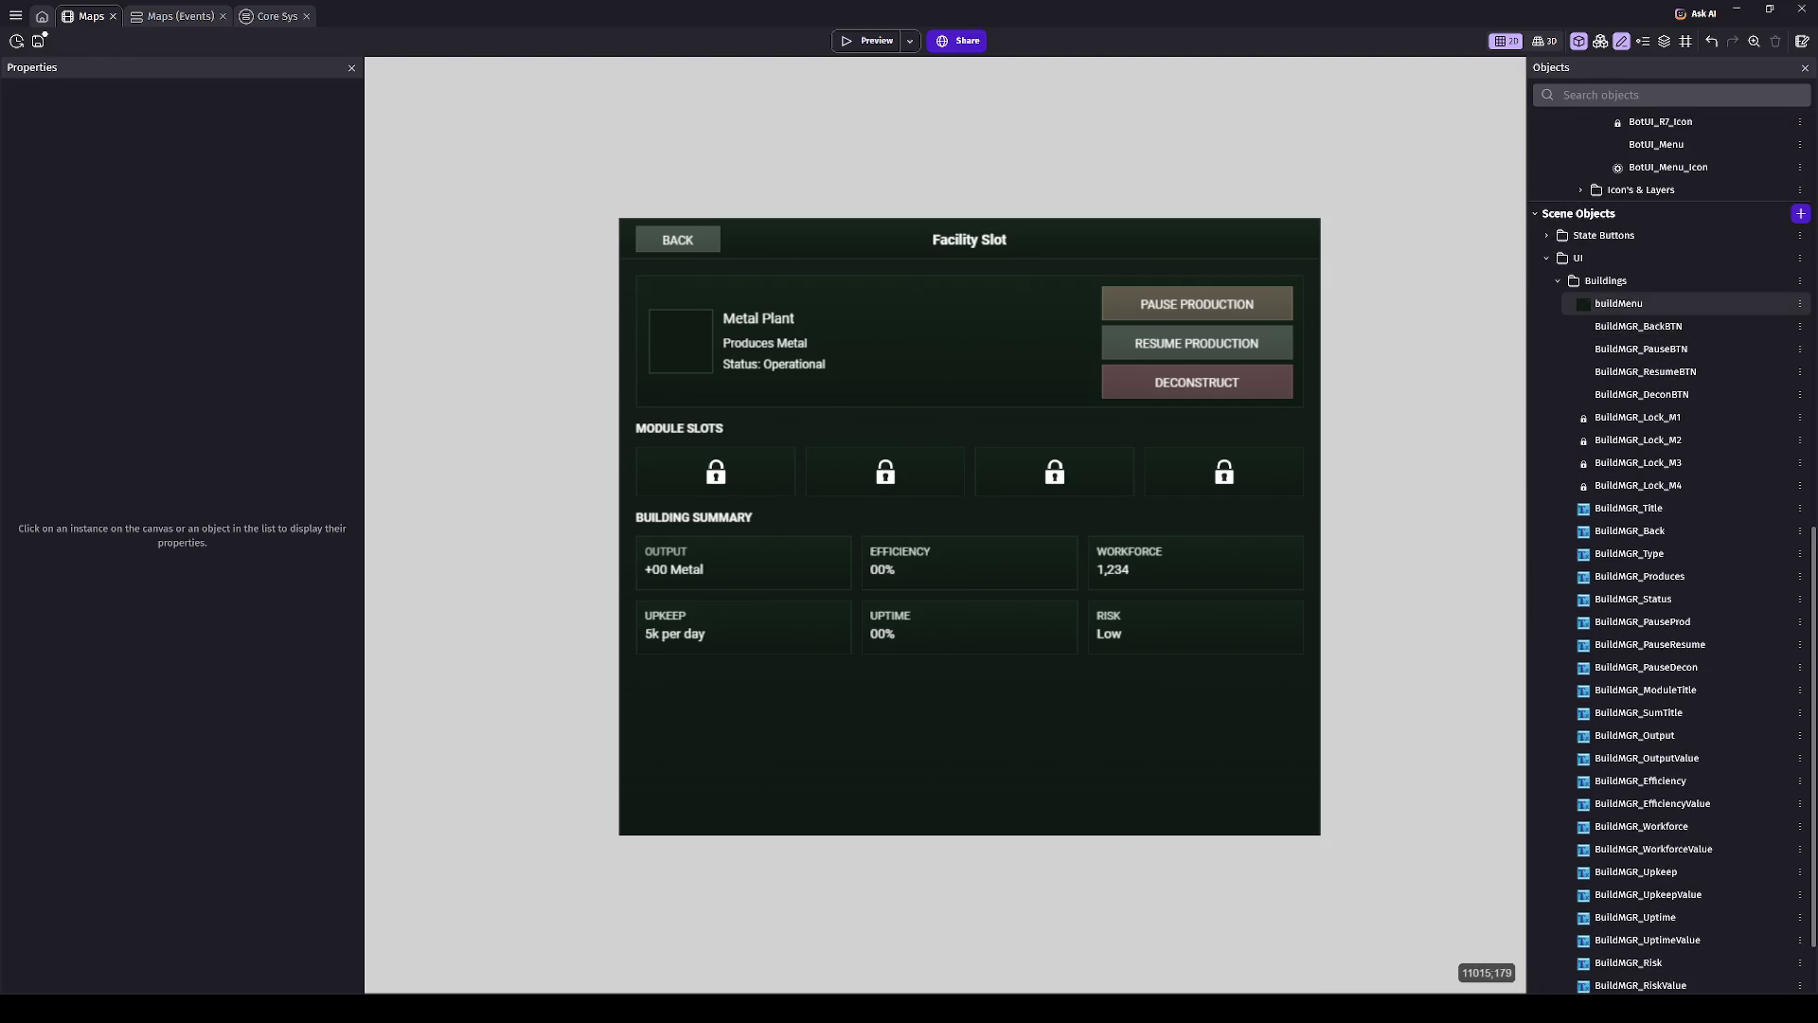
pyautogui.press('F2')
pyautogui.write('Bui')
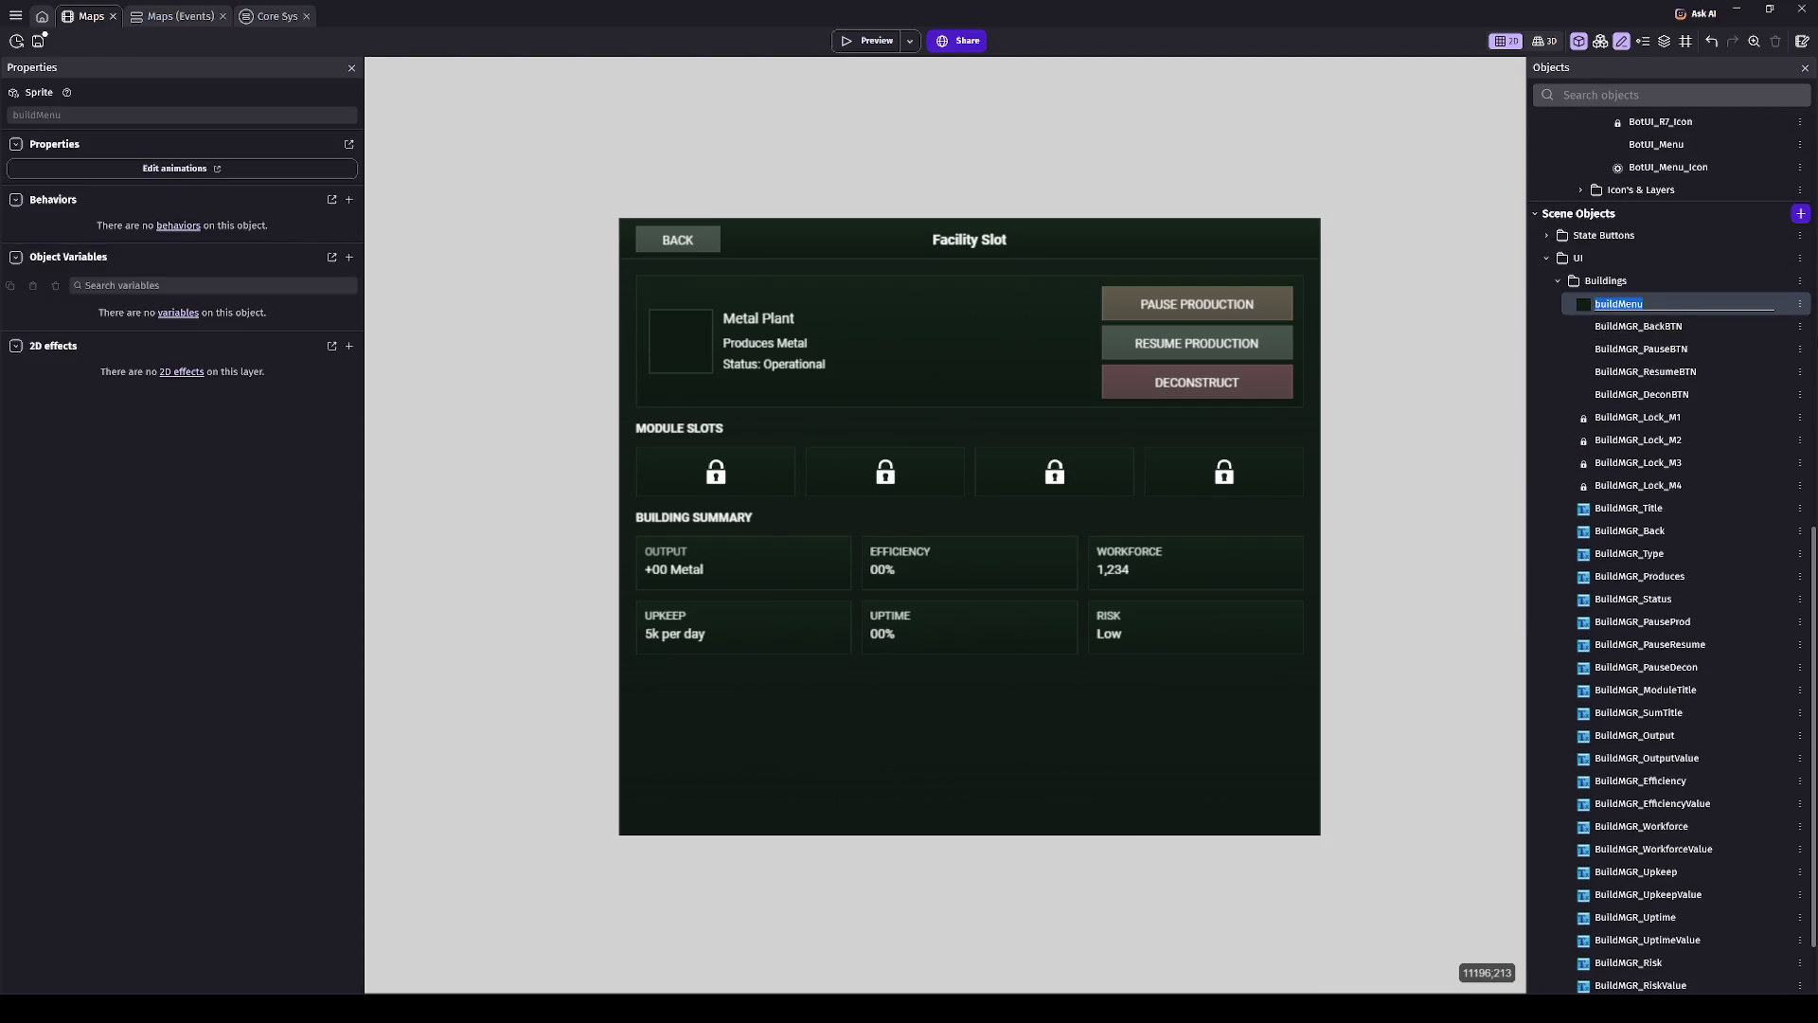
pyautogui.write('ldMGR_B')
pyautogui.write('ase')
pyautogui.press('Return')
# - Nudge the Facility Slot panel slightly up and left, then launch a preview
pyautogui.click(398, 636)
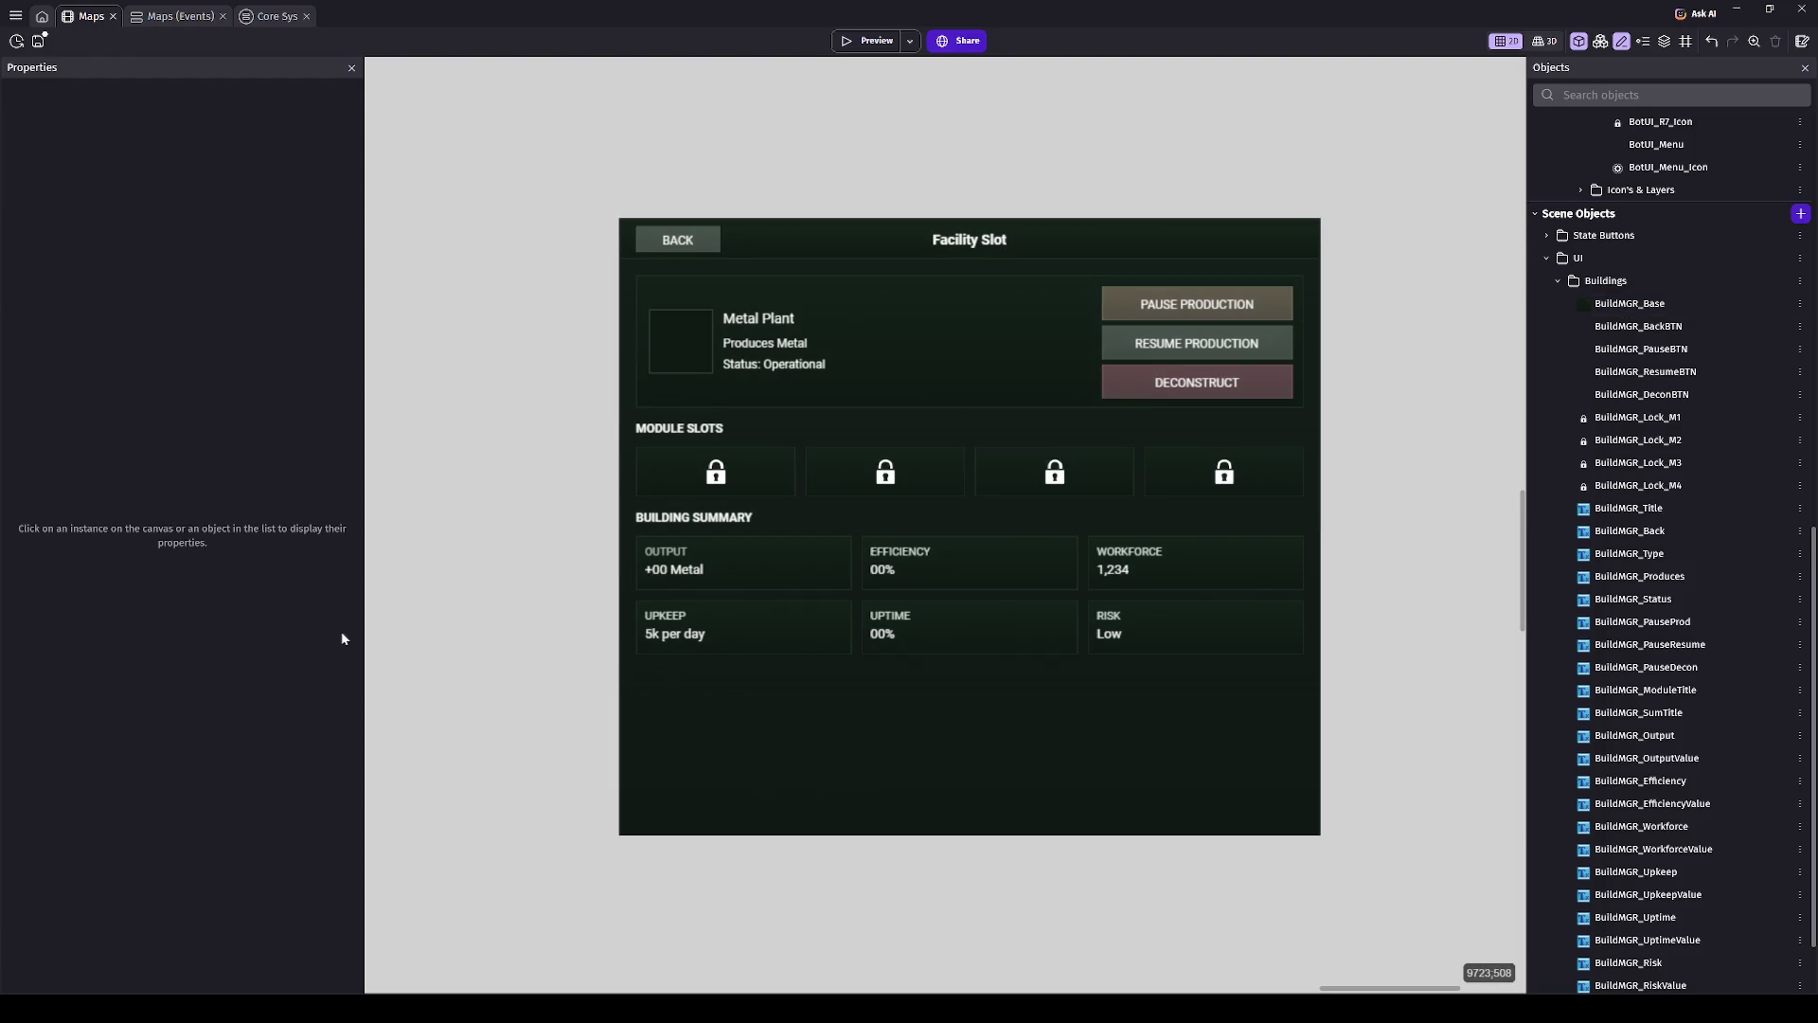
pyautogui.moveTo(639, 552); pyautogui.dragTo(616, 507)
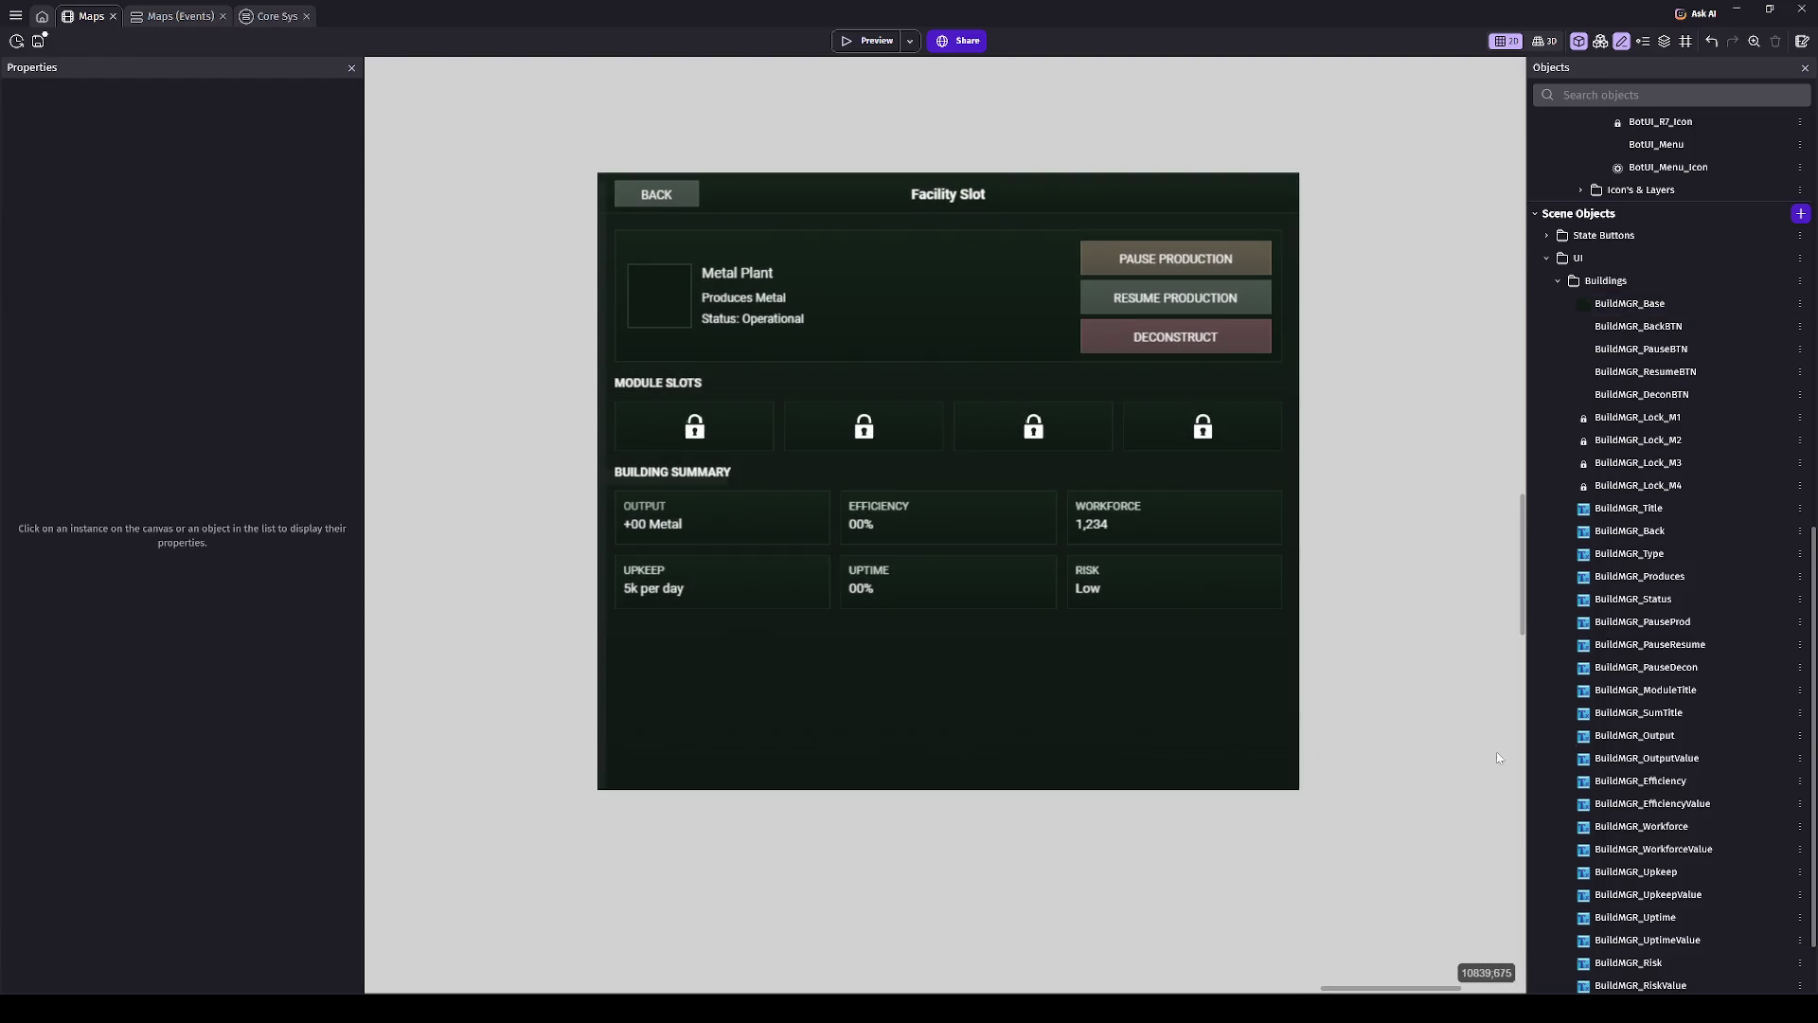
pyautogui.scroll(-2, 1648, 724)
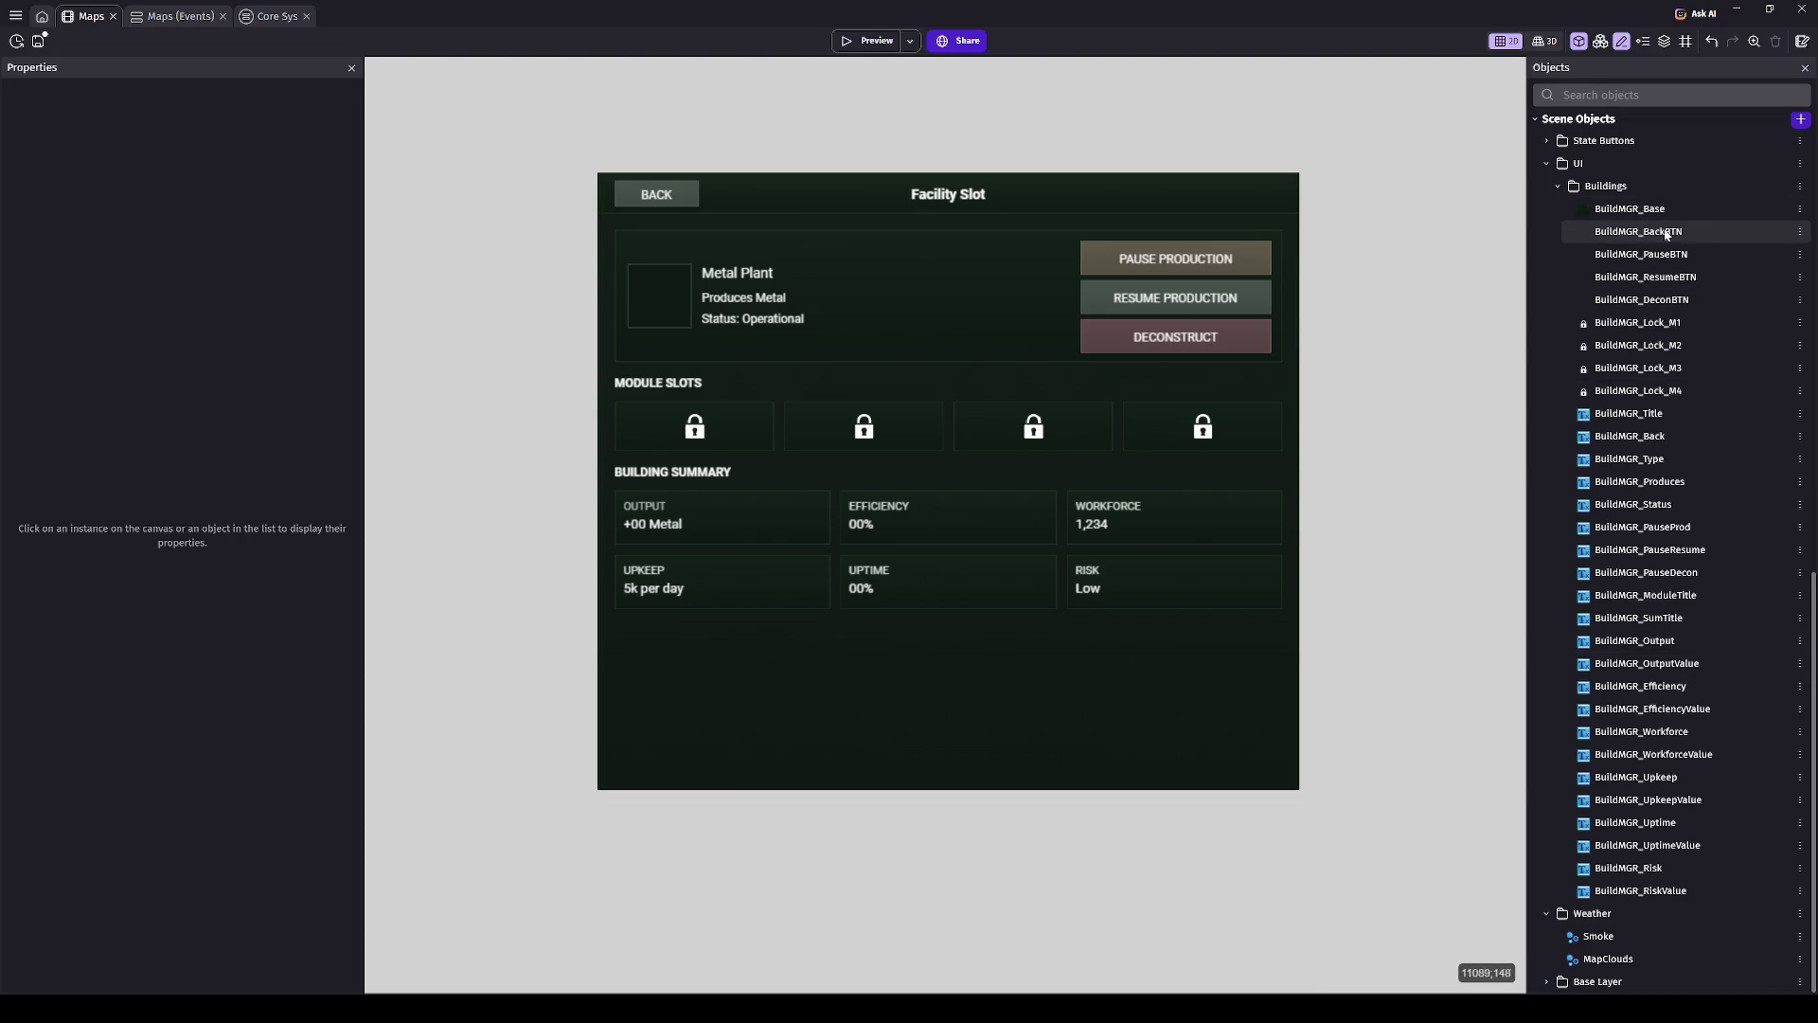
pyautogui.click(881, 42)
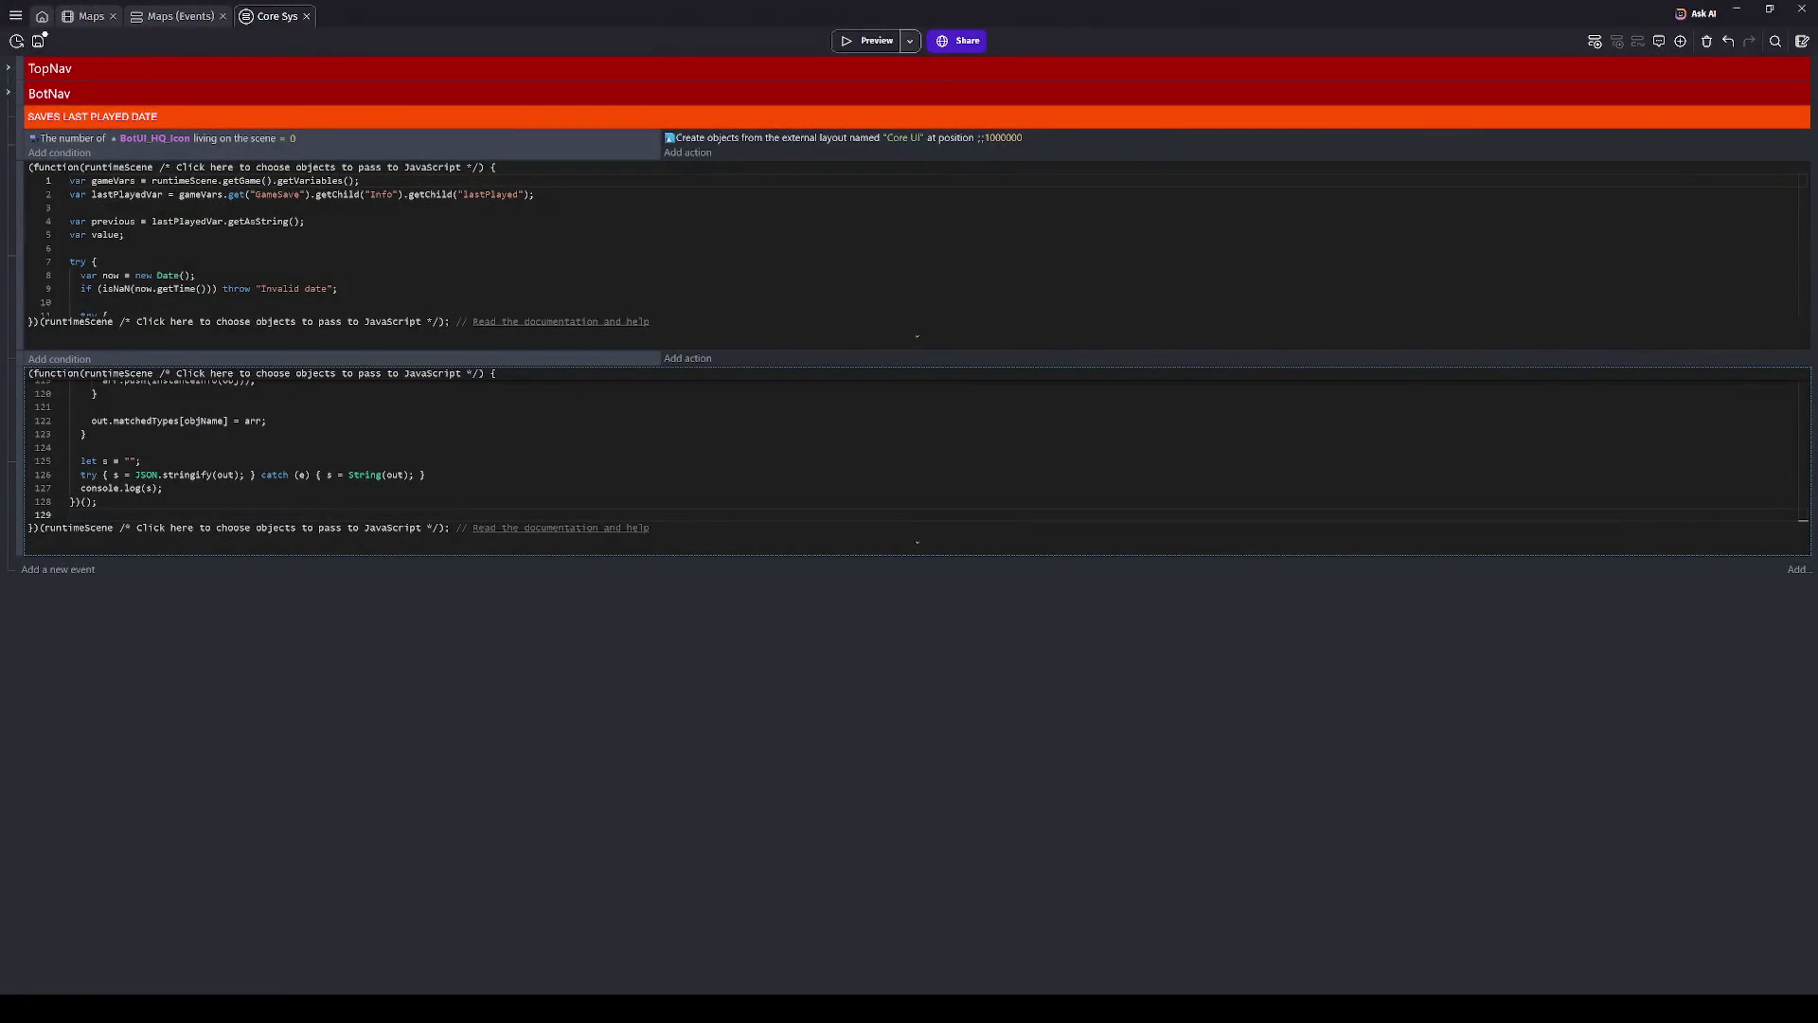
# - Launch a debug preview (F6) running the January 1, 1950 US map scene
pyautogui.press('F6')
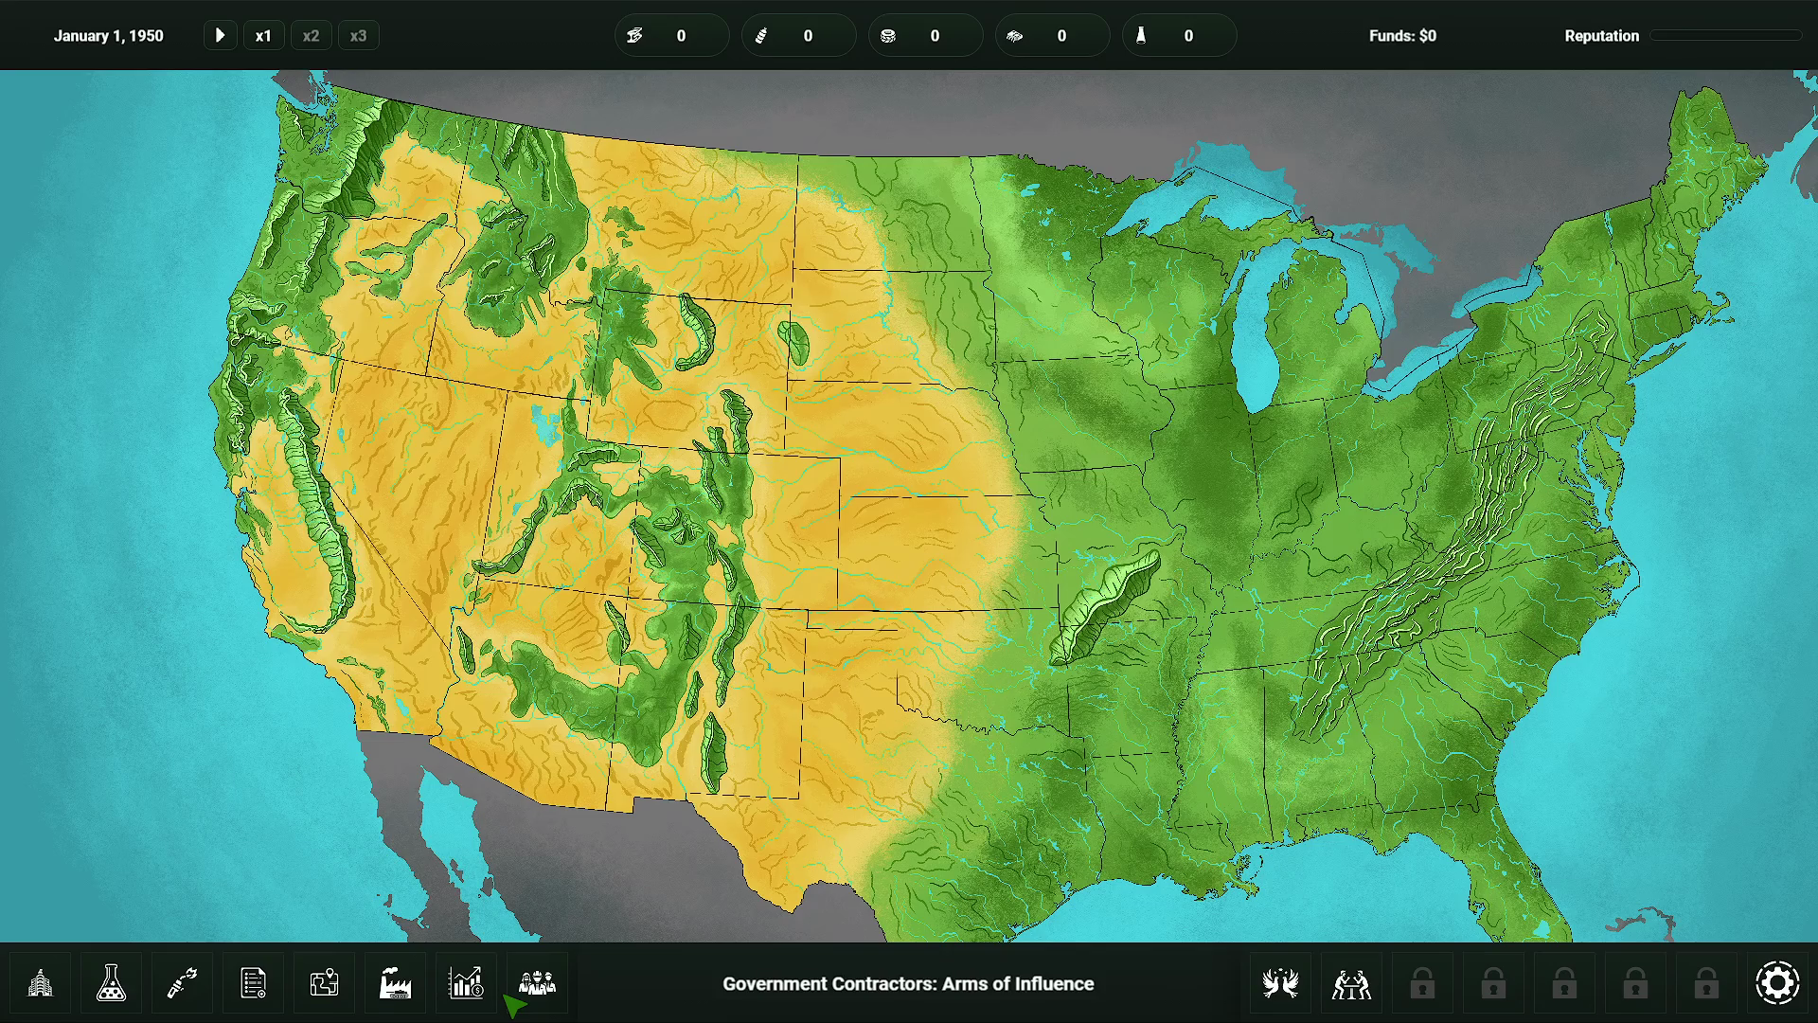
# - Zoom the map in toward Chesapeake Bay on the mid-Atlantic coast
pyautogui.scroll(5, 744, 502)
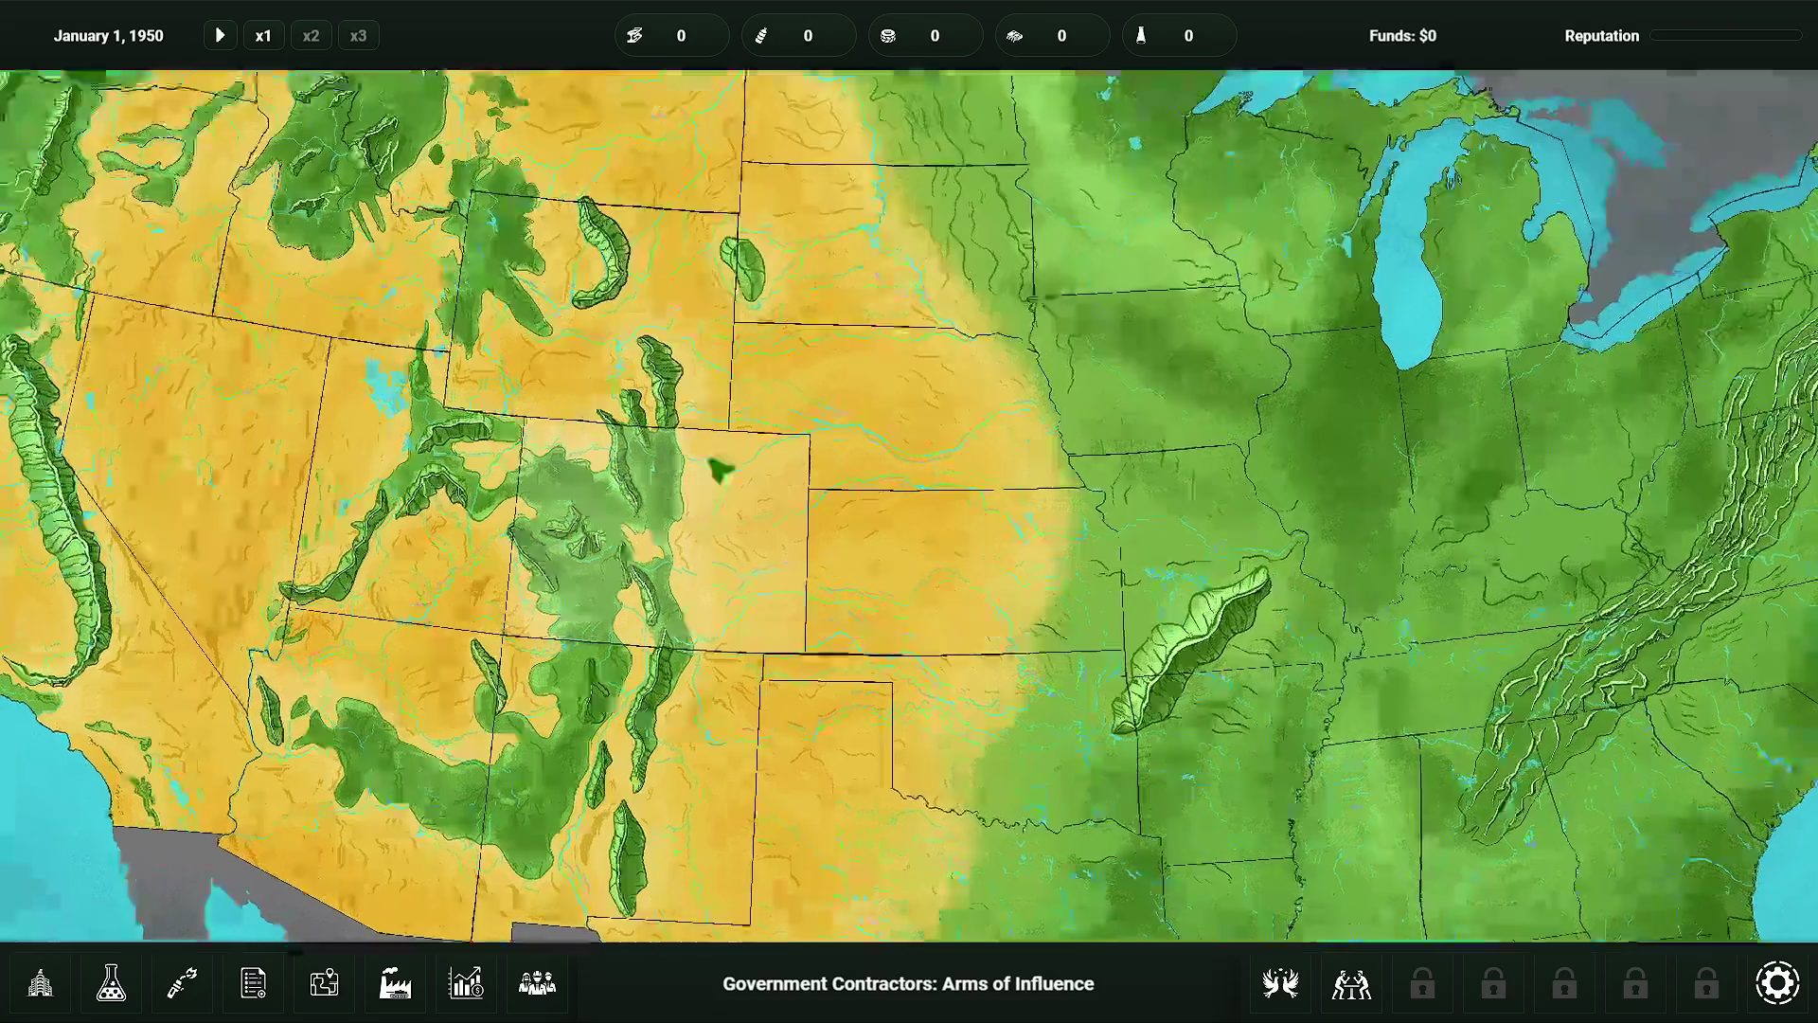
pyautogui.scroll(5, 710, 609)
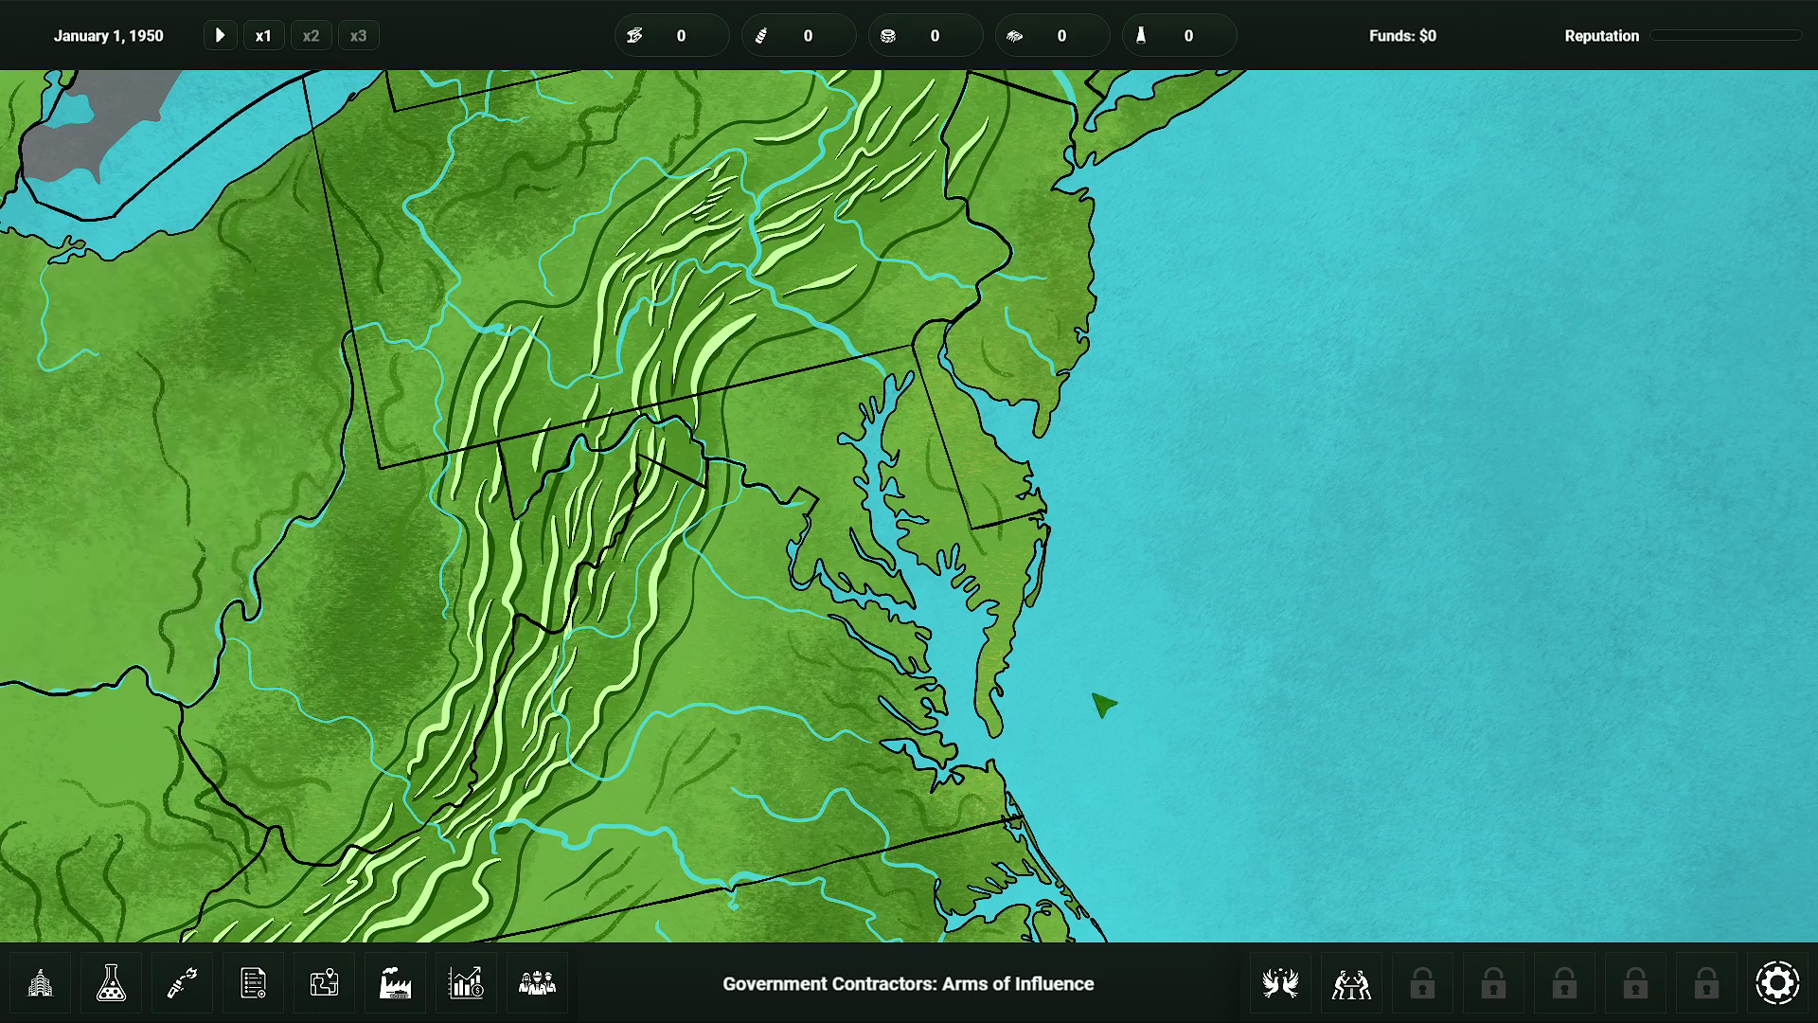
# - Return to the main menu, load the 1950 saved game, and show the facility panel
pyautogui.click(1777, 982)
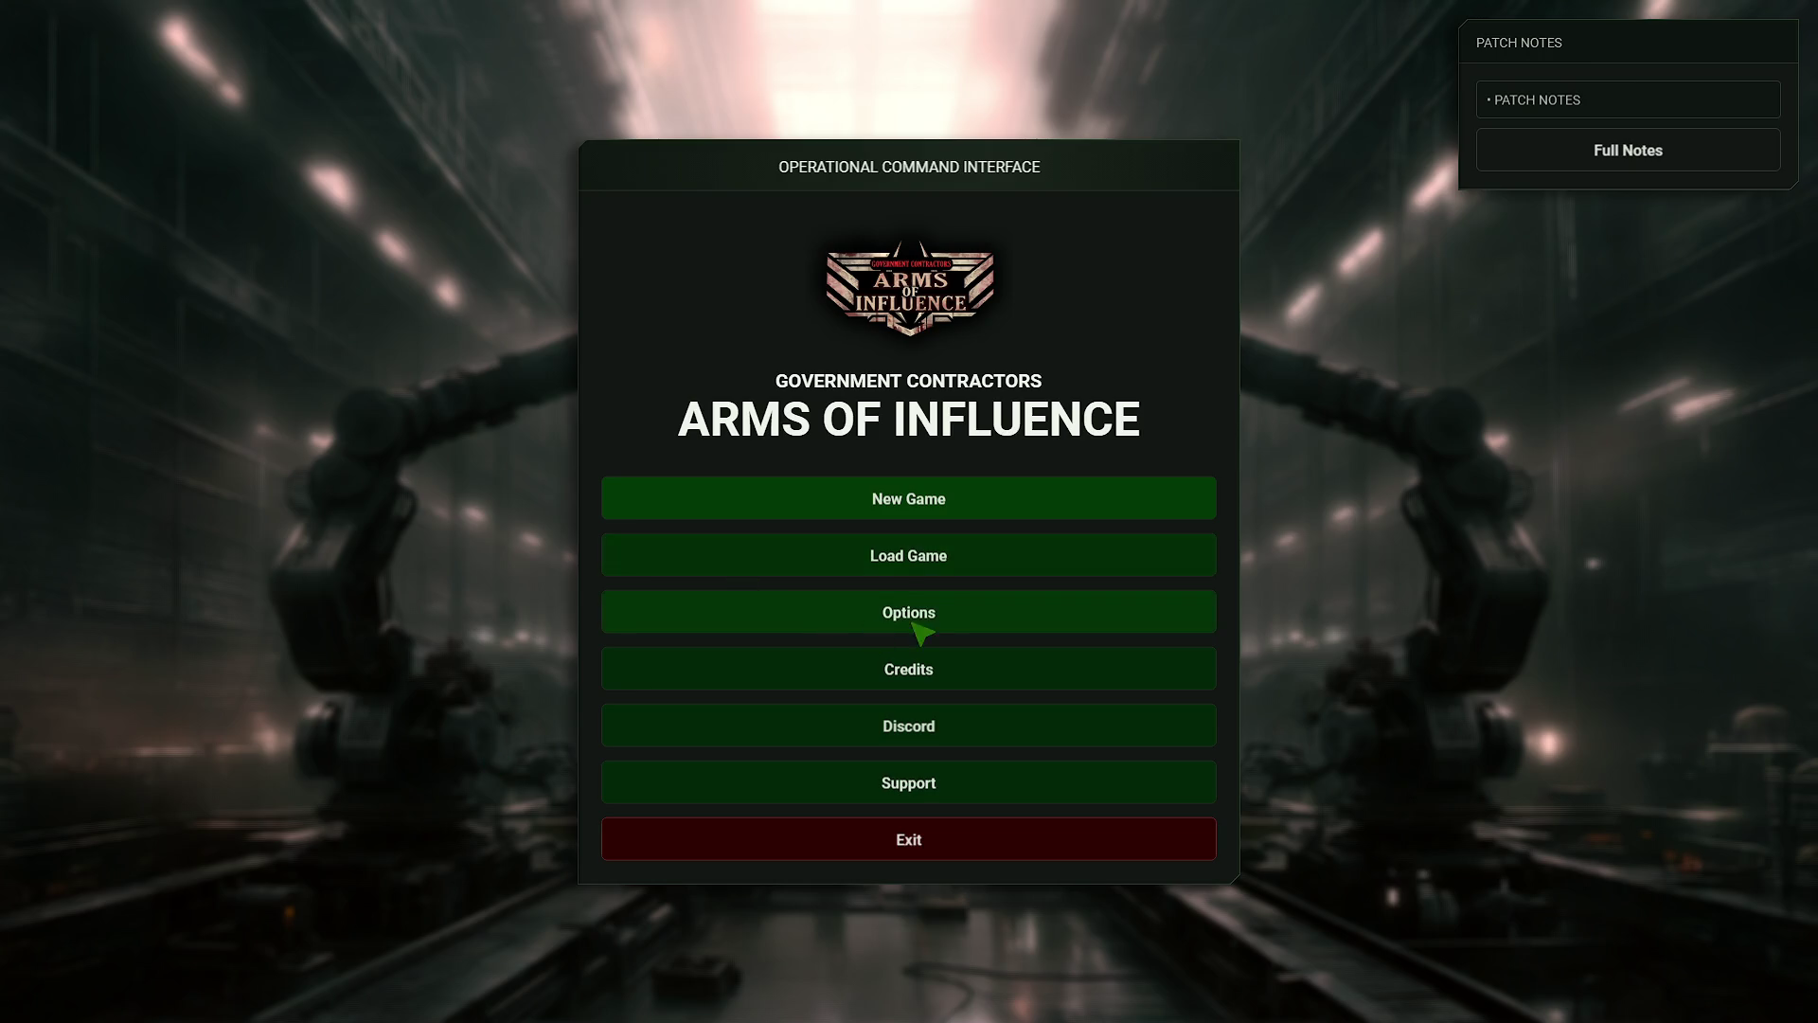
pyautogui.click(931, 549)
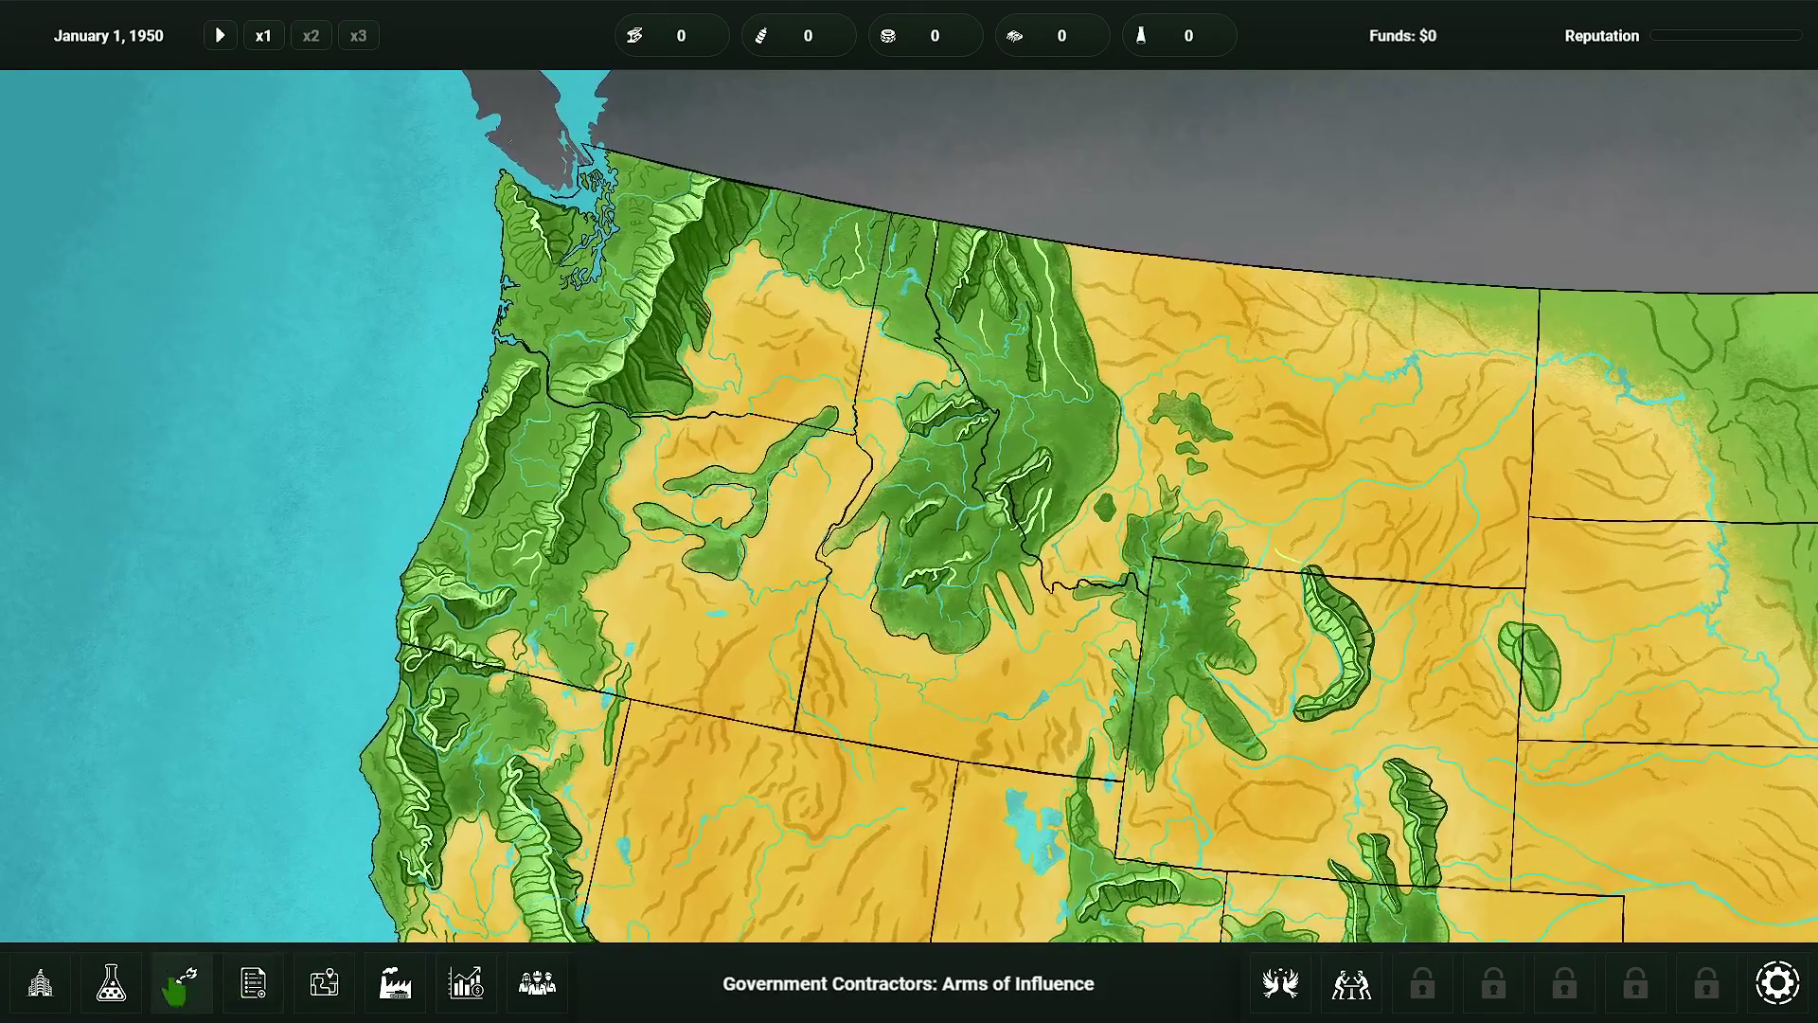
pyautogui.click(239, 988)
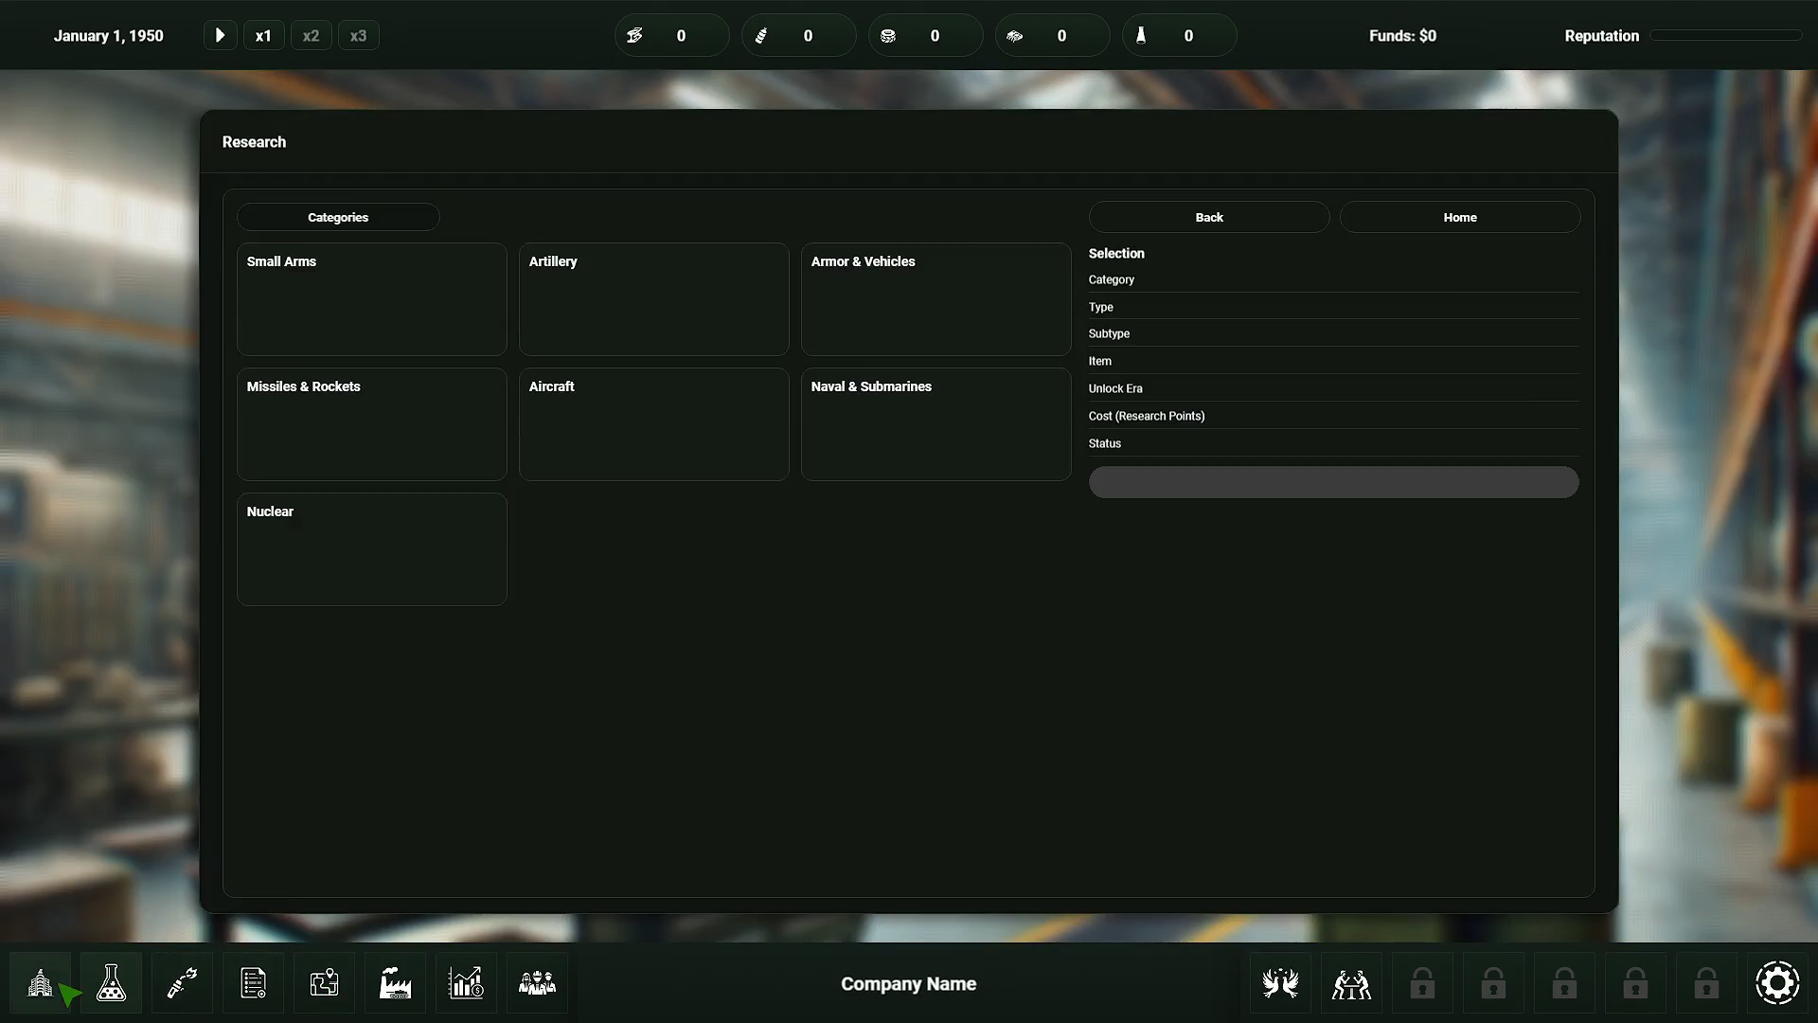
# - Bring up the HeadQuarters Overview, then dismiss it to get back to the Pacific Northwest map
pyautogui.click(39, 983)
pyautogui.click(315, 989)
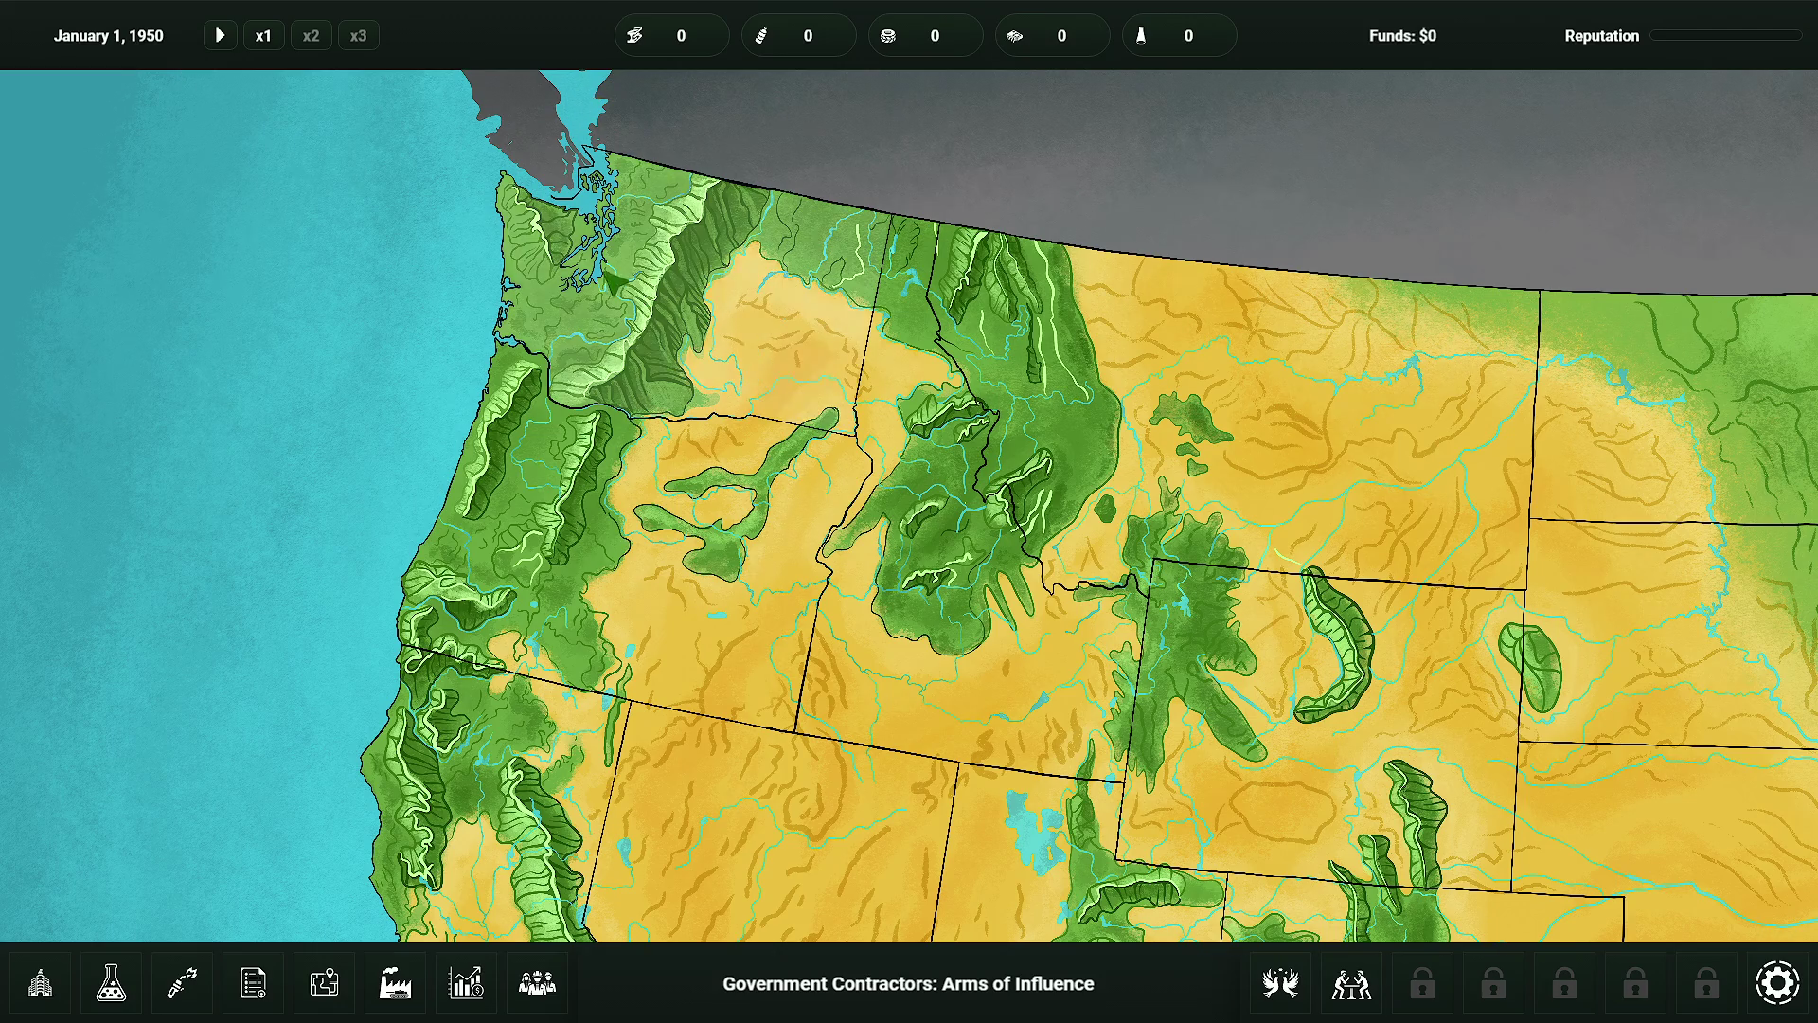
# - Zoom out until the whole continental US is visible, then select Montana
pyautogui.scroll(-3, 616, 284)
pyautogui.scroll(3, 702, 355)
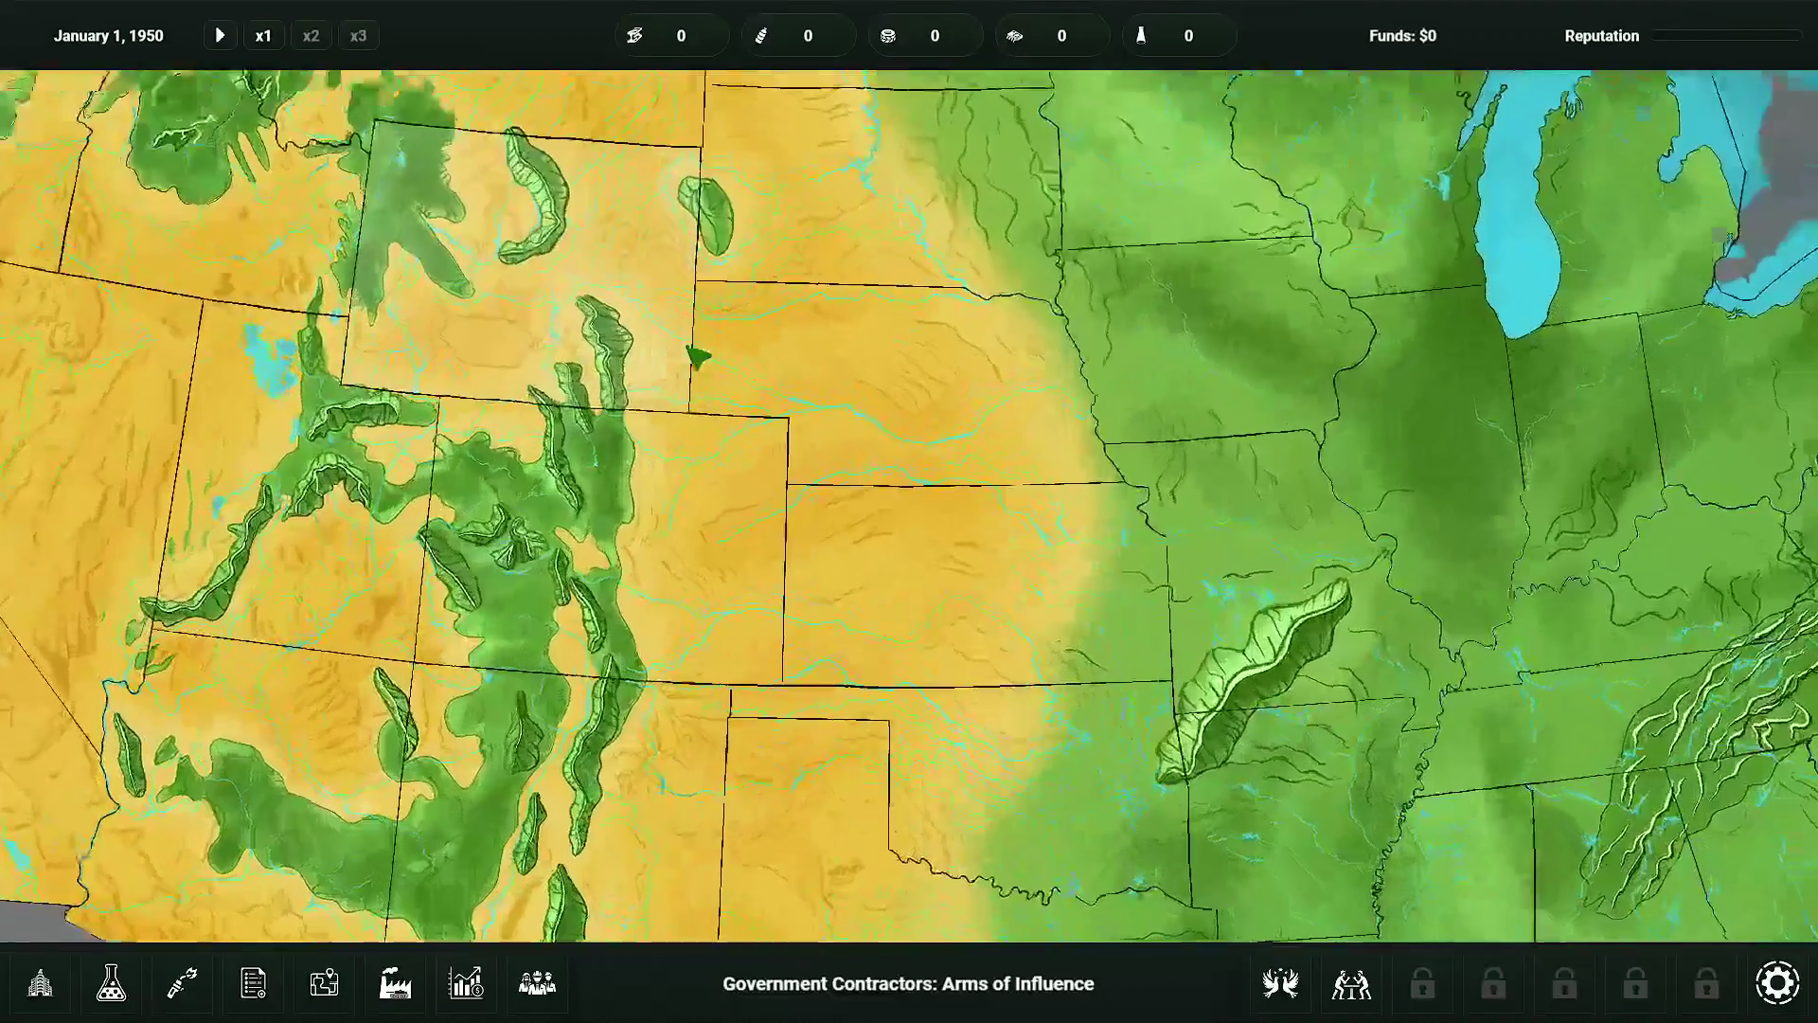
pyautogui.scroll(-3, 698, 357)
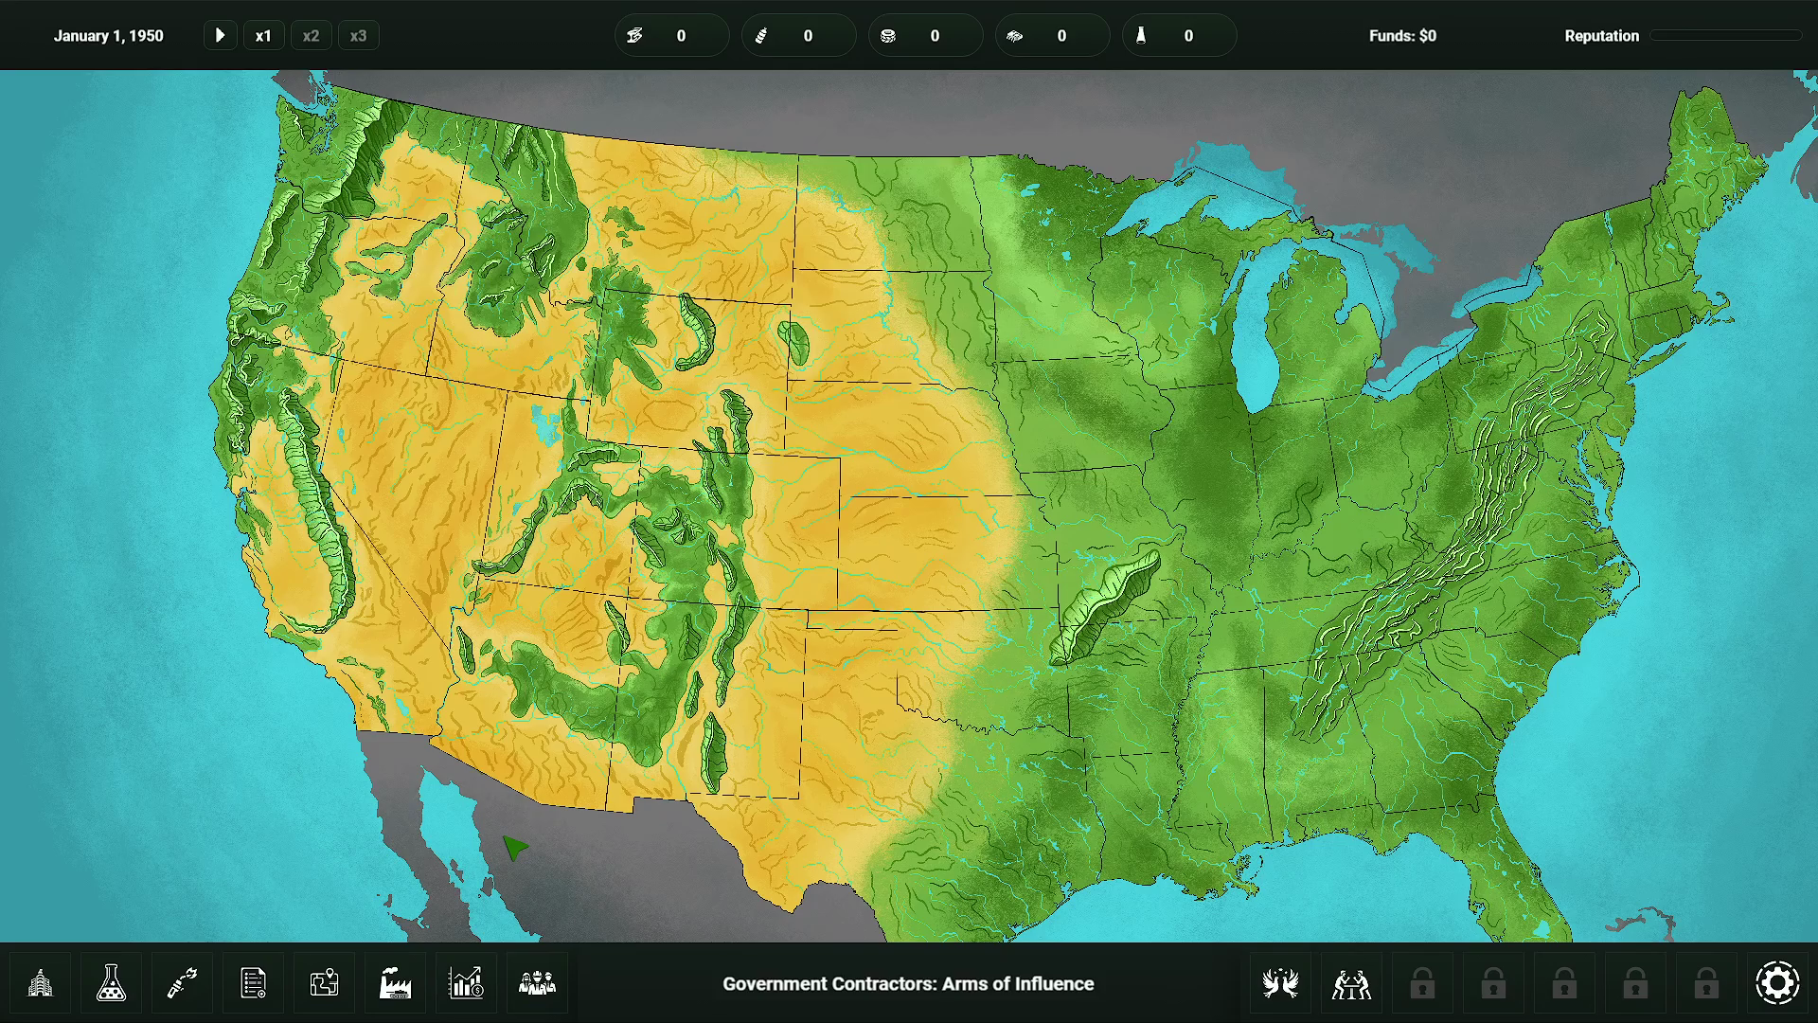
pyautogui.click(530, 266)
# - Show Montana's state info panel, then close the game preview with Alt+F4
pyautogui.click(587, 194)
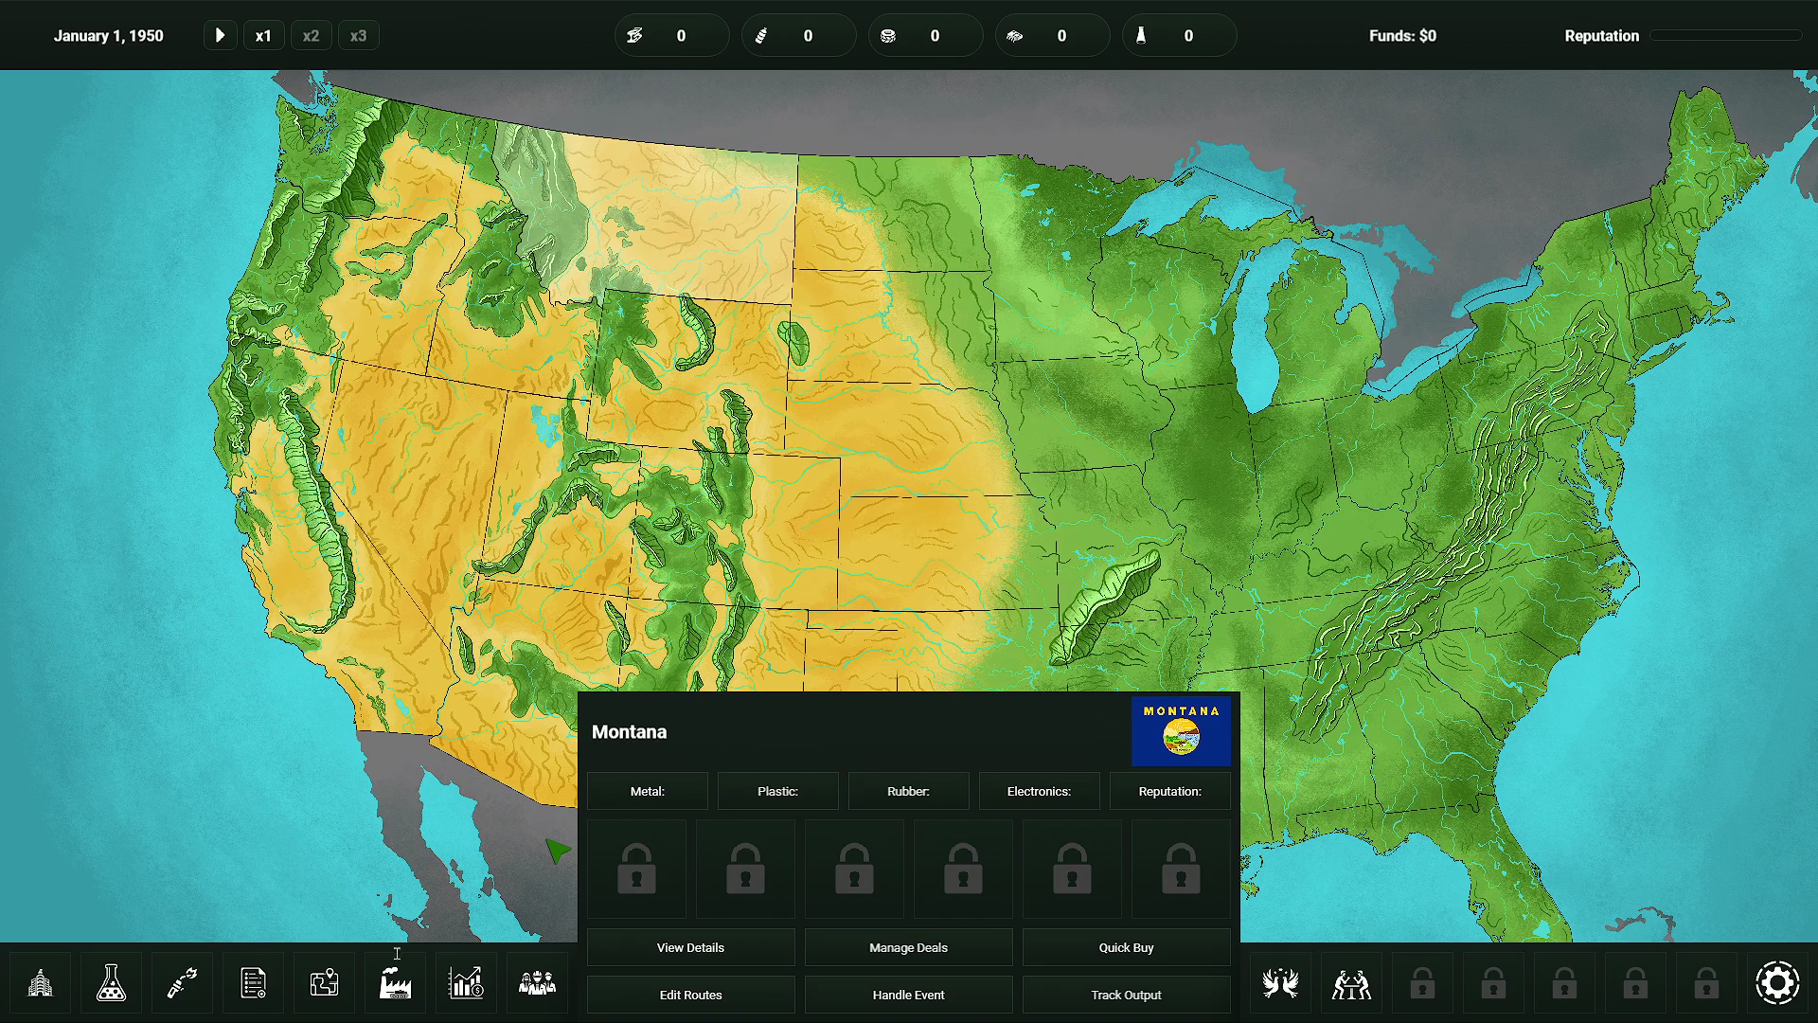
pyautogui.hotkey('alt', 'F4')
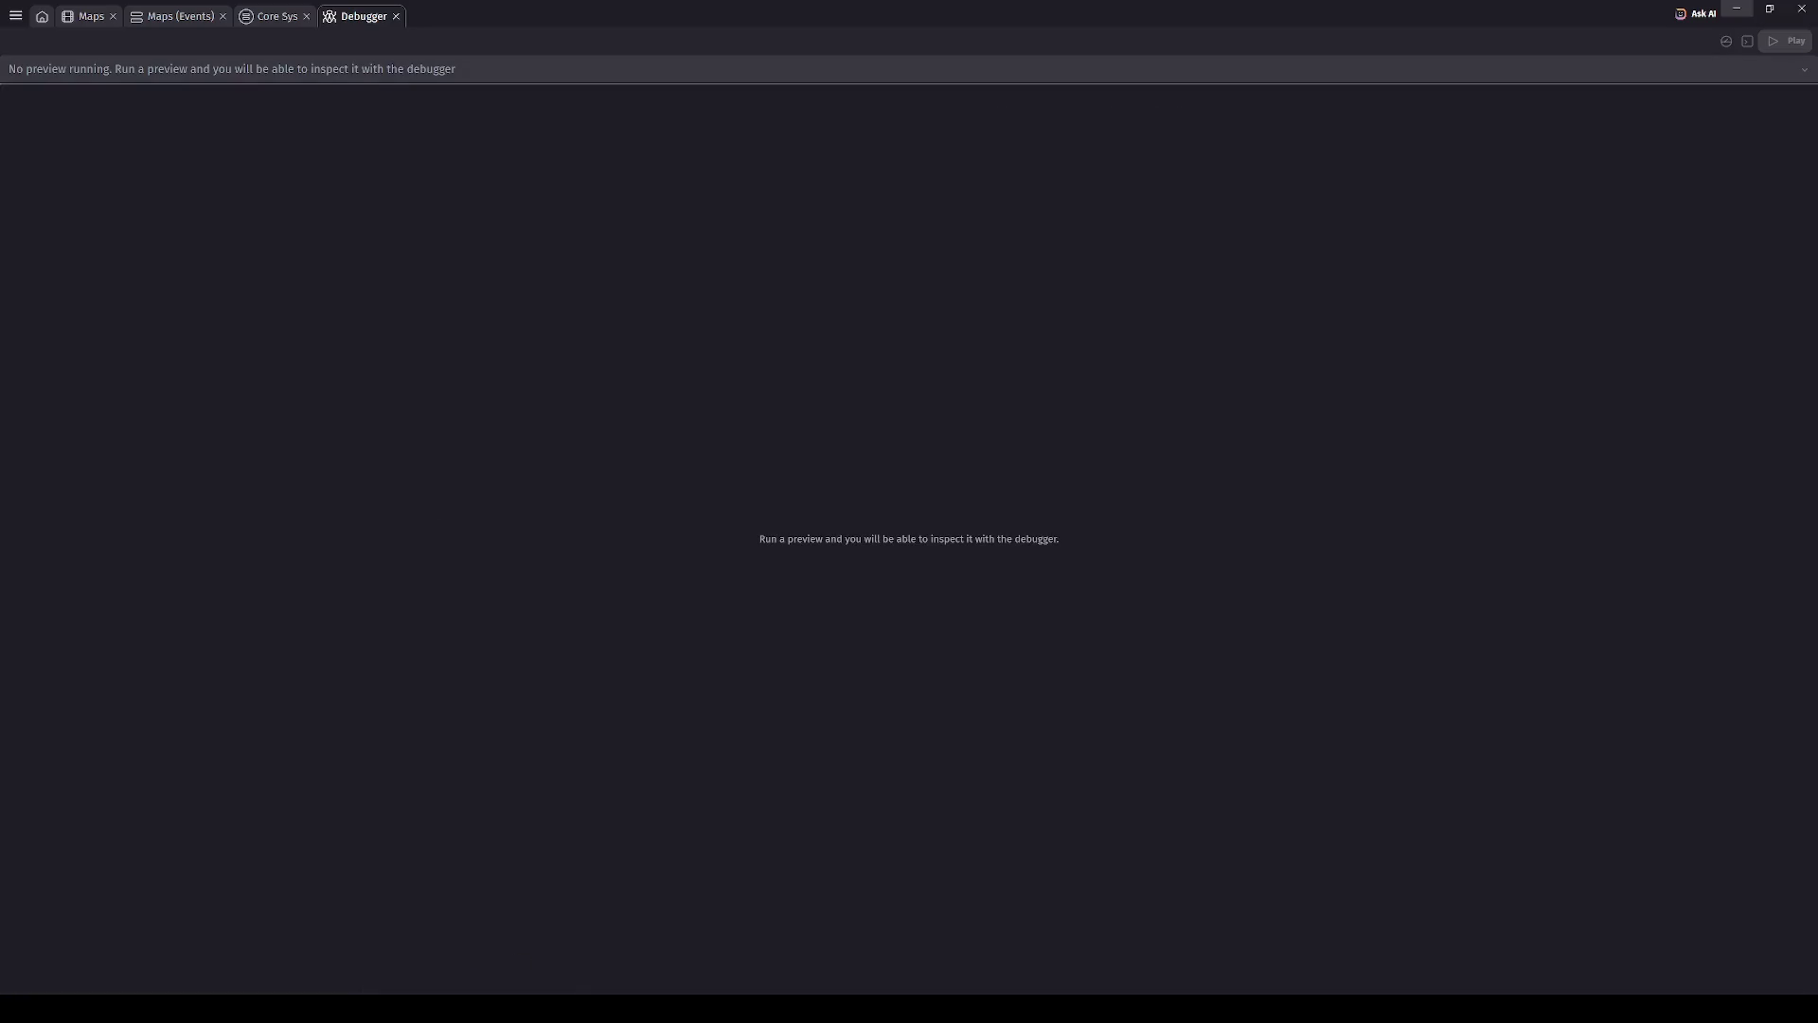
# - Go back to the Maps scene editor and launch a new preview
pyautogui.click(91, 16)
pyautogui.click(869, 41)
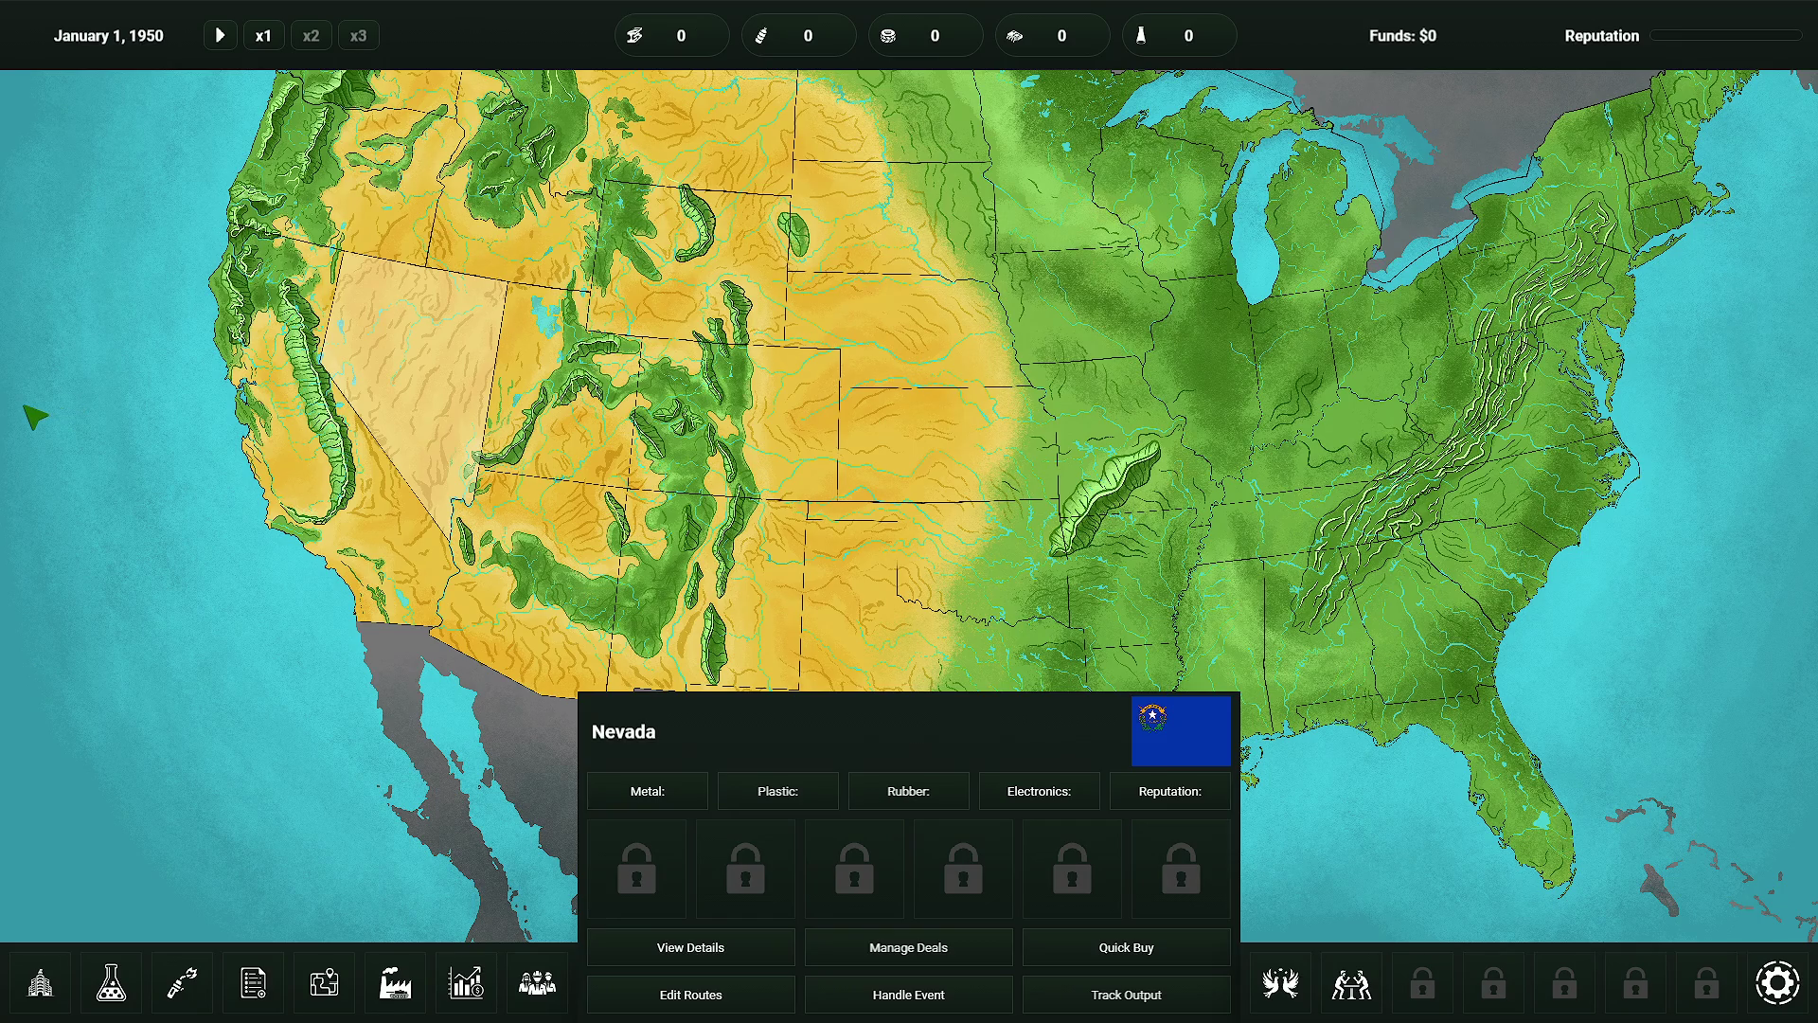
# - Switch from the running preview back to the GDevelop editor with Alt+Tab
pyautogui.hotkey('alt', 'Tab')
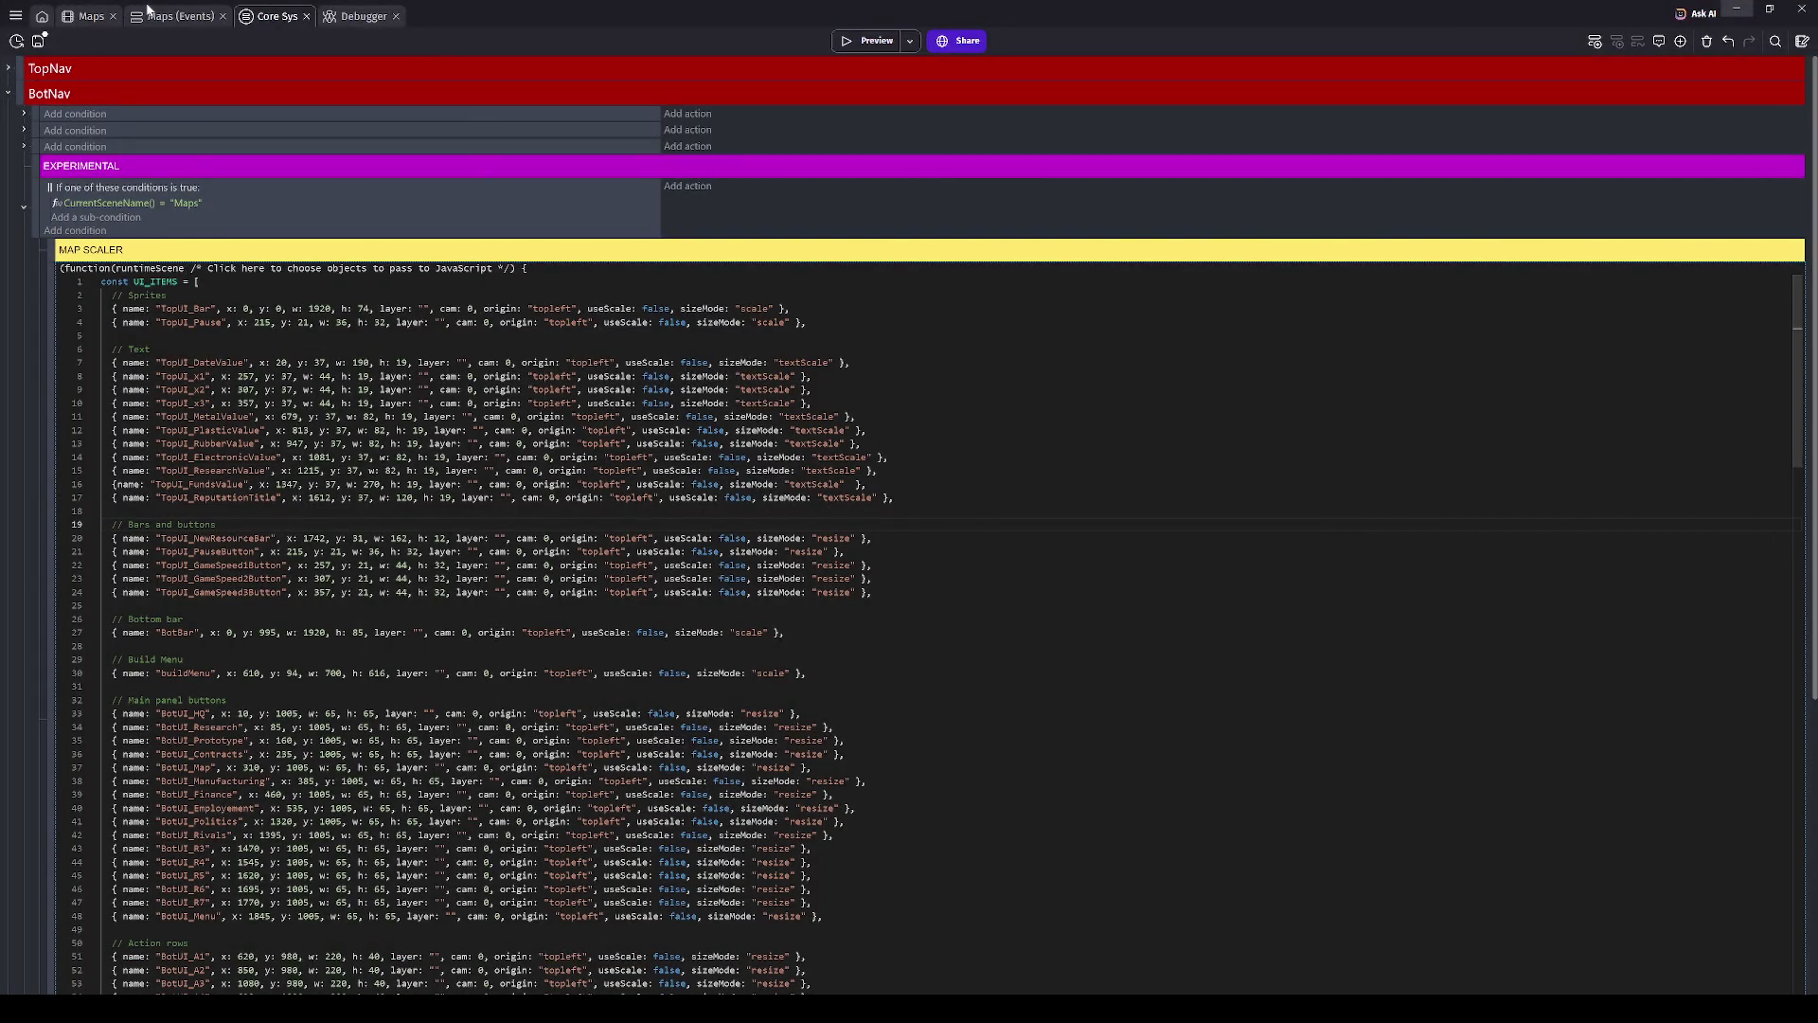
# - In the Maps event sheet, disable the EVENT SHEETS group and preview the game
pyautogui.click(161, 17)
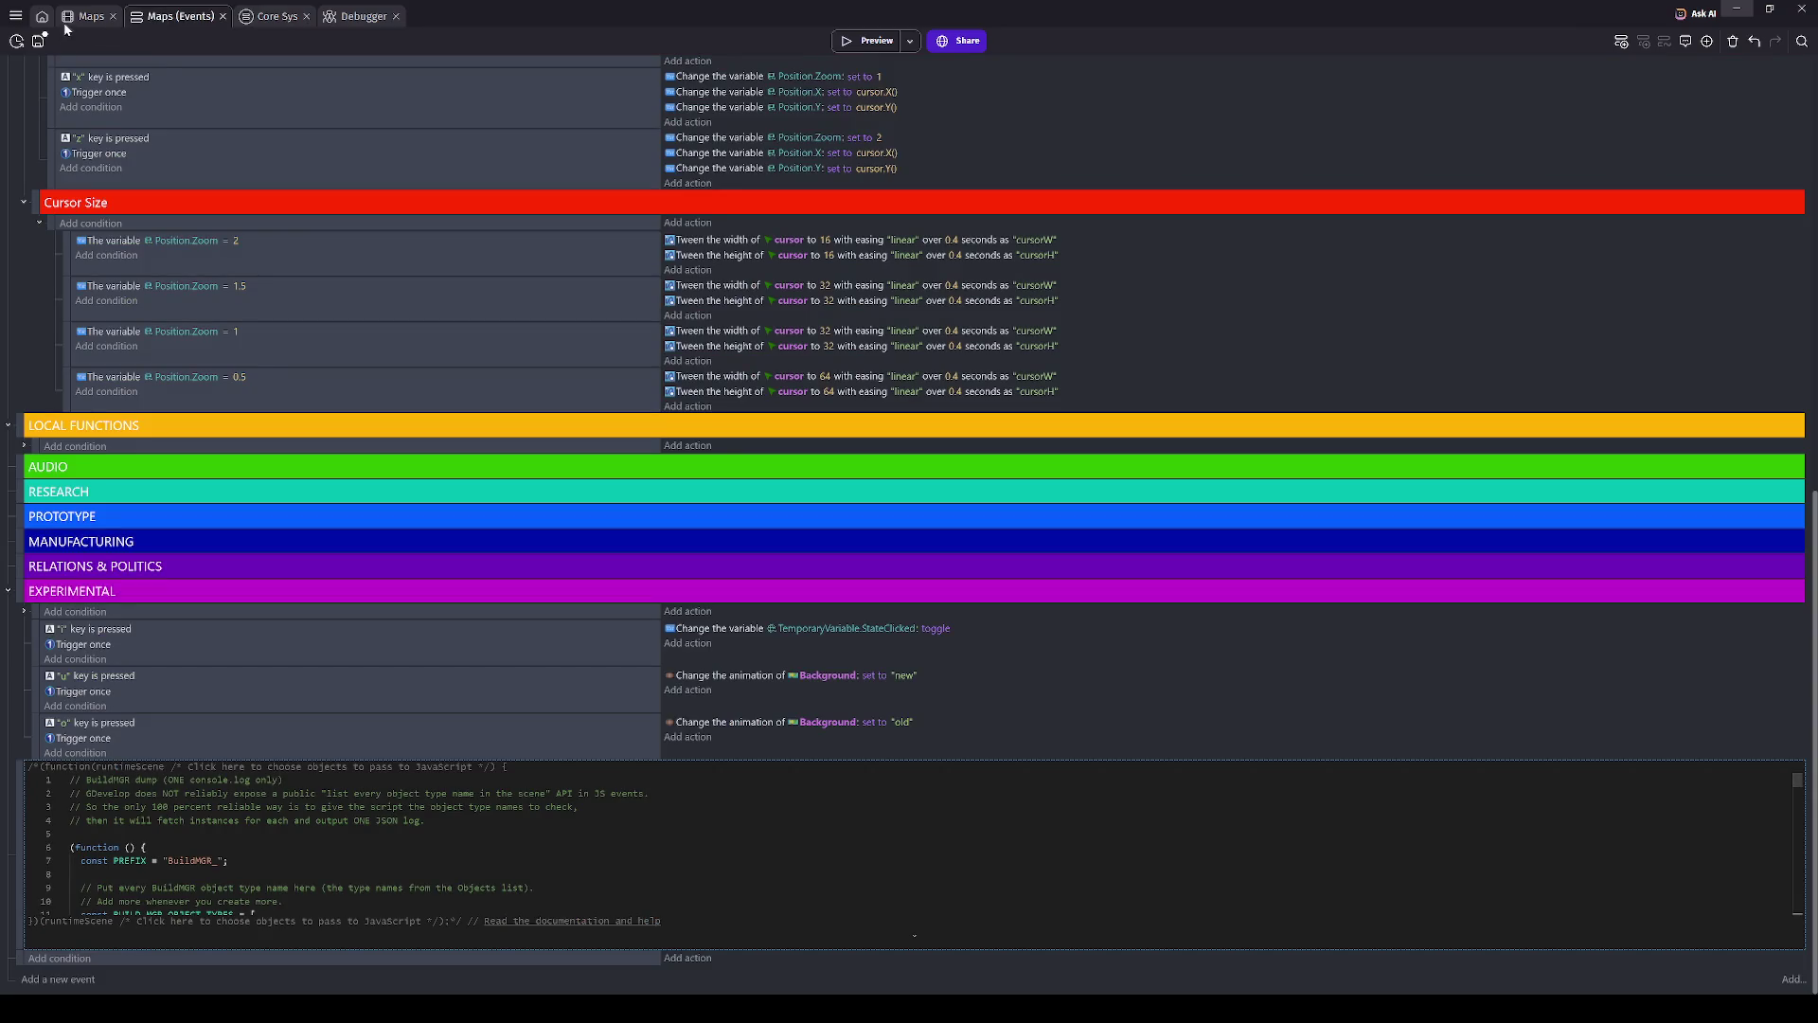
pyautogui.scroll(10, 21, 345)
pyautogui.click(19, 257)
pyautogui.press('d')
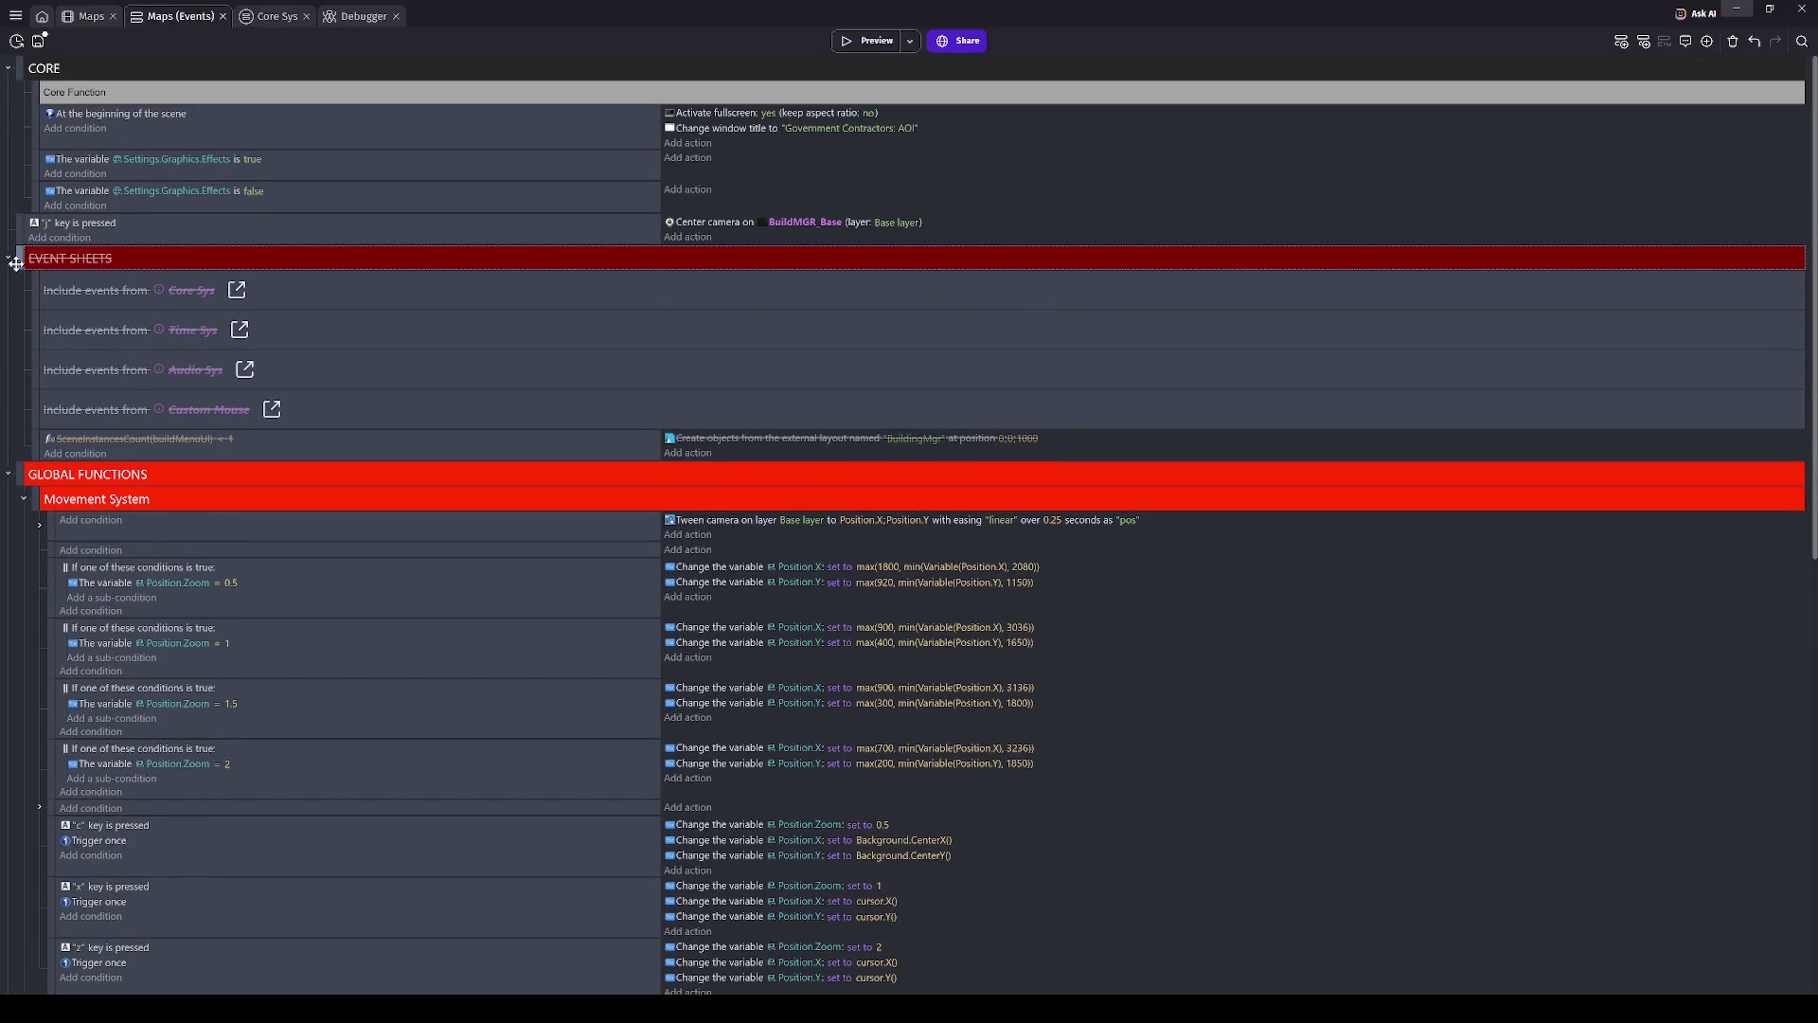
pyautogui.click(840, 44)
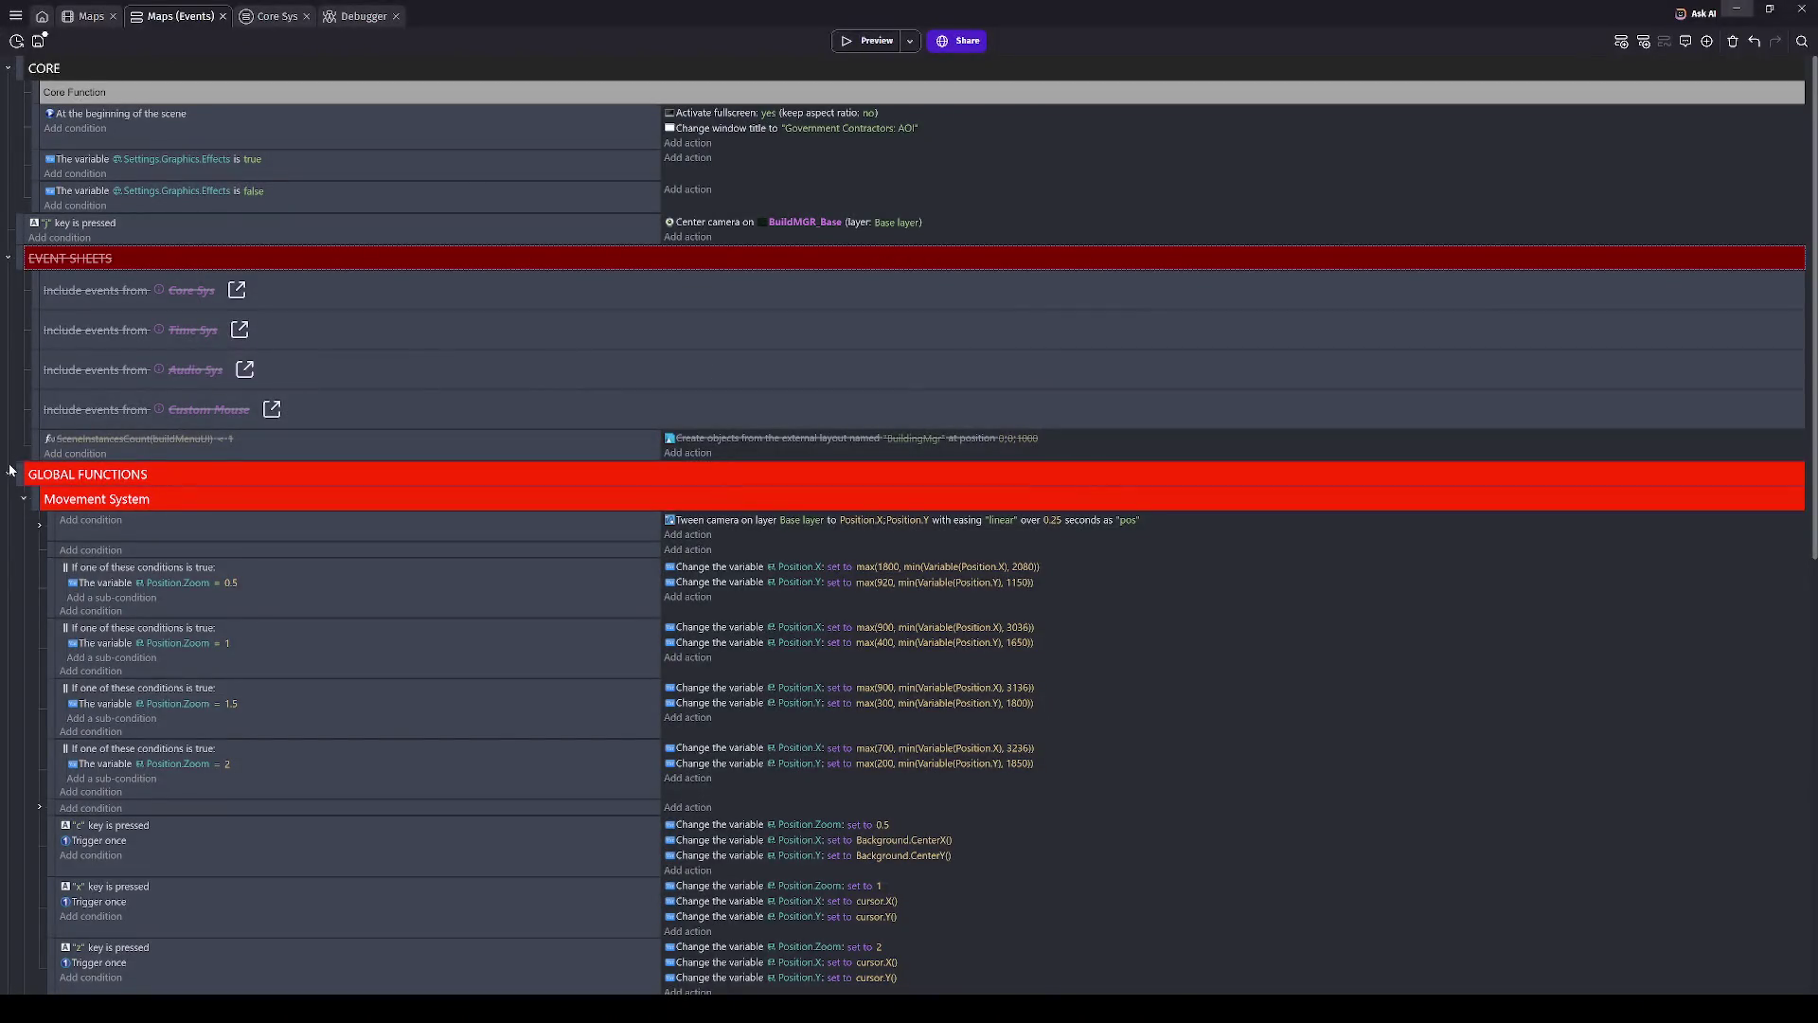
# - Disable the GLOBAL FUNCTIONS group and launch a fresh preview
pyautogui.click(26, 473)
pyautogui.press('d')
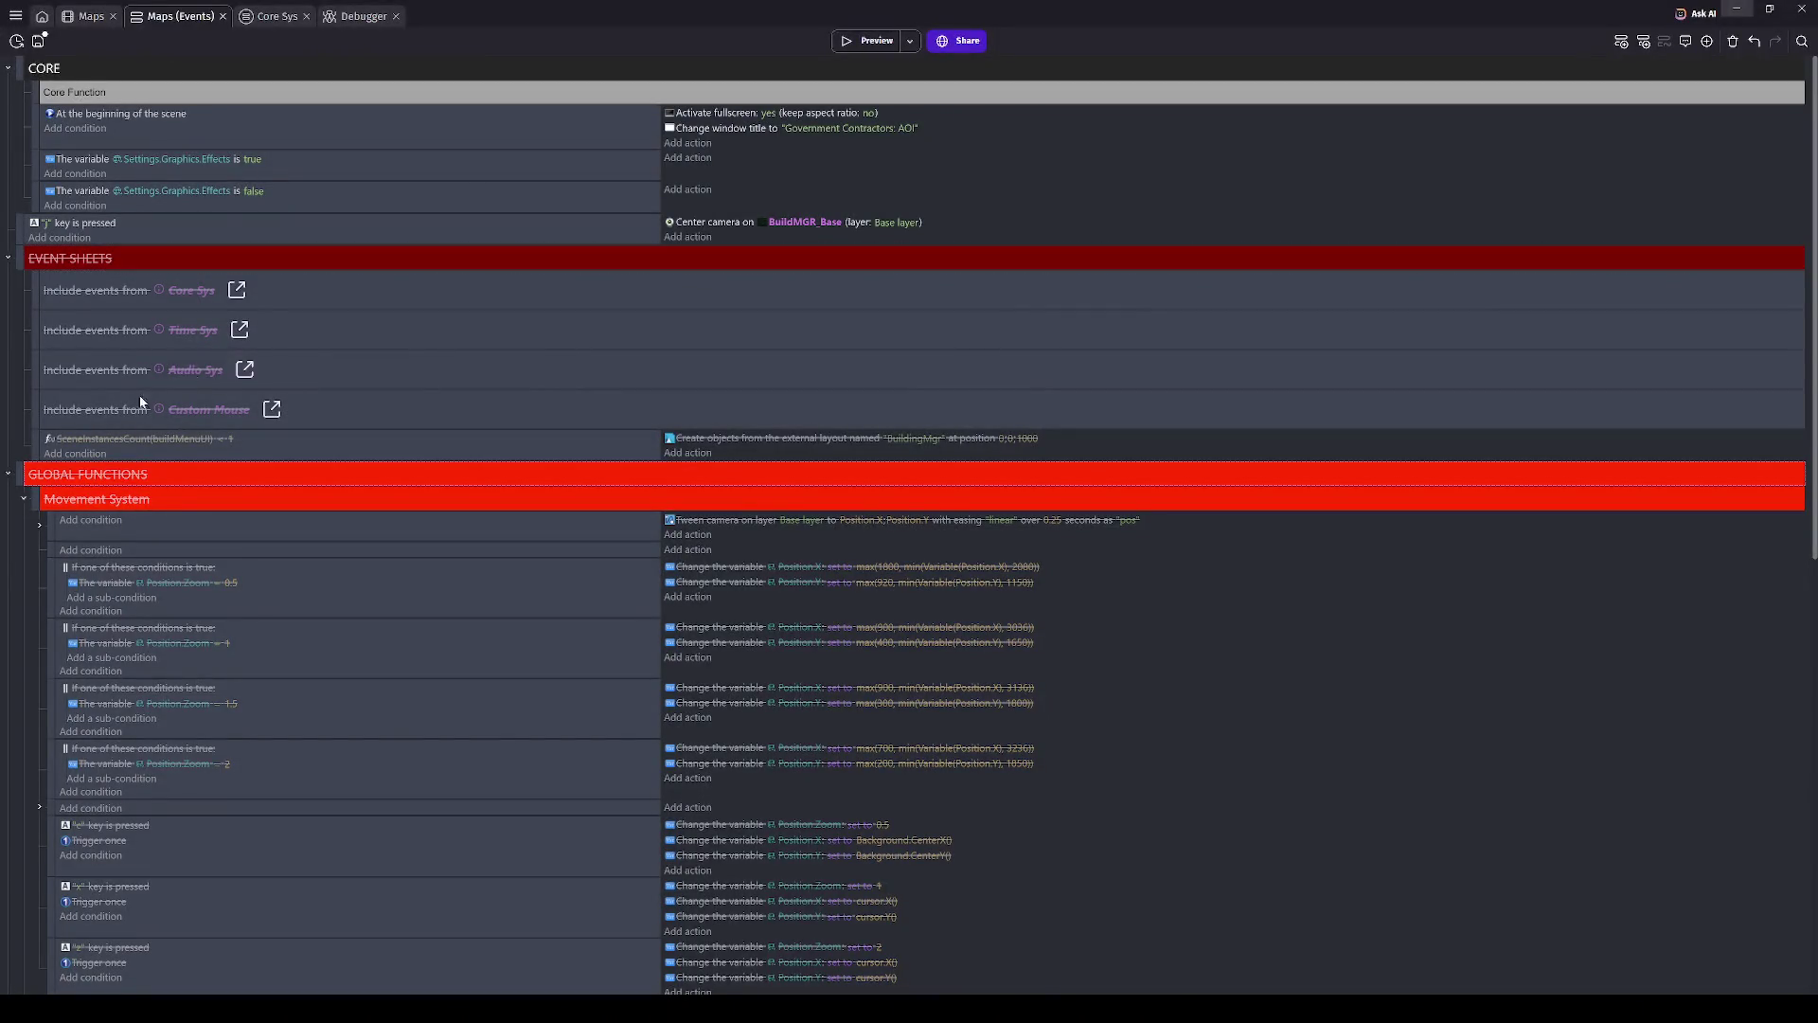
pyautogui.click(866, 40)
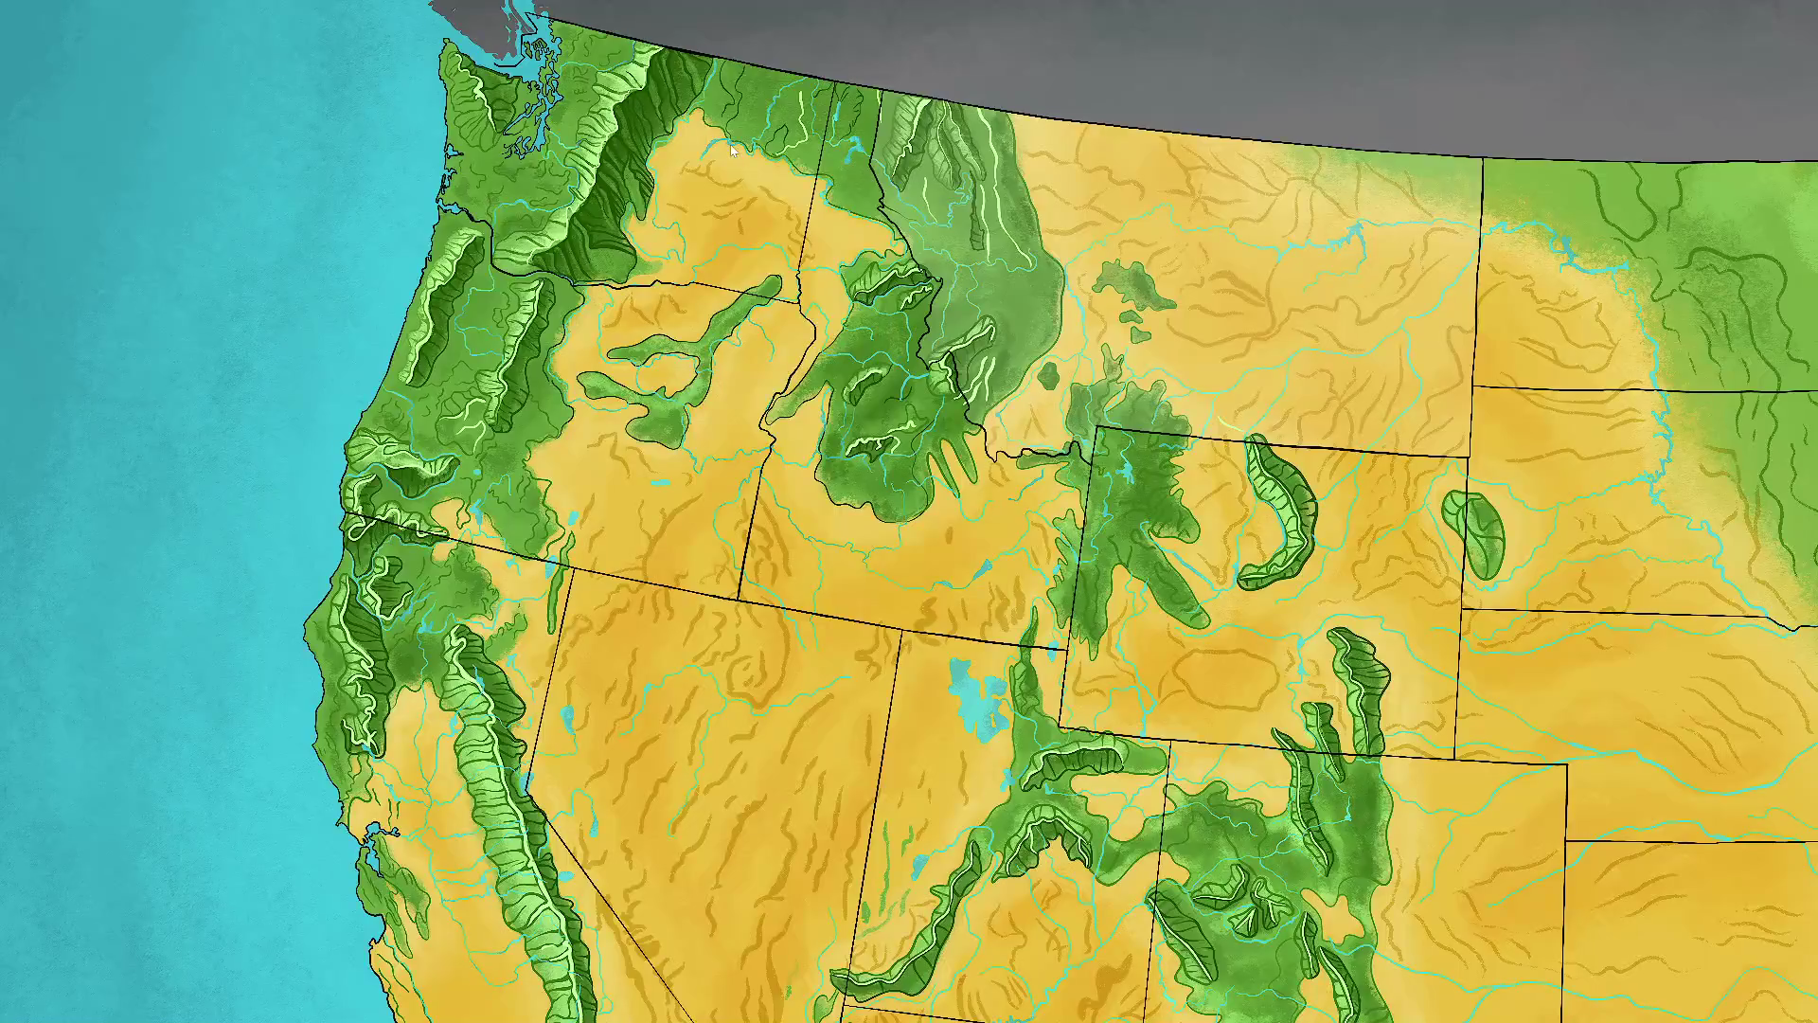
# - Select a state on the map to bring up the Metal Plant Facility Slot panel
pyautogui.click(793, 438)
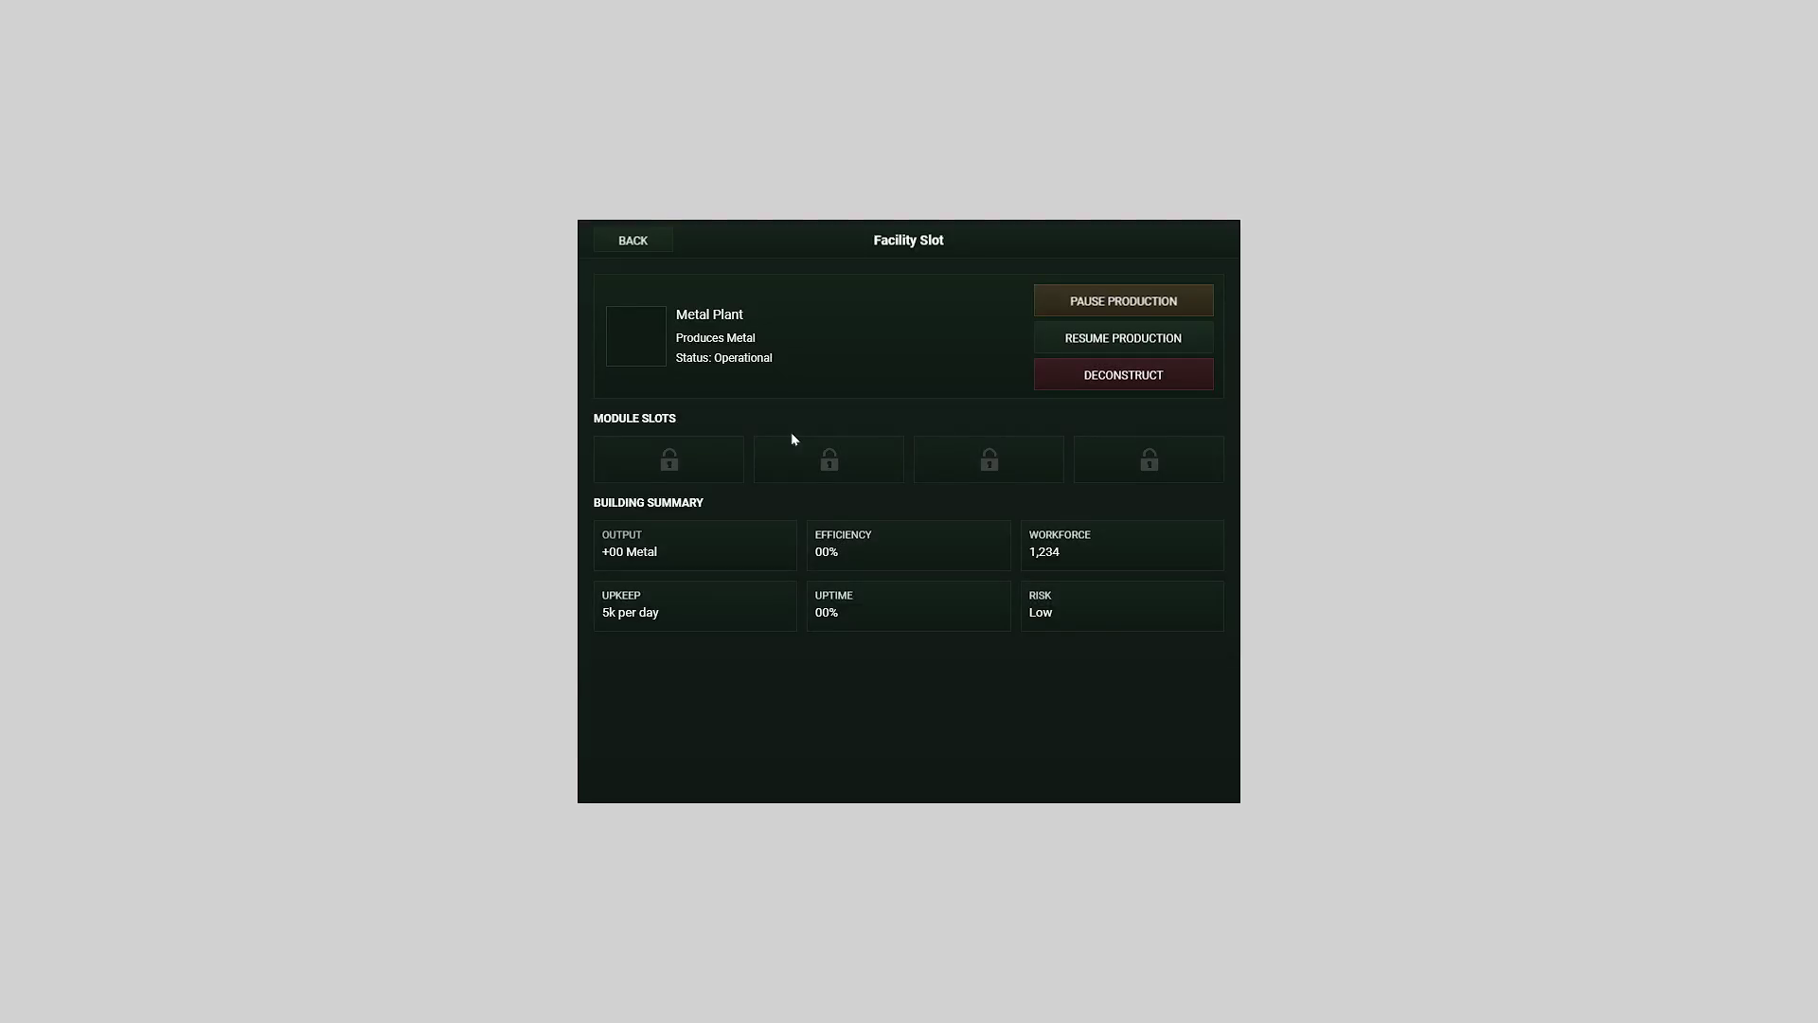
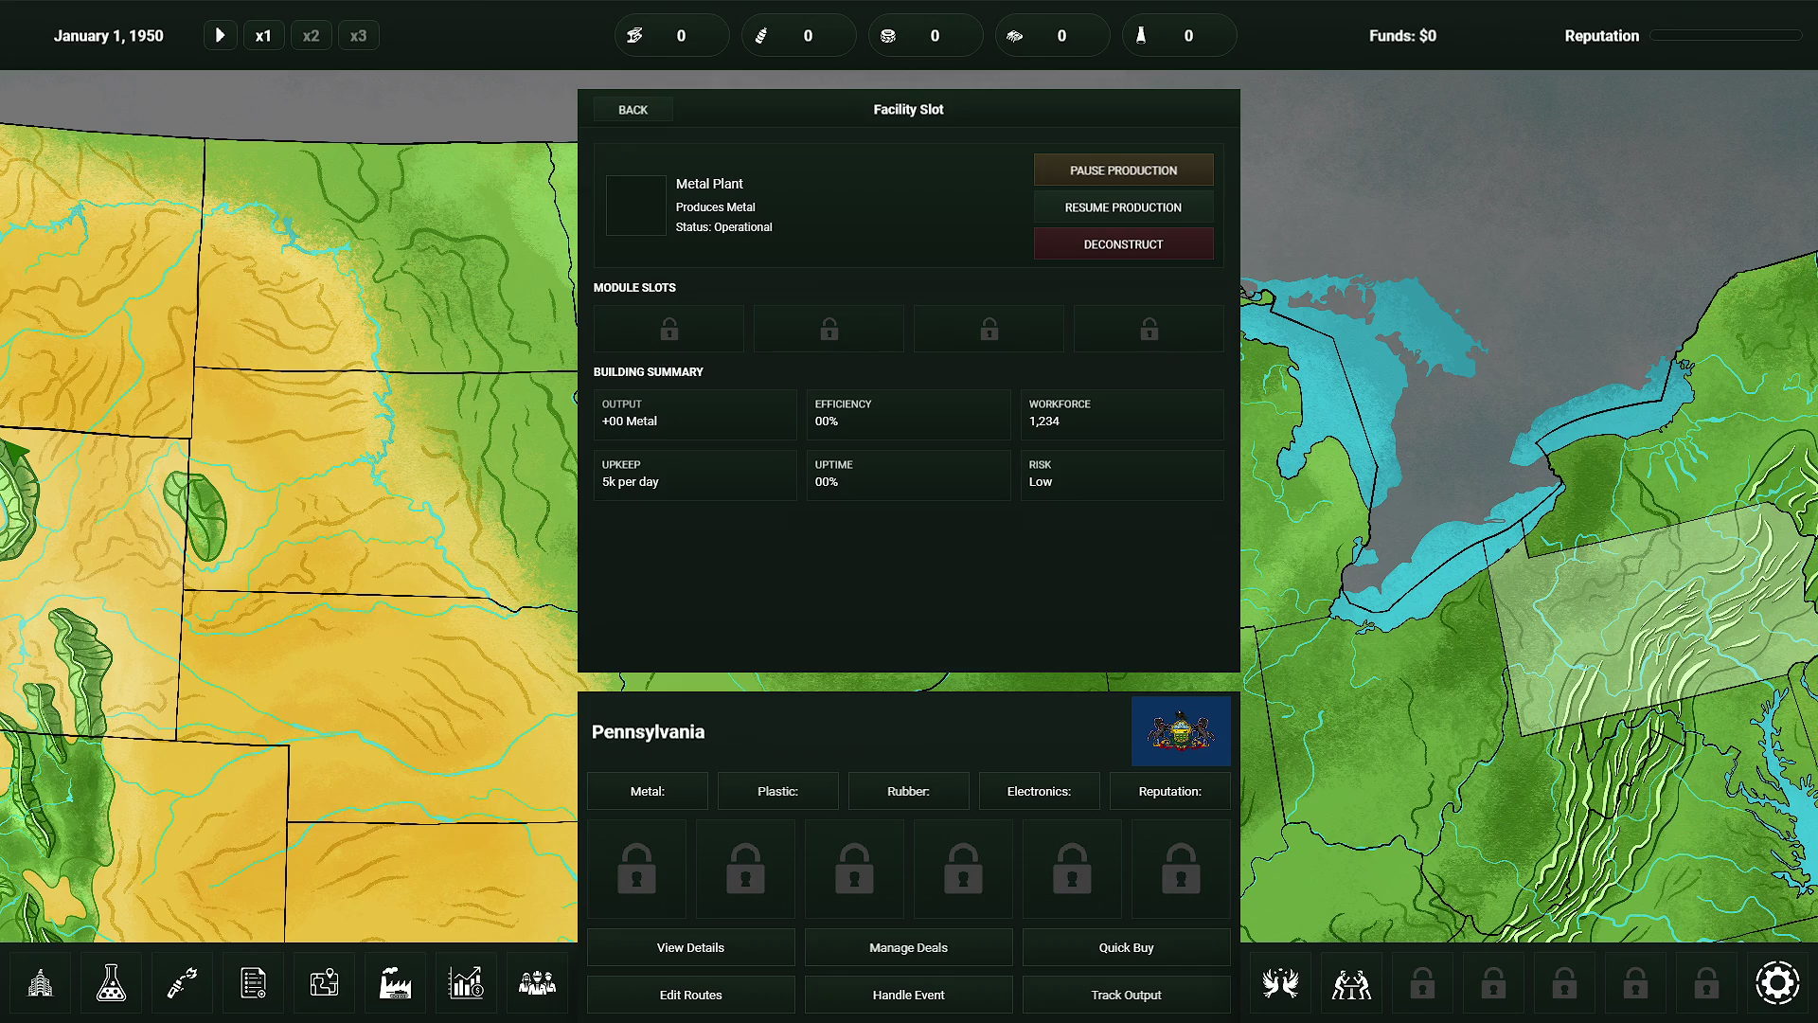
# - Leave the running game preview and bring up the project manager in the editor
pyautogui.hotkey('alt', 'Tab')
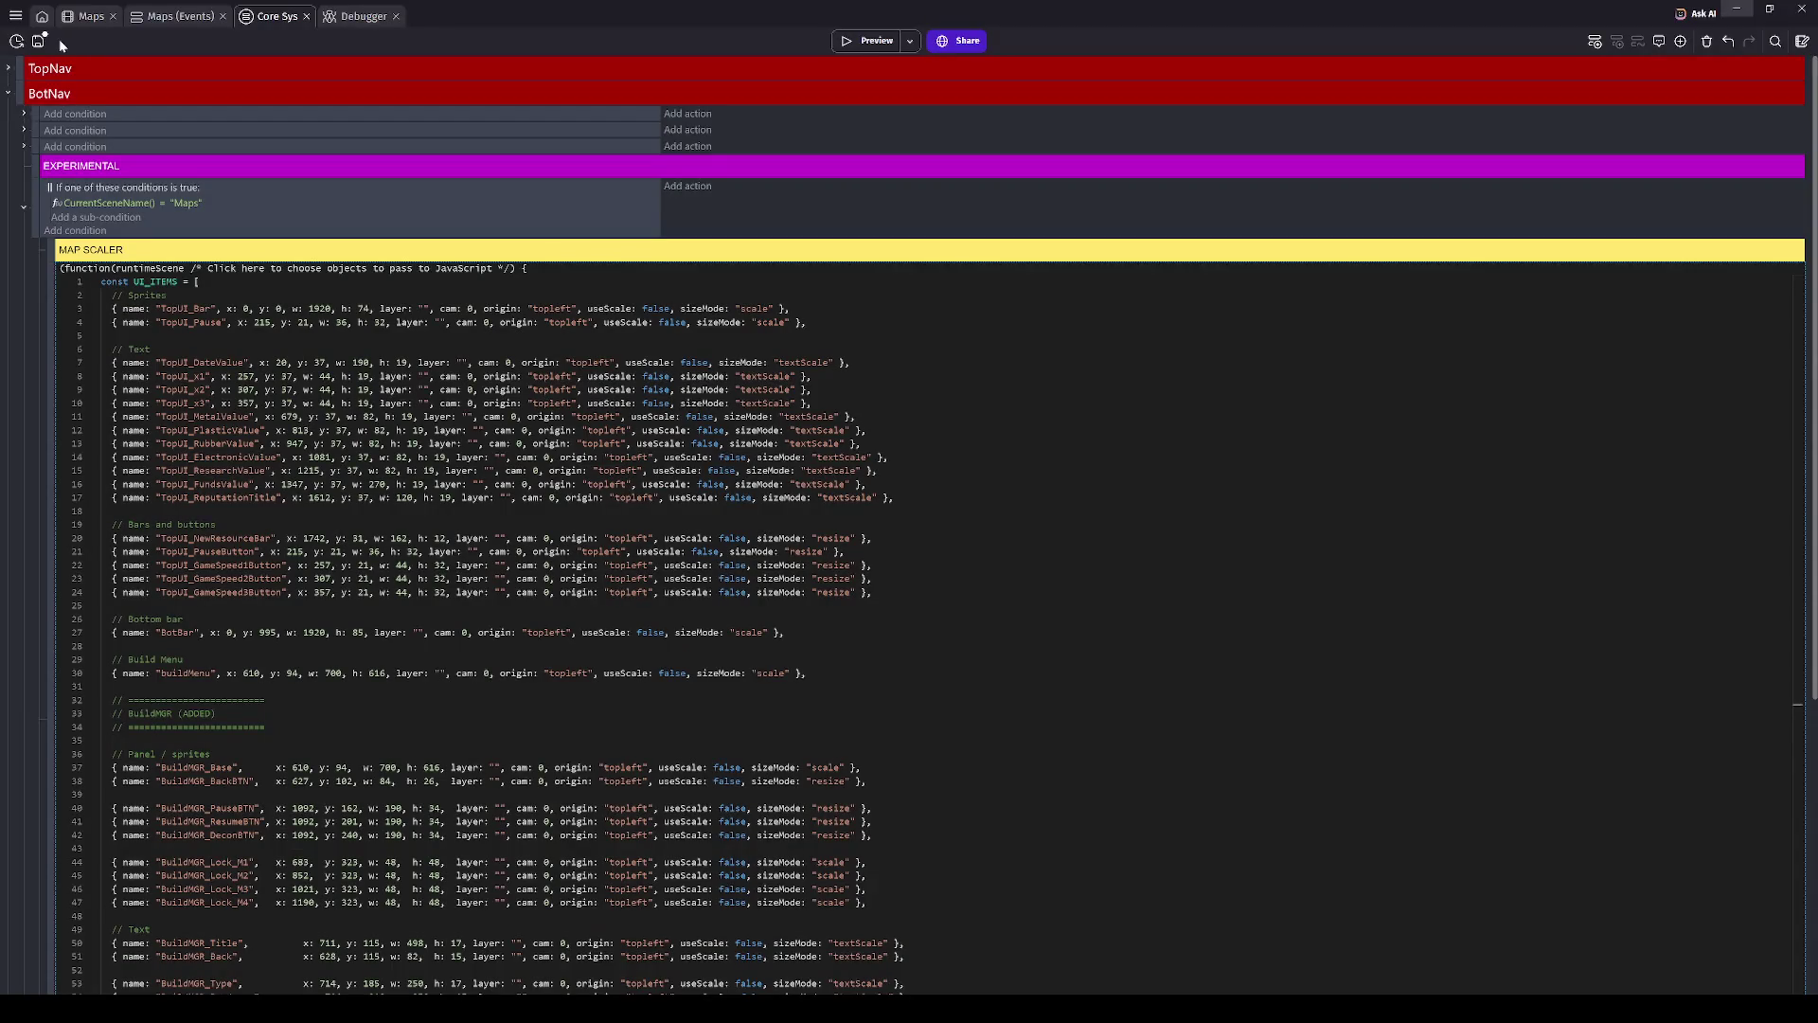
pyautogui.click(15, 16)
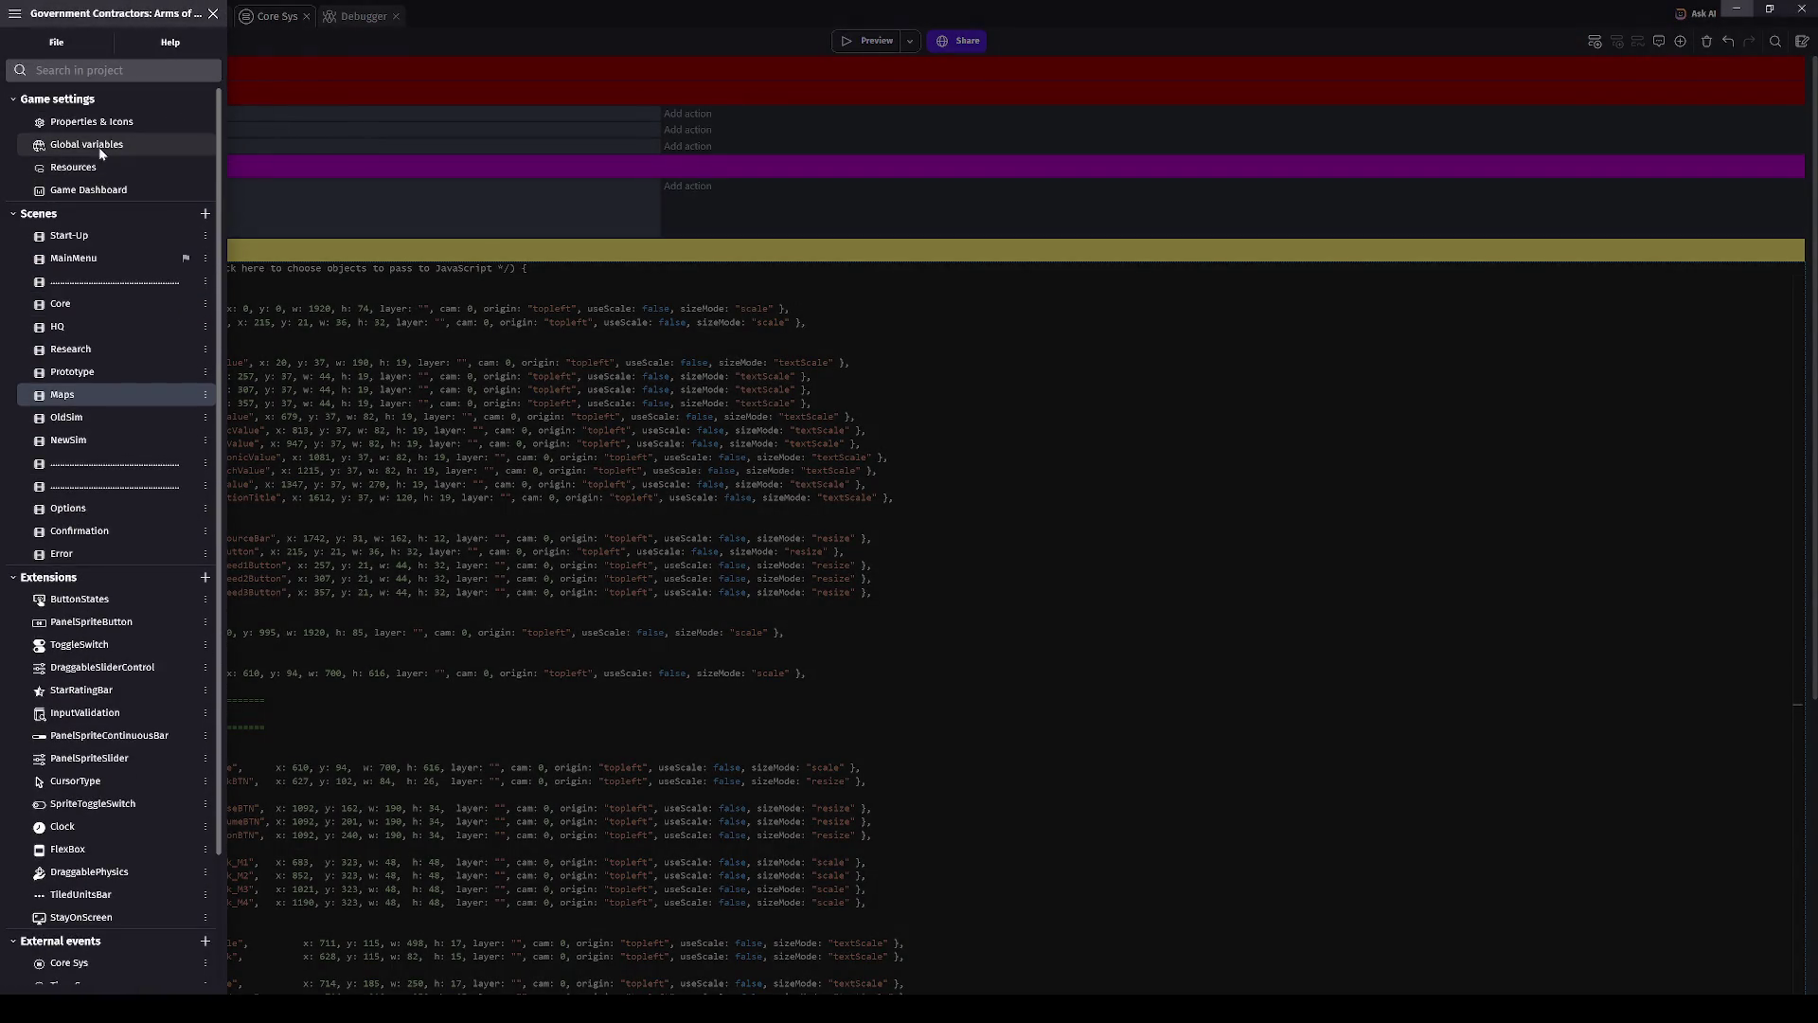
# - In the global variables list, expand GameSave and TemporaryVariable and select StateClicked
pyautogui.click(98, 146)
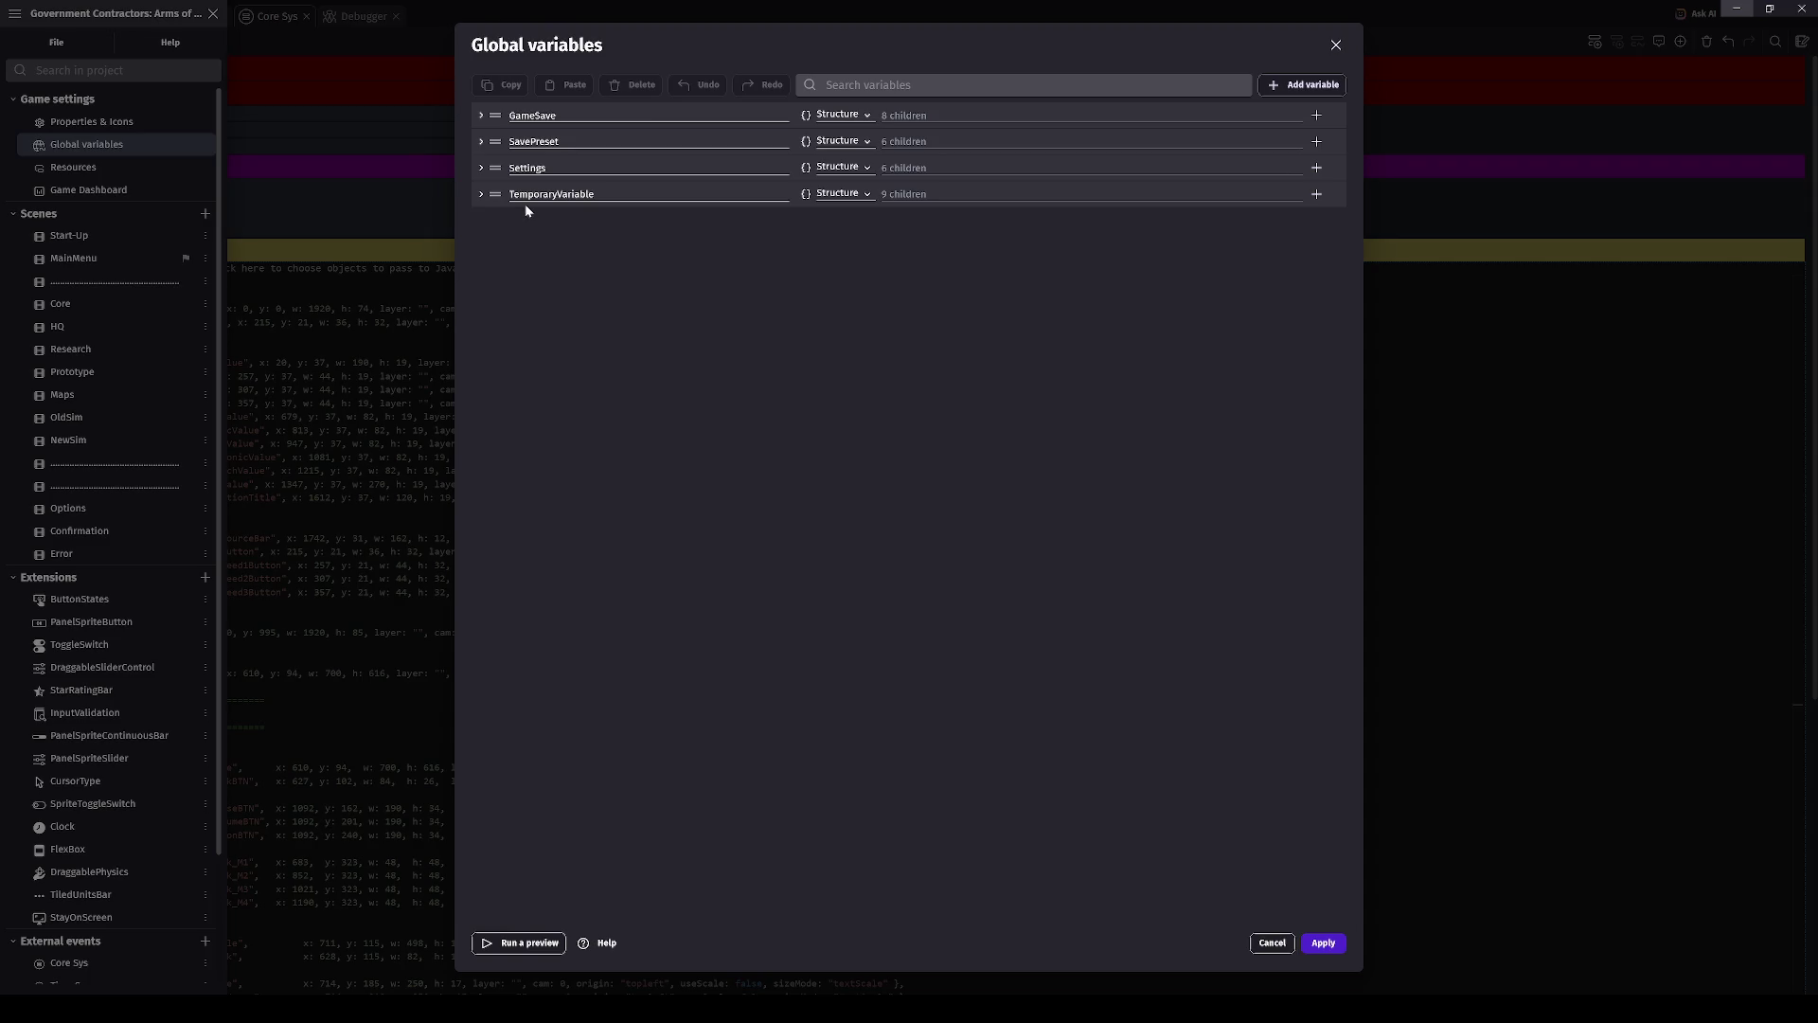
pyautogui.click(483, 168)
pyautogui.click(483, 168)
pyautogui.click(494, 145)
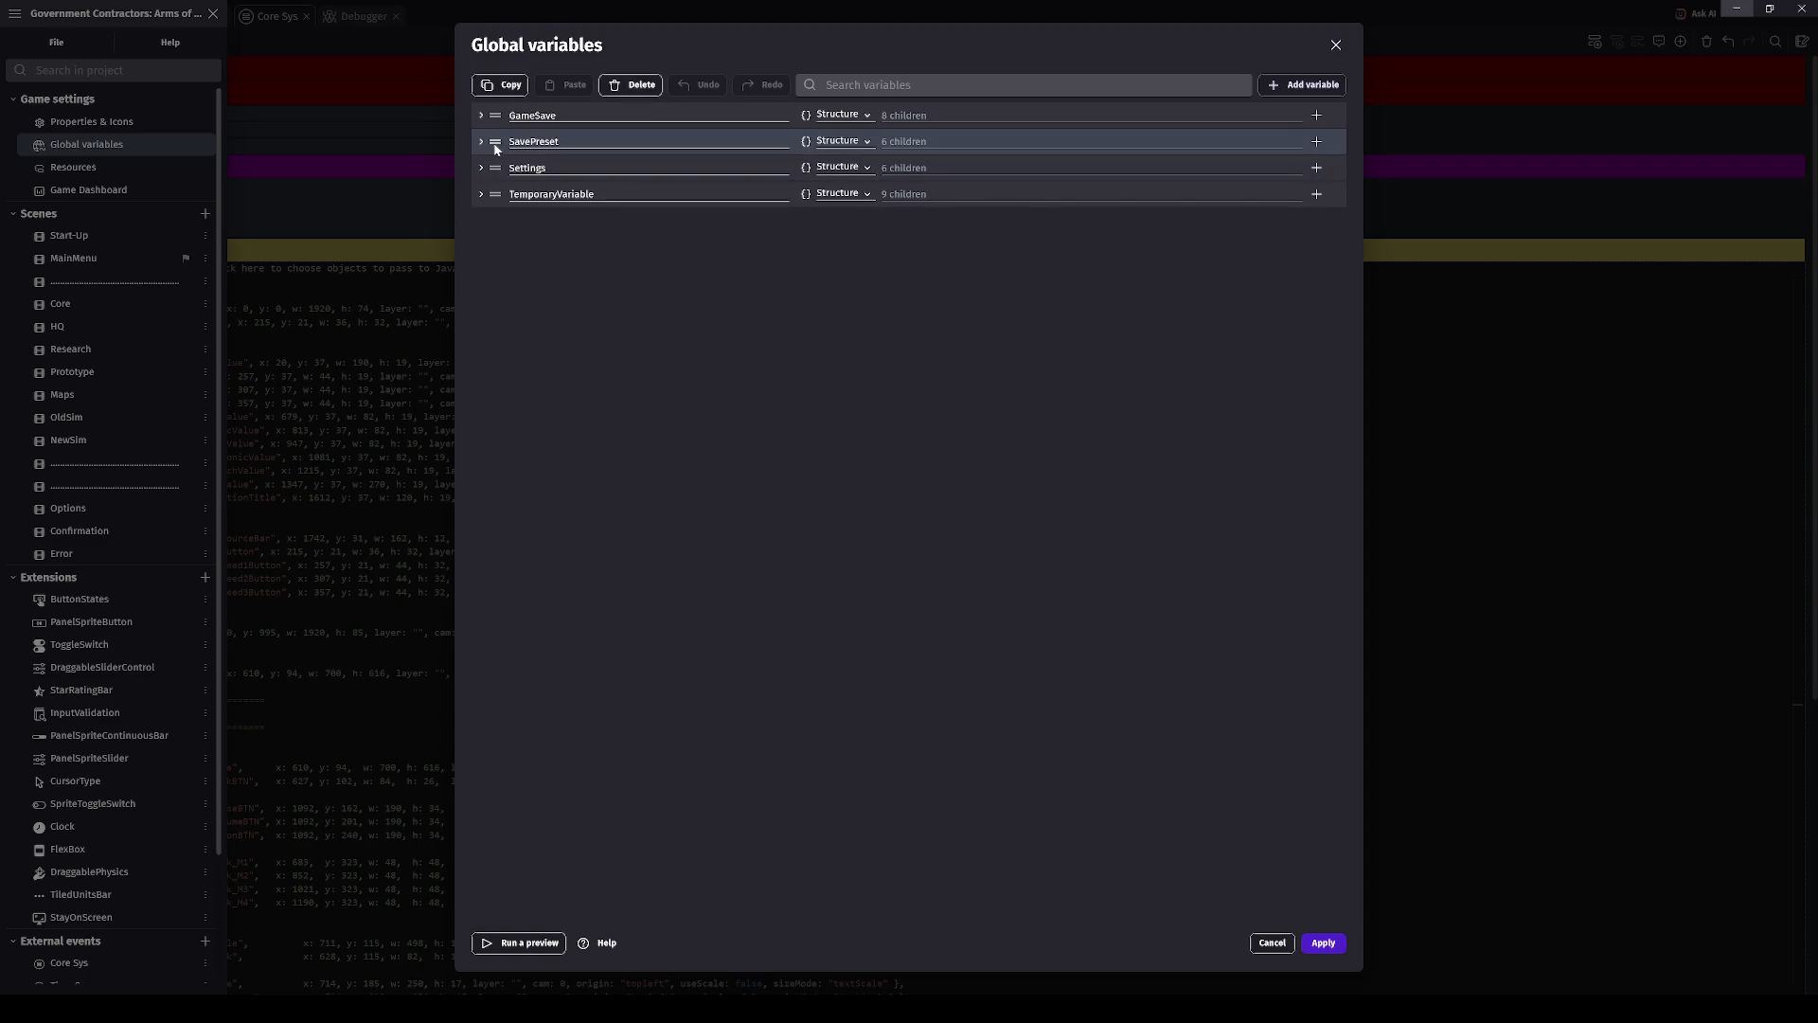
pyautogui.click(482, 116)
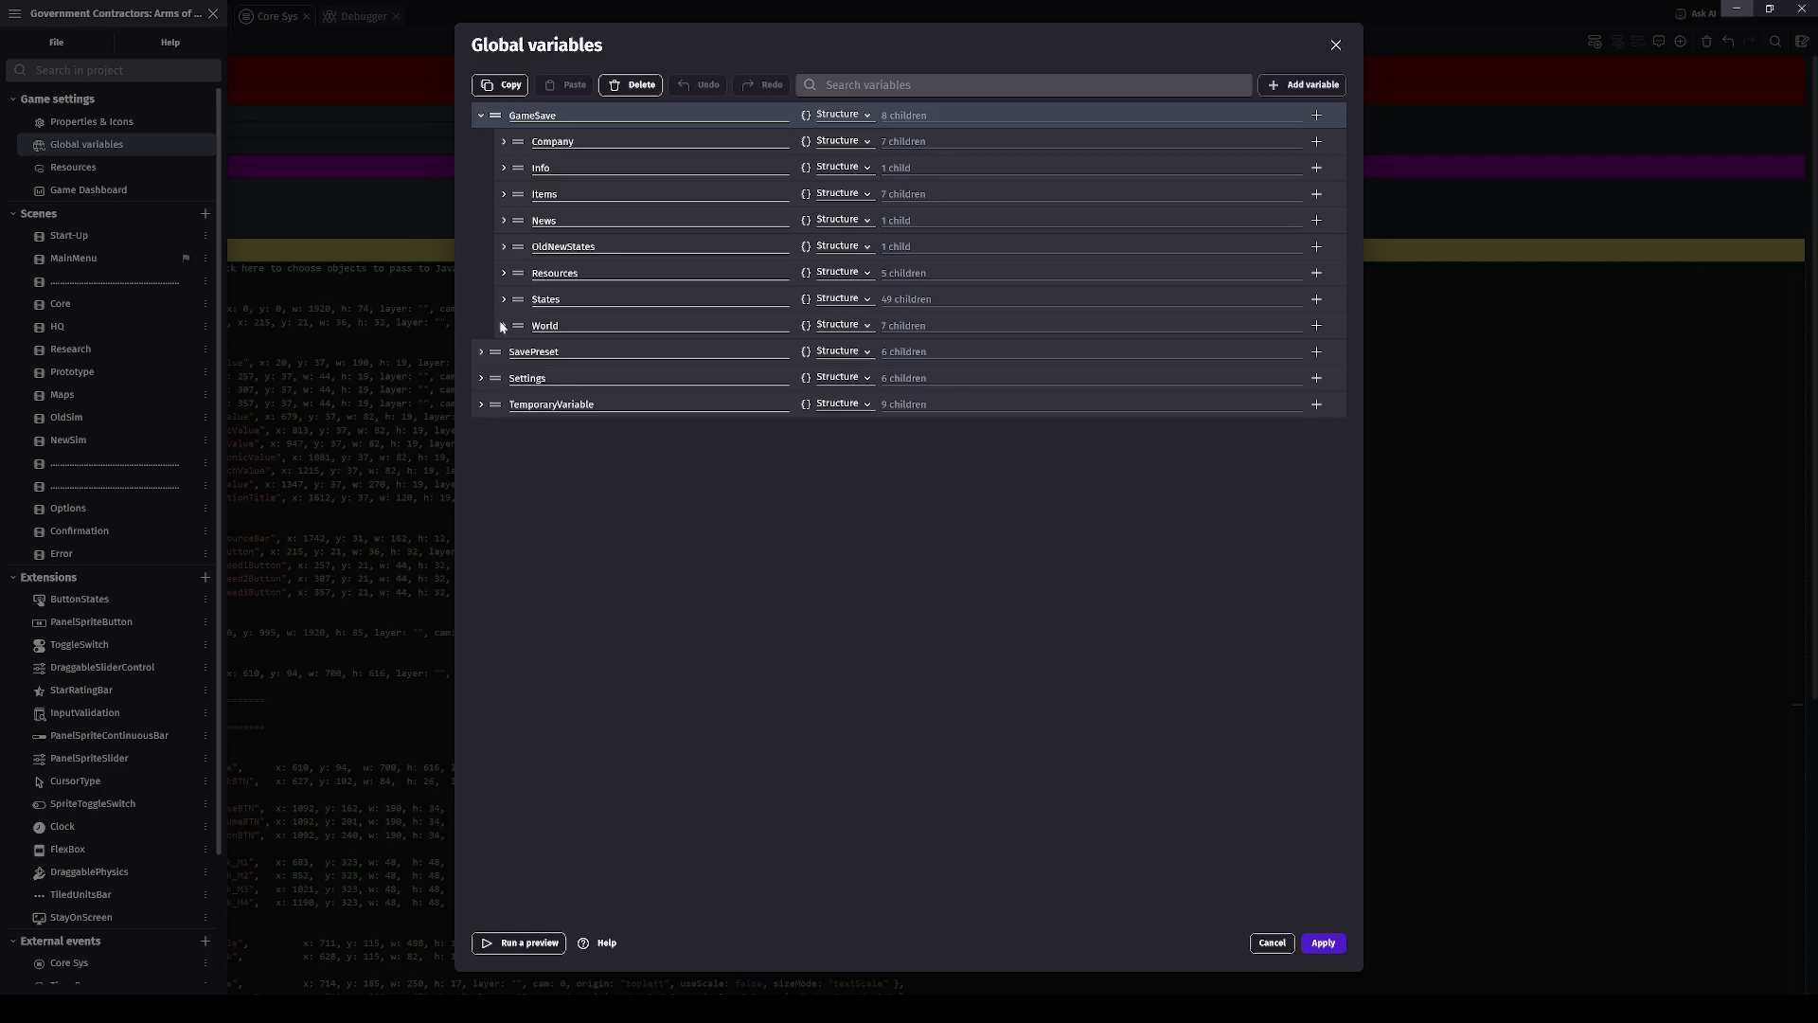
pyautogui.click(480, 405)
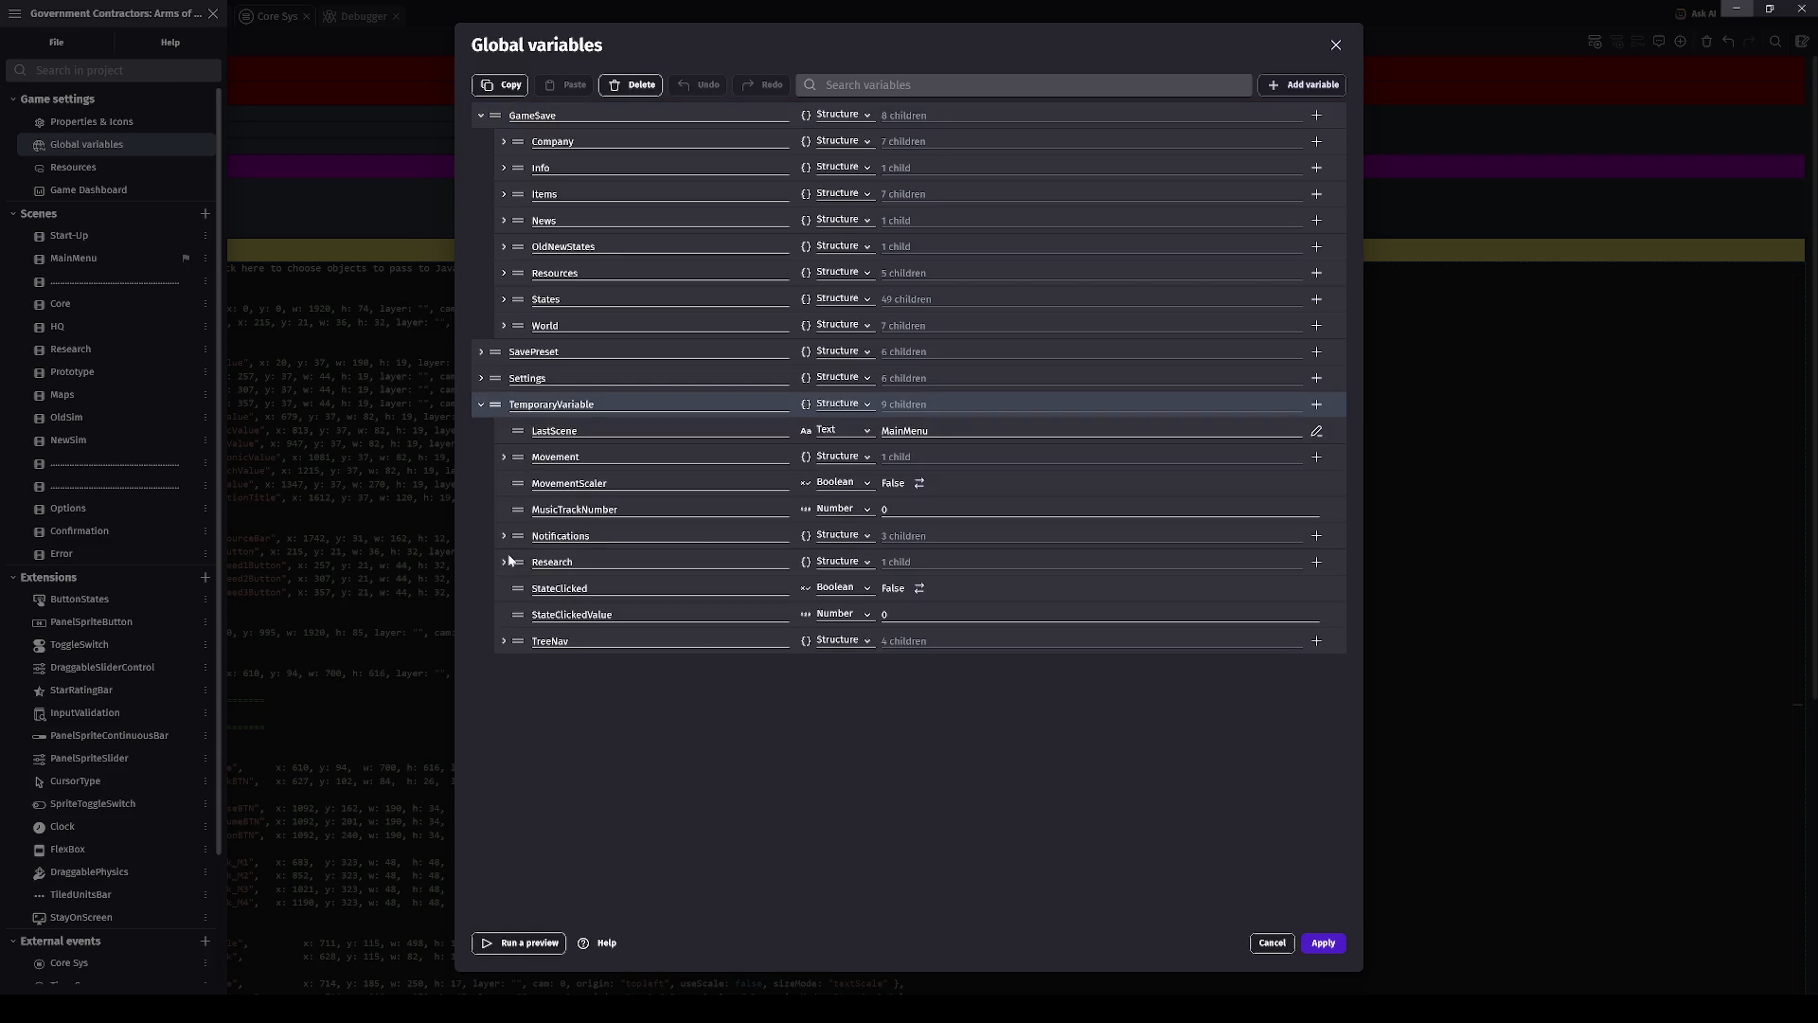
pyautogui.click(708, 586)
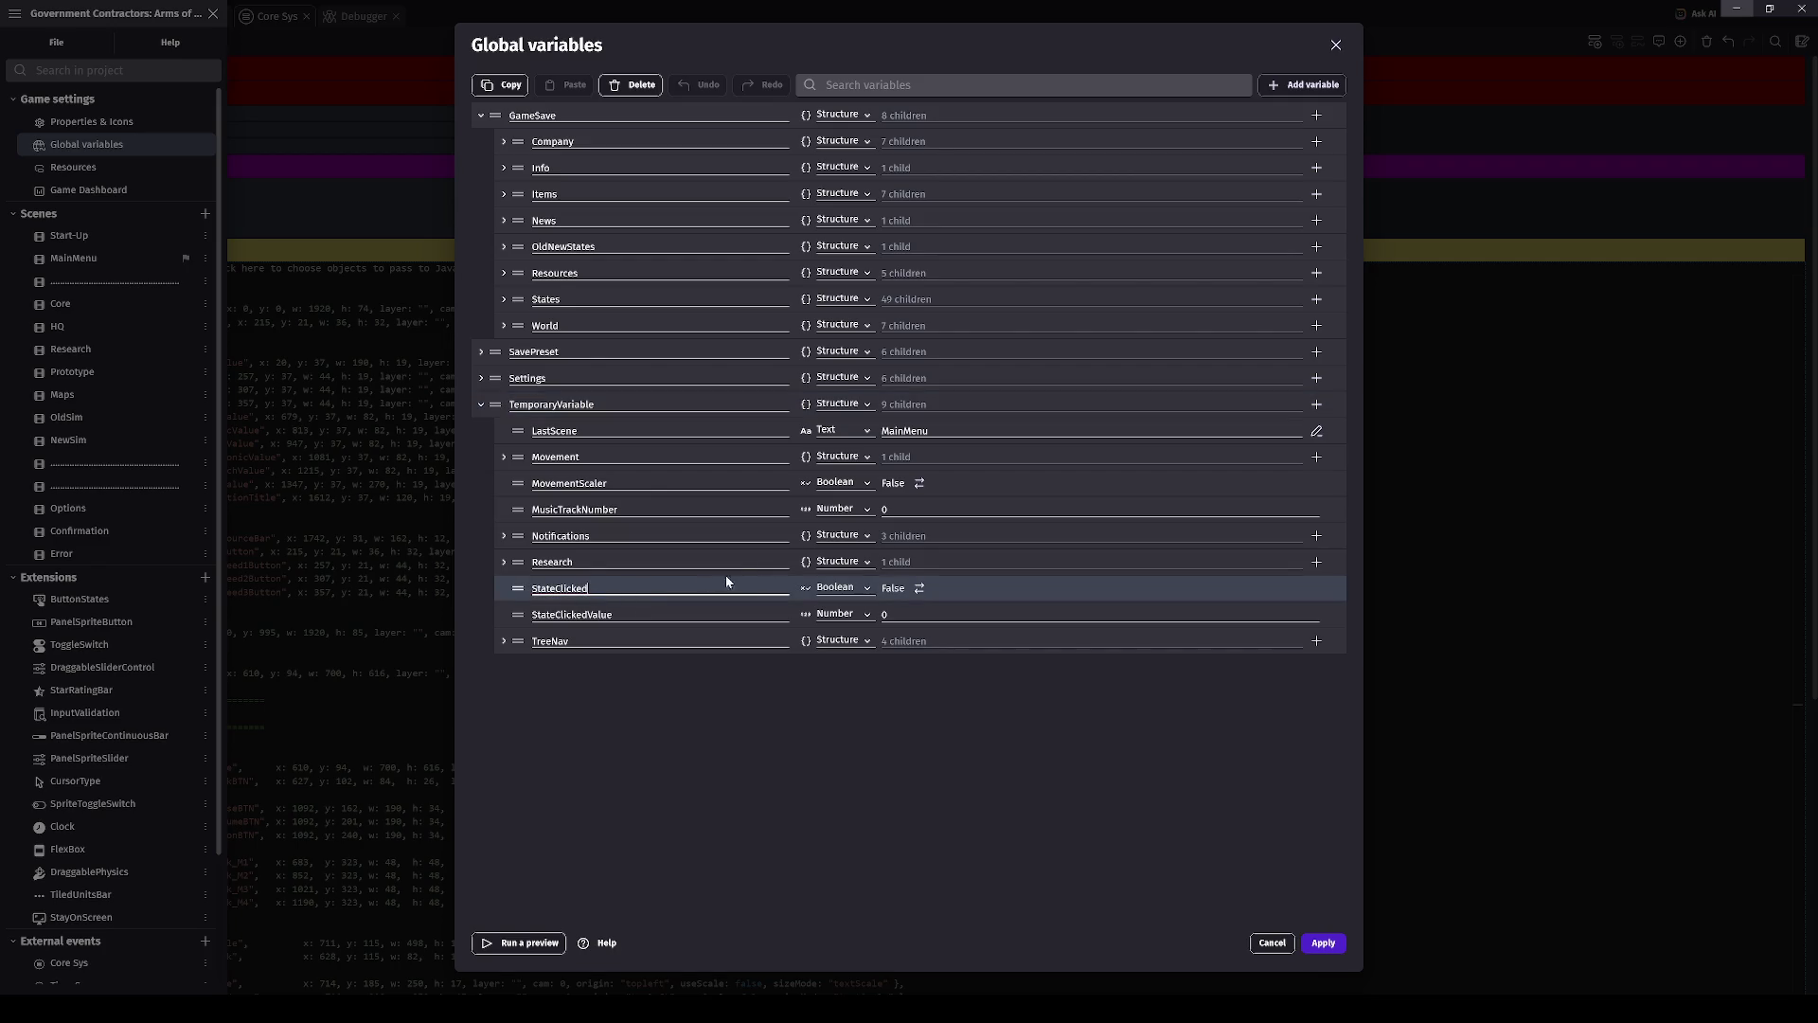
# - Add a Boolean child variable BuildClicked under TemporaryVariable and apply the changes
pyautogui.click(1316, 404)
pyautogui.write('BuildCl')
pyautogui.press('BackSpace')
pyautogui.write('cked')
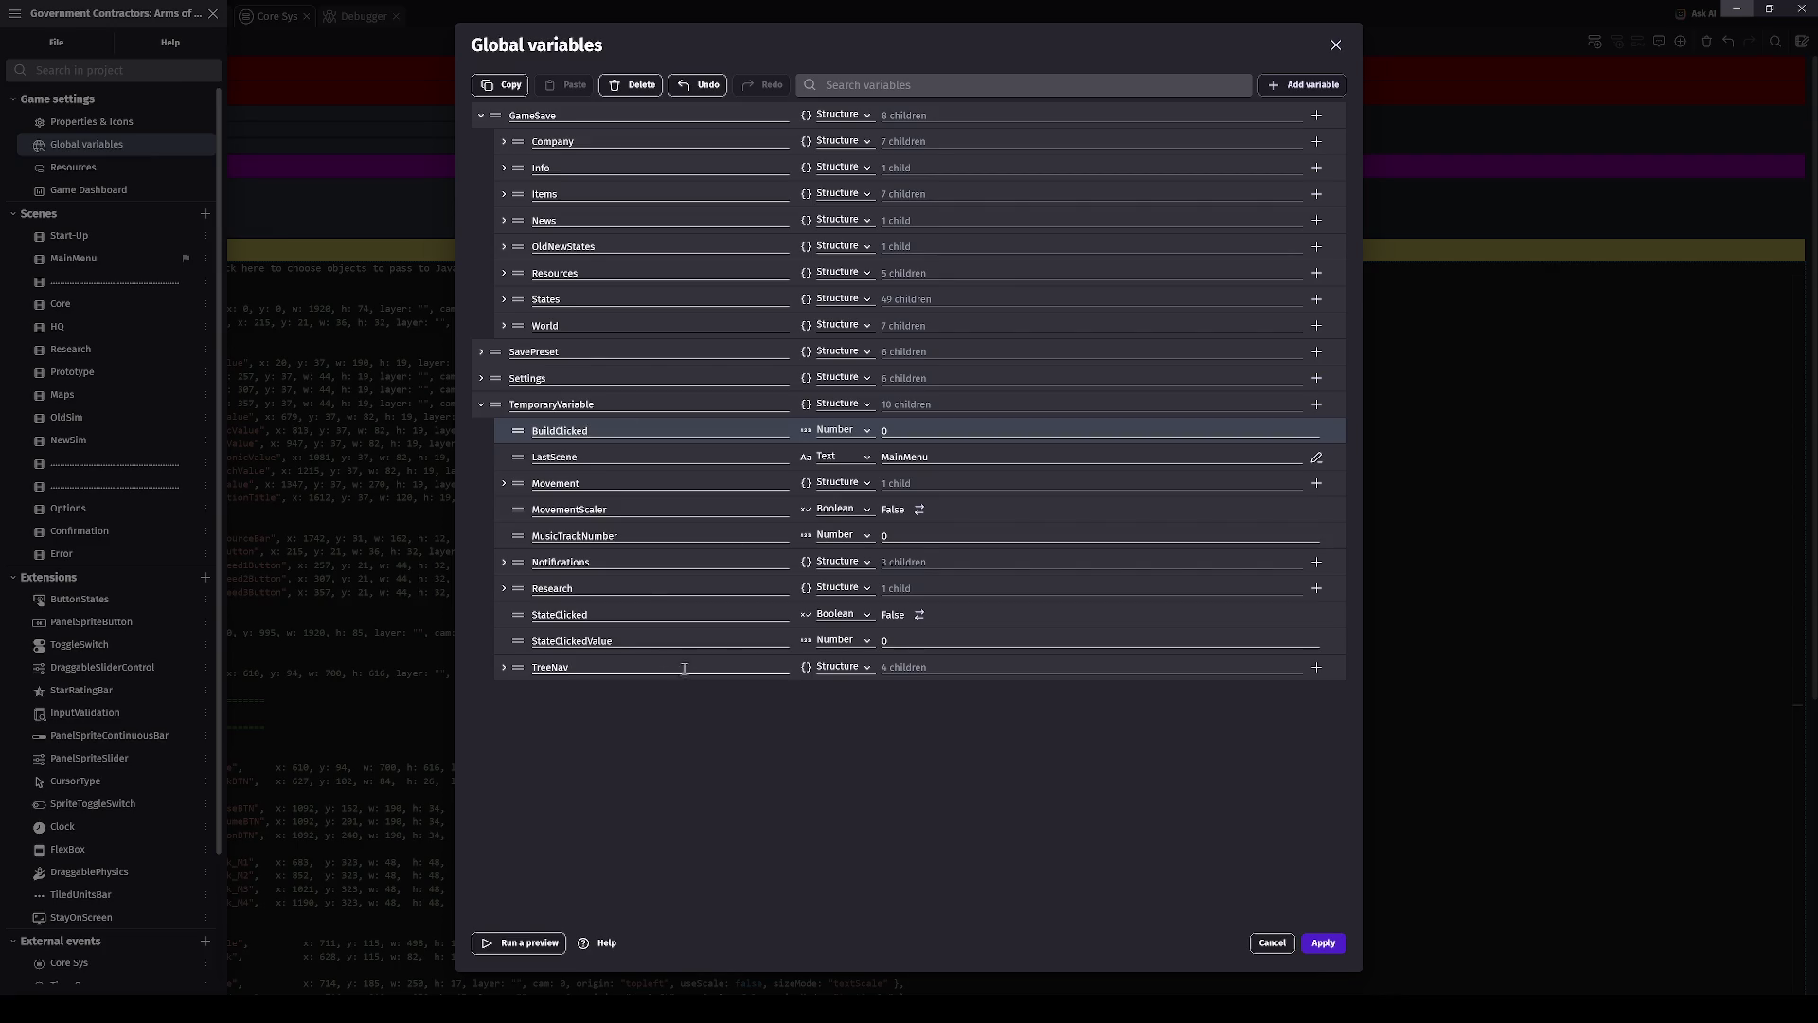
pyautogui.click(834, 434)
pyautogui.click(838, 475)
pyautogui.click(1324, 943)
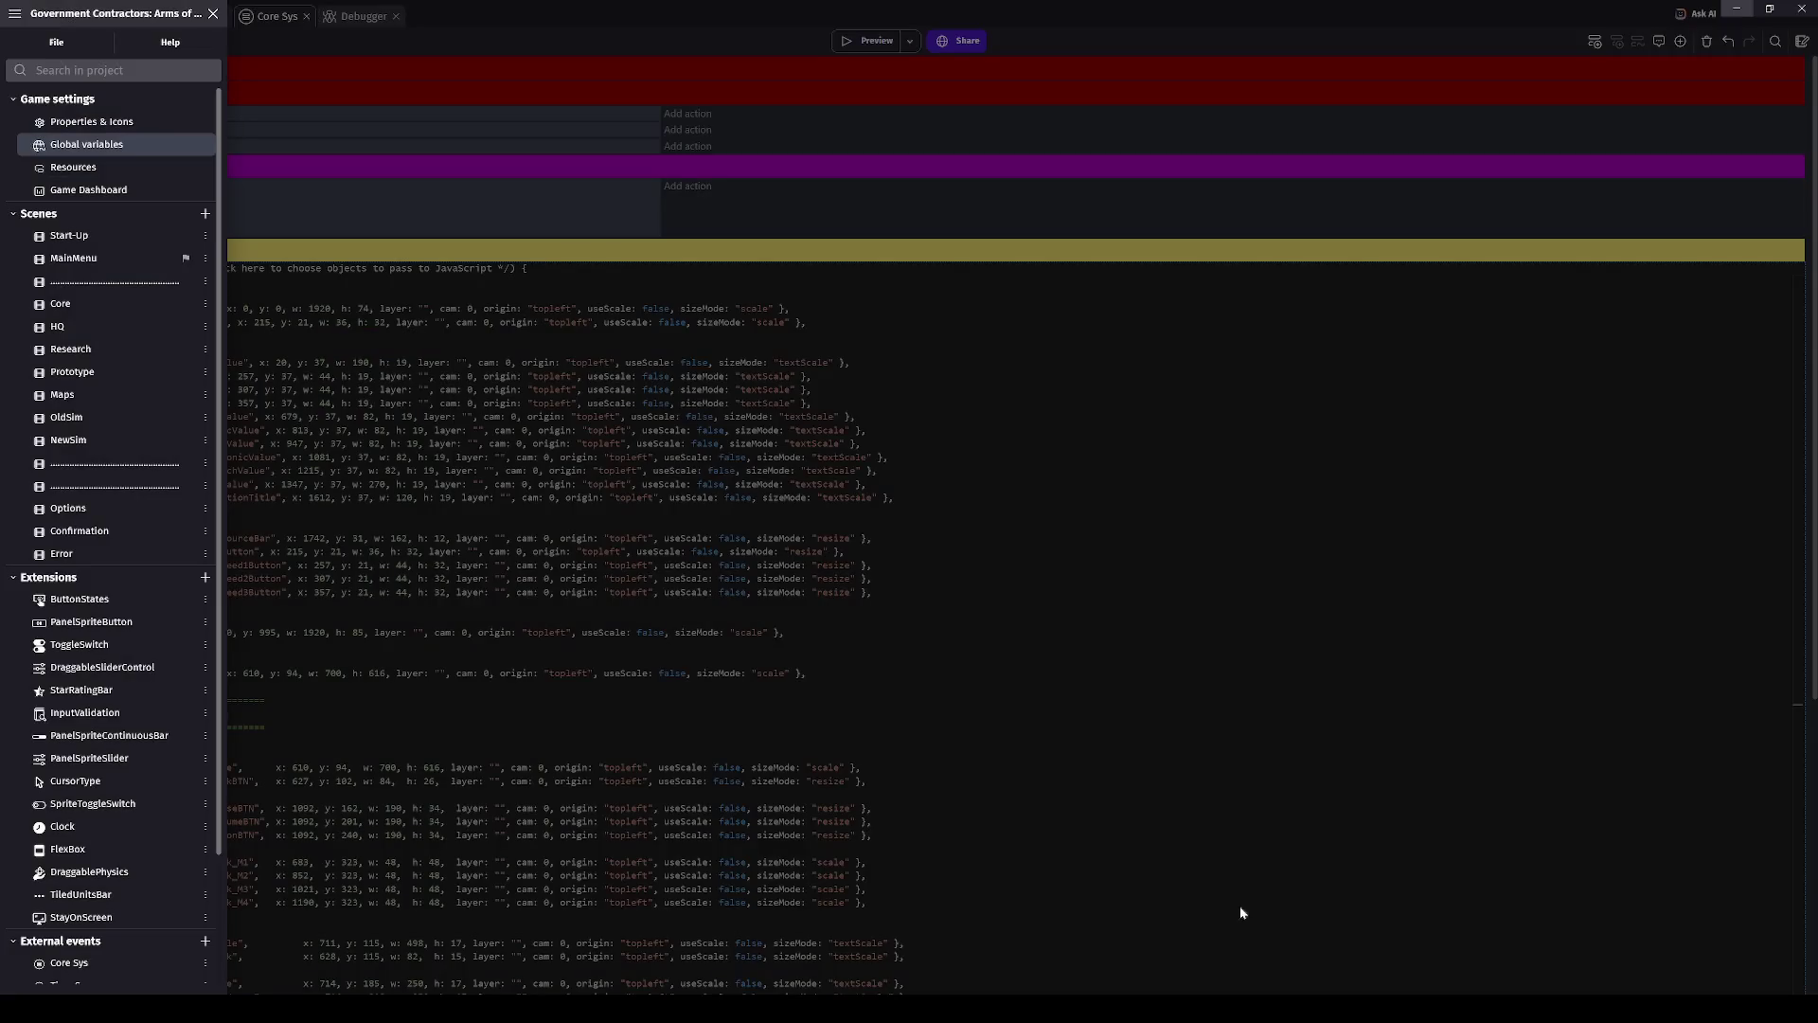
# - Close the project manager, check the Maps scene layout, then return to the Maps event sheet
pyautogui.click(995, 678)
pyautogui.click(157, 19)
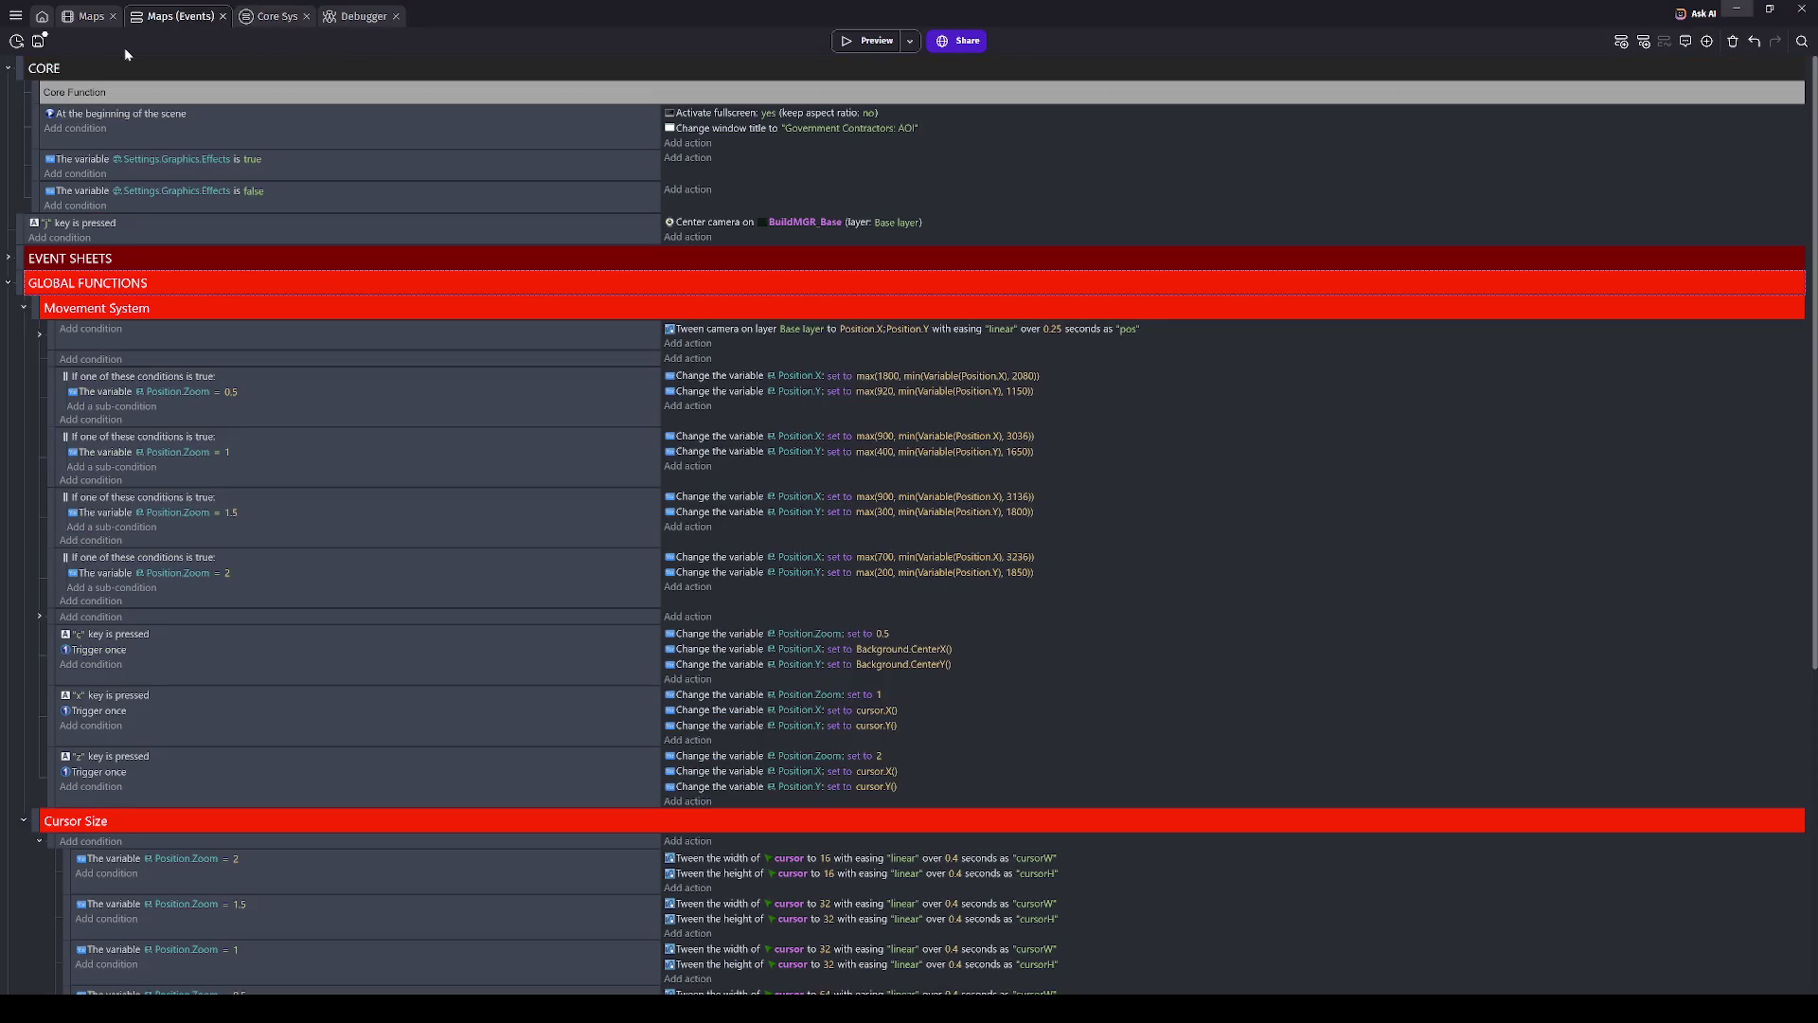
pyautogui.click(79, 18)
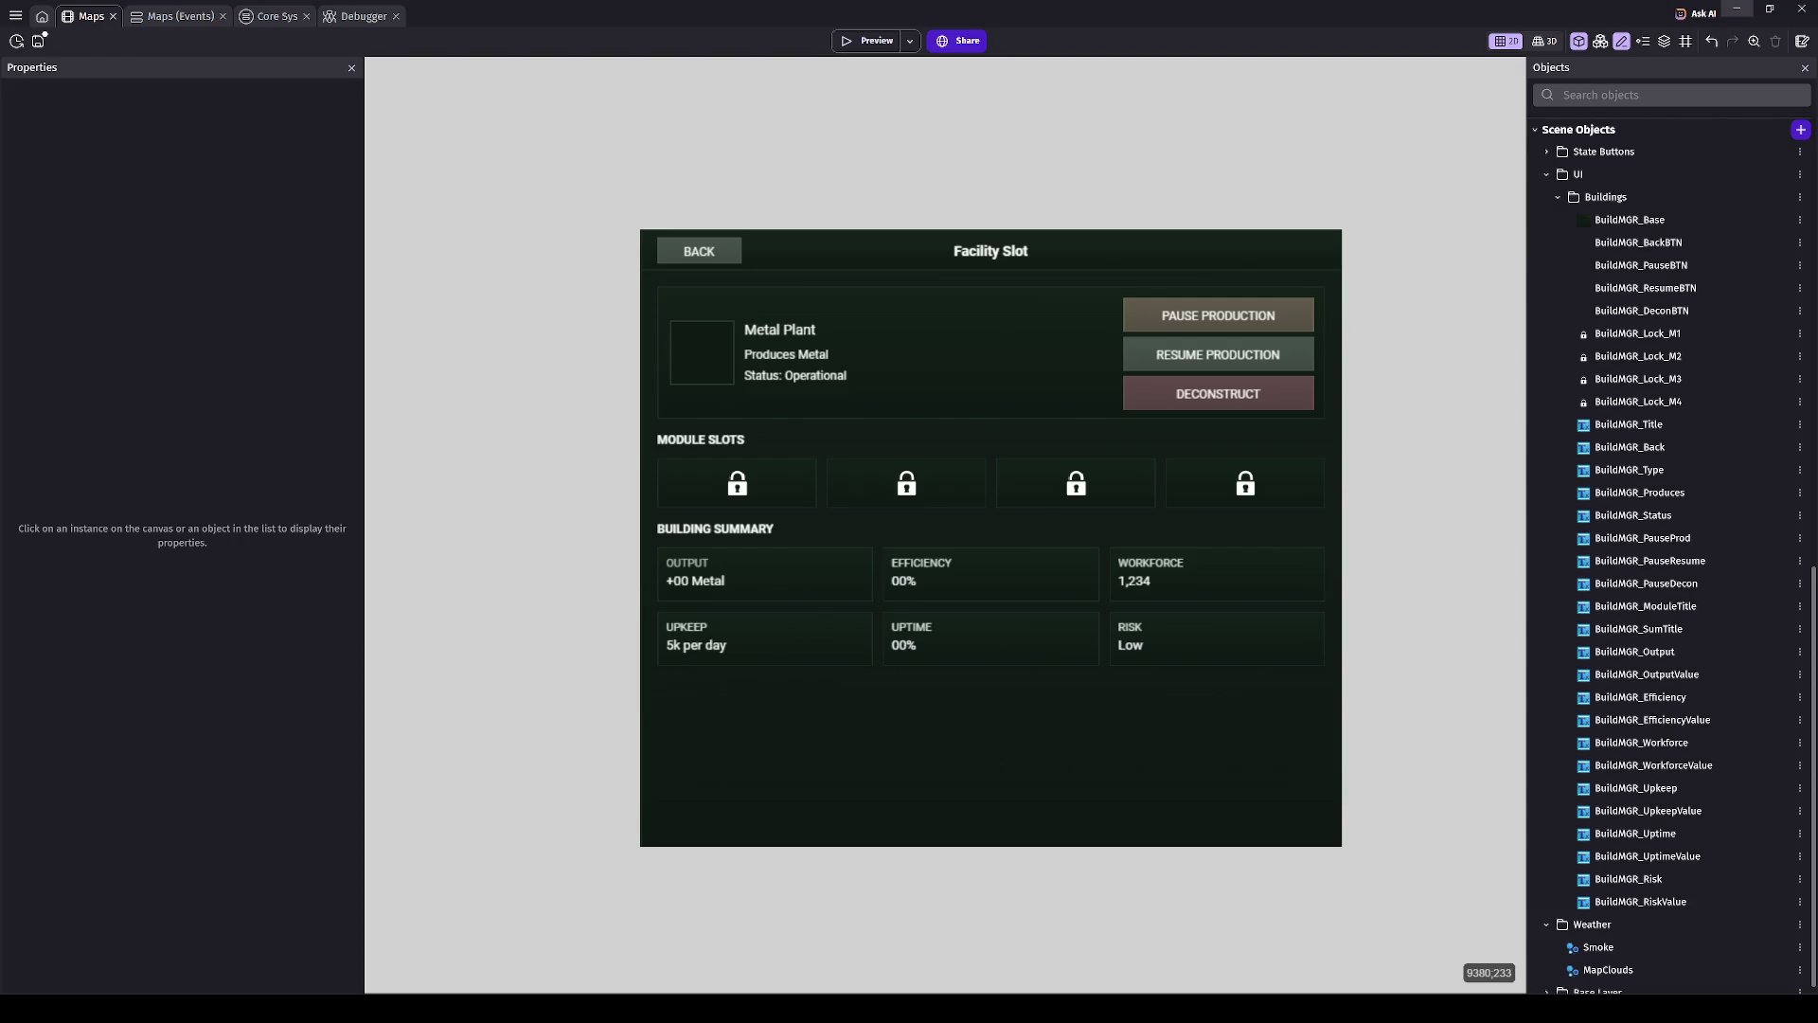
pyautogui.click(156, 16)
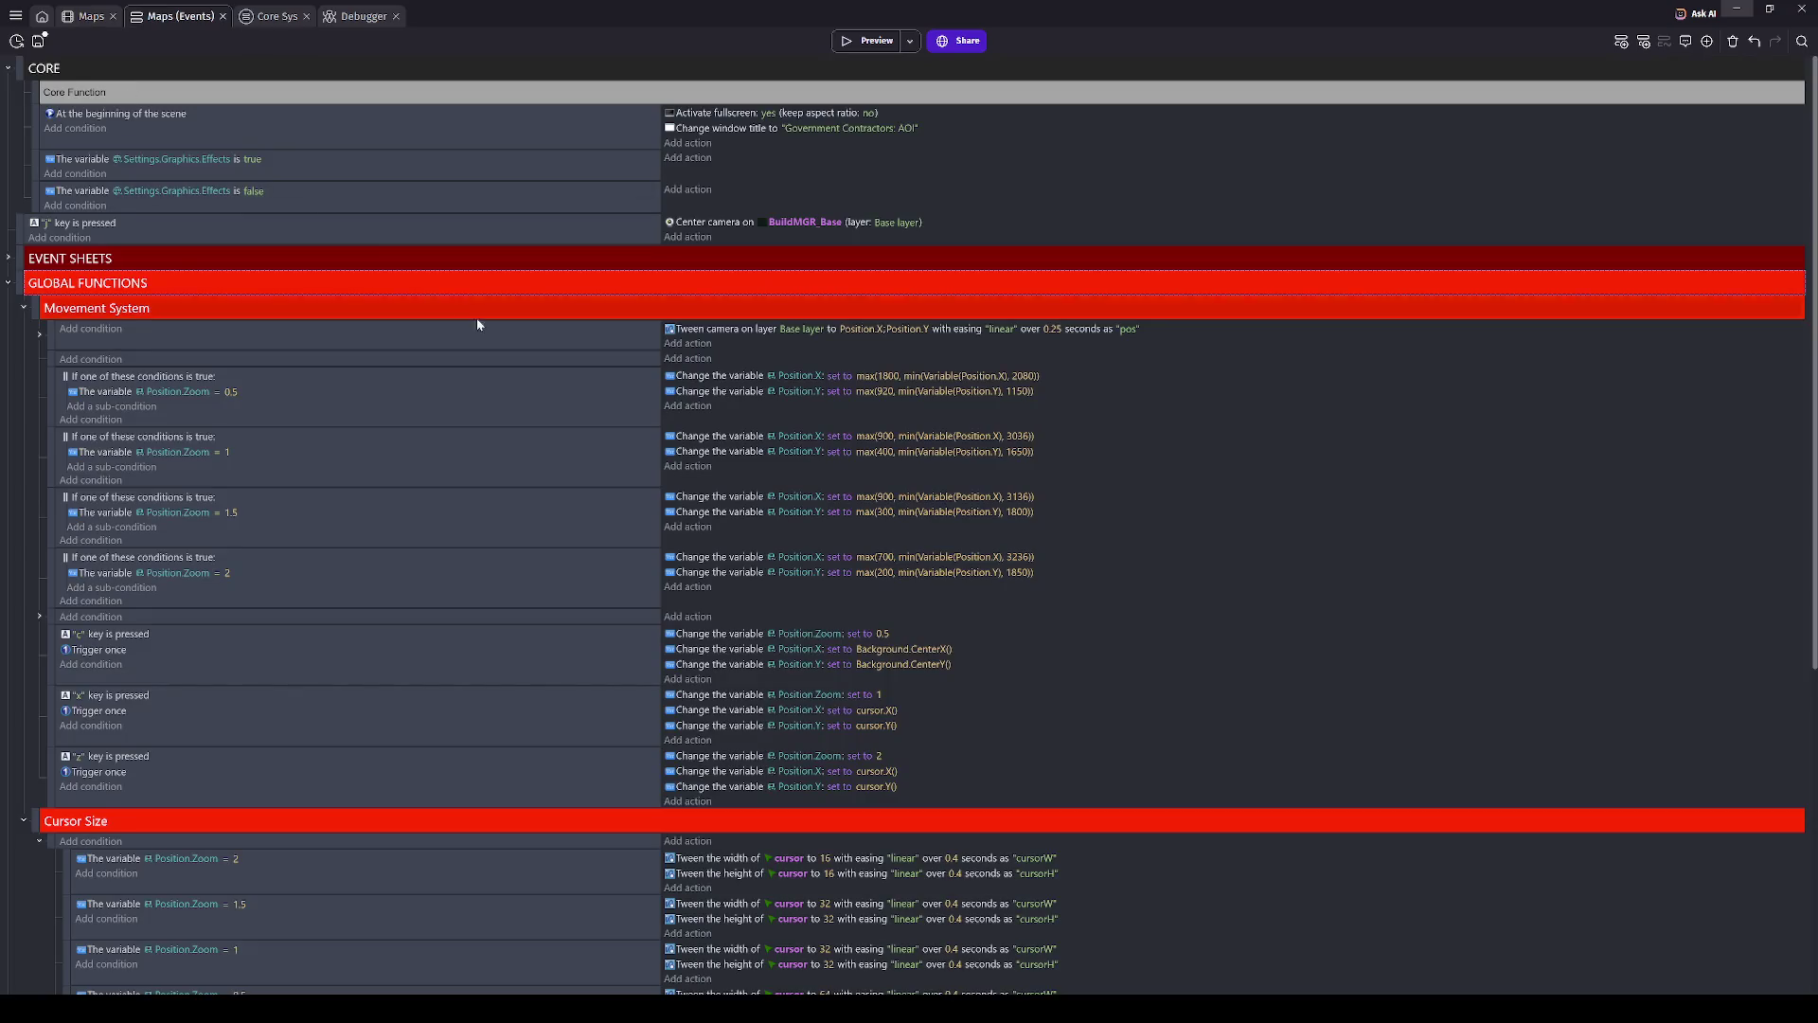
# - Collapse GLOBAL FUNCTIONS and the STATE DATA to Visual subgroup, expanding the LOCAL FUNCTIONS subgroup
pyautogui.click(8, 282)
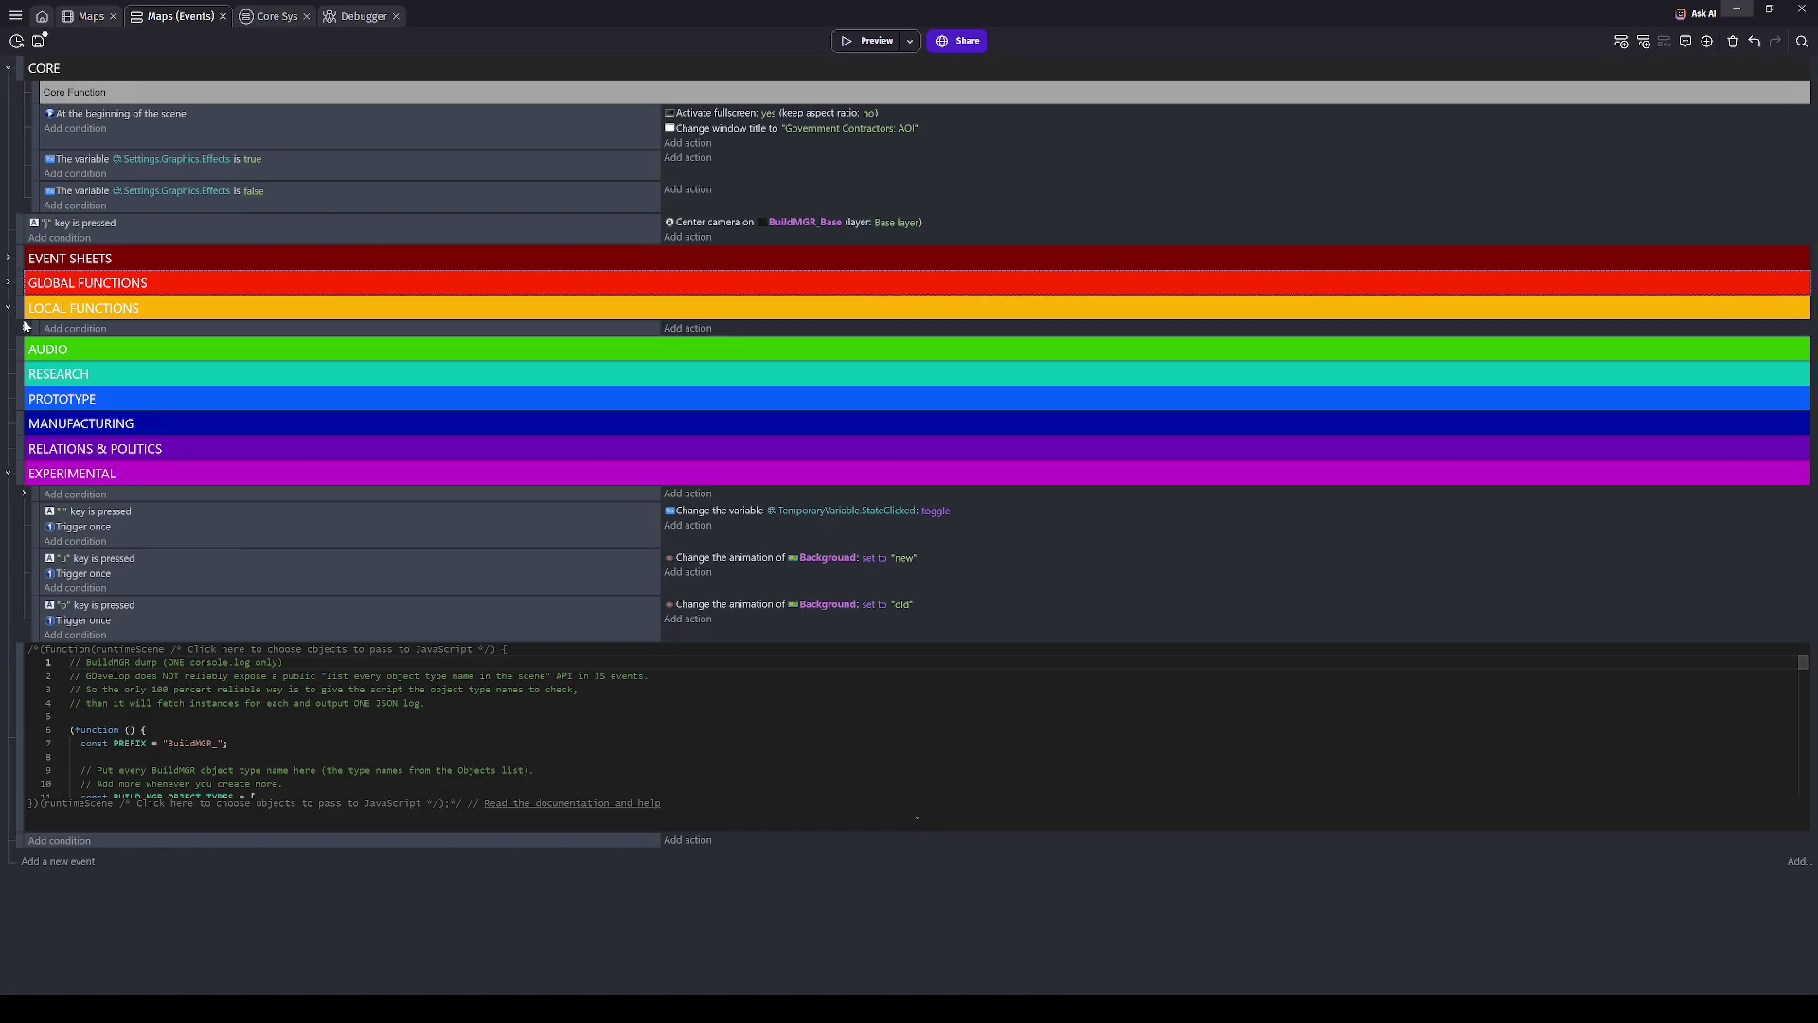
pyautogui.click(24, 328)
pyautogui.scroll(-4, 26, 327)
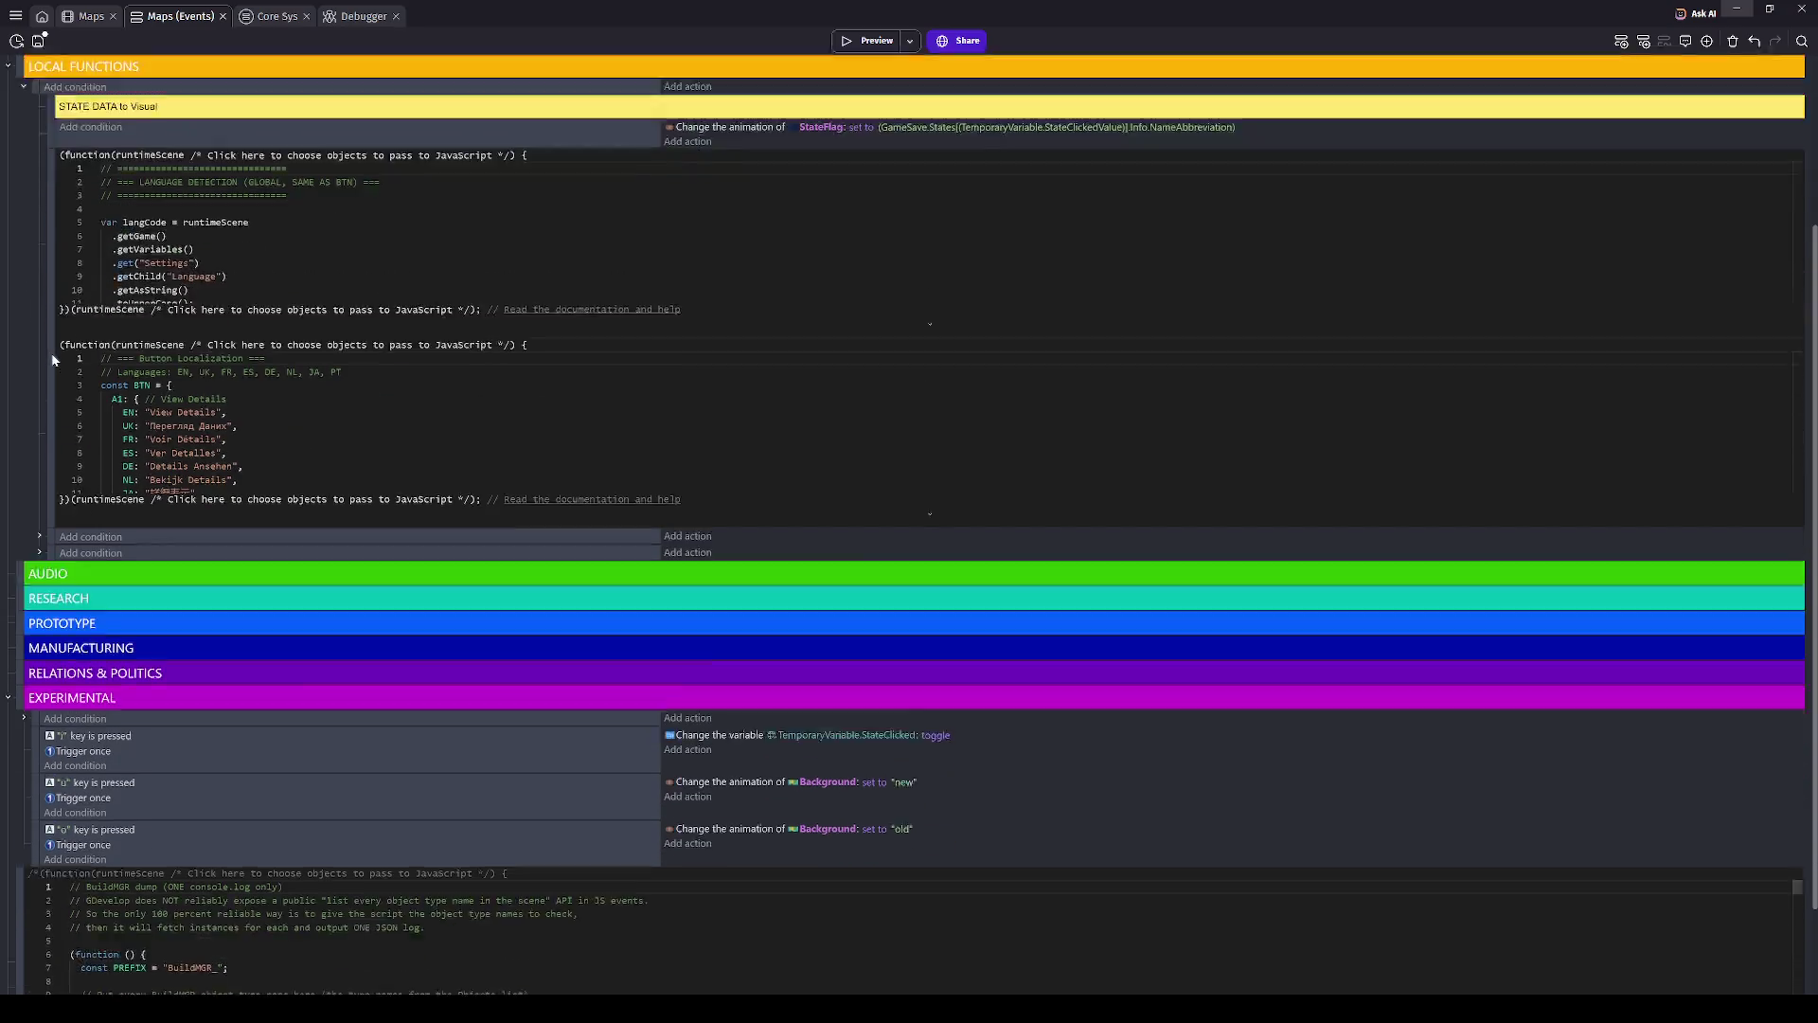
pyautogui.scroll(2, 24, 179)
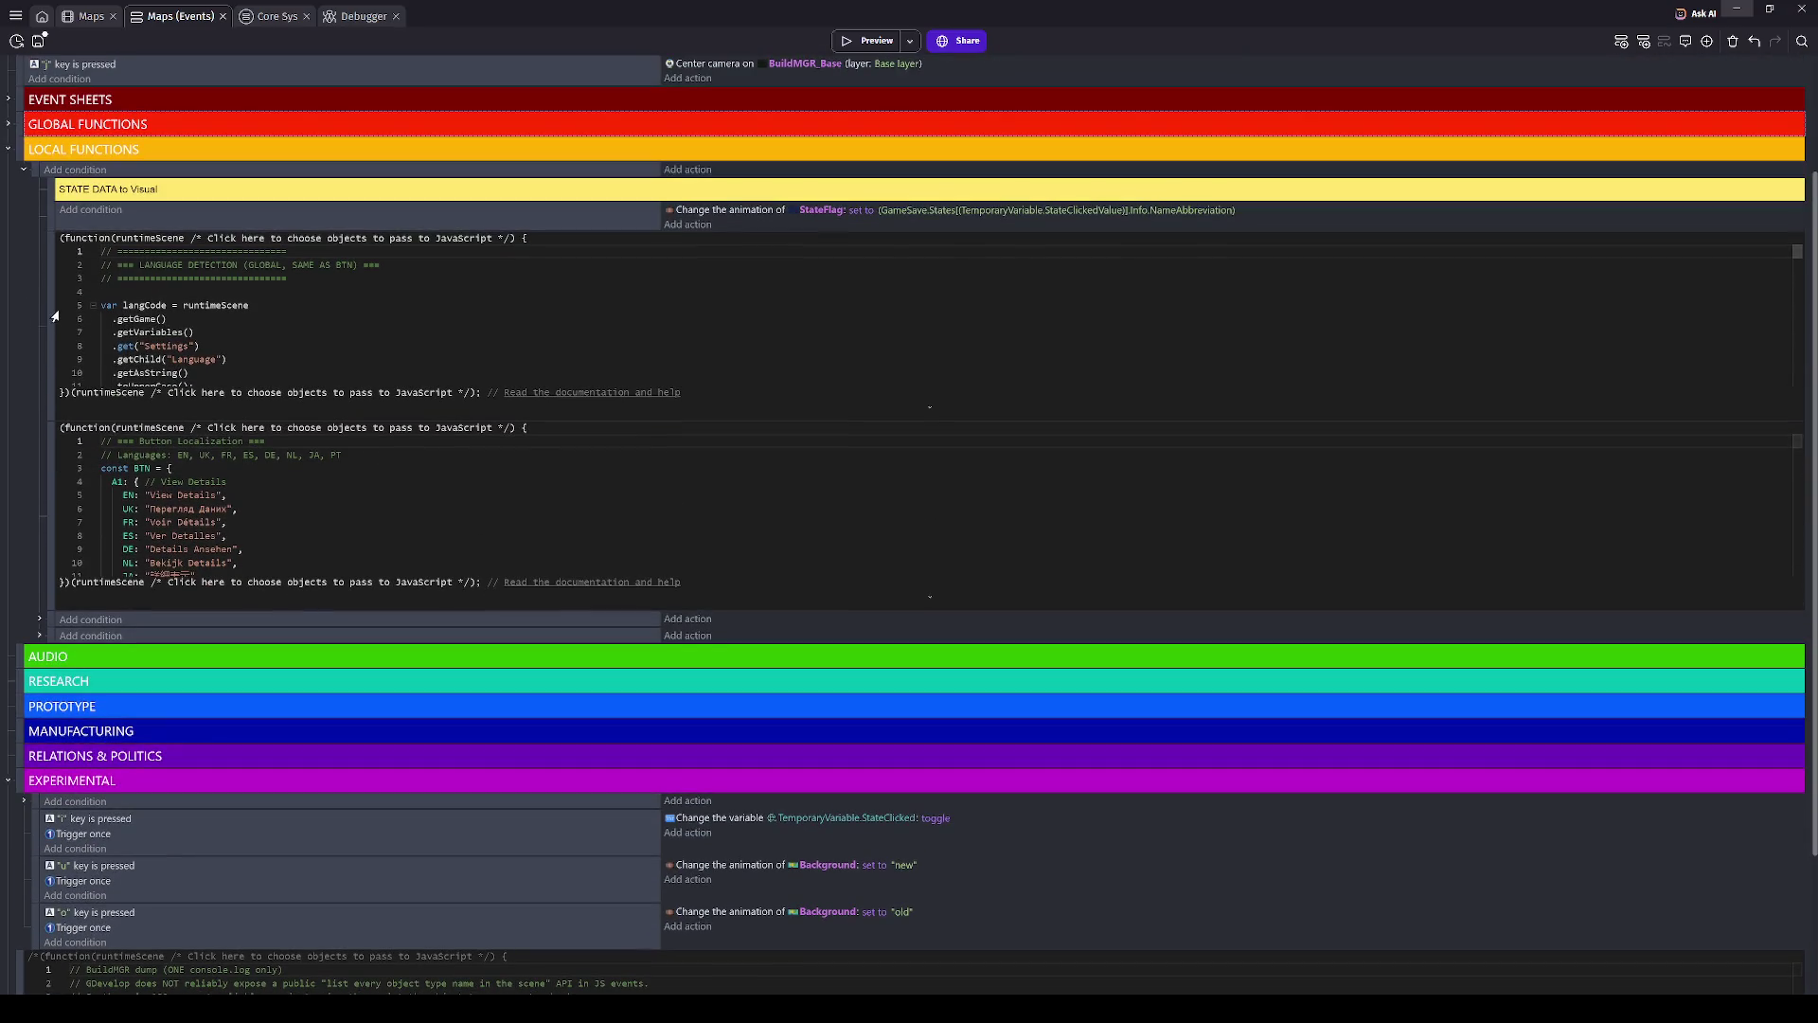
pyautogui.click(24, 171)
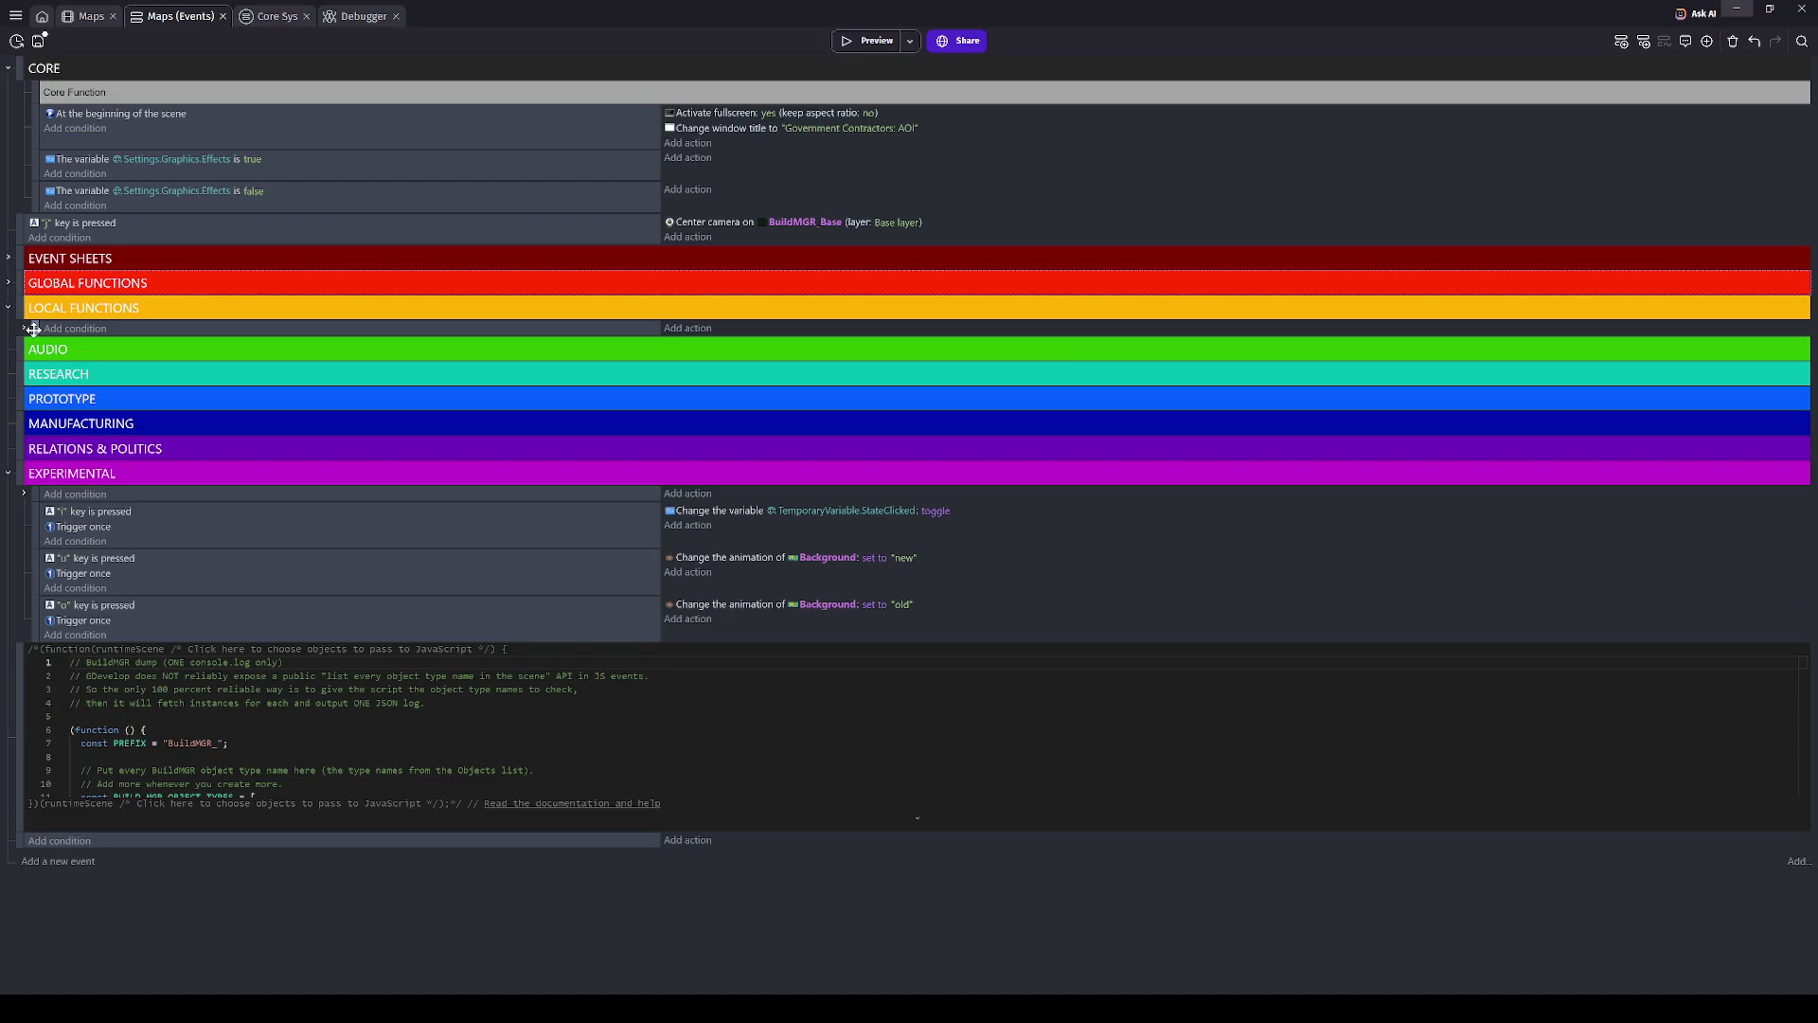
# - Paste an empty event under LOCAL FUNCTIONS and give it an empty sub-event
pyautogui.hotkey('ctrl', 'v')
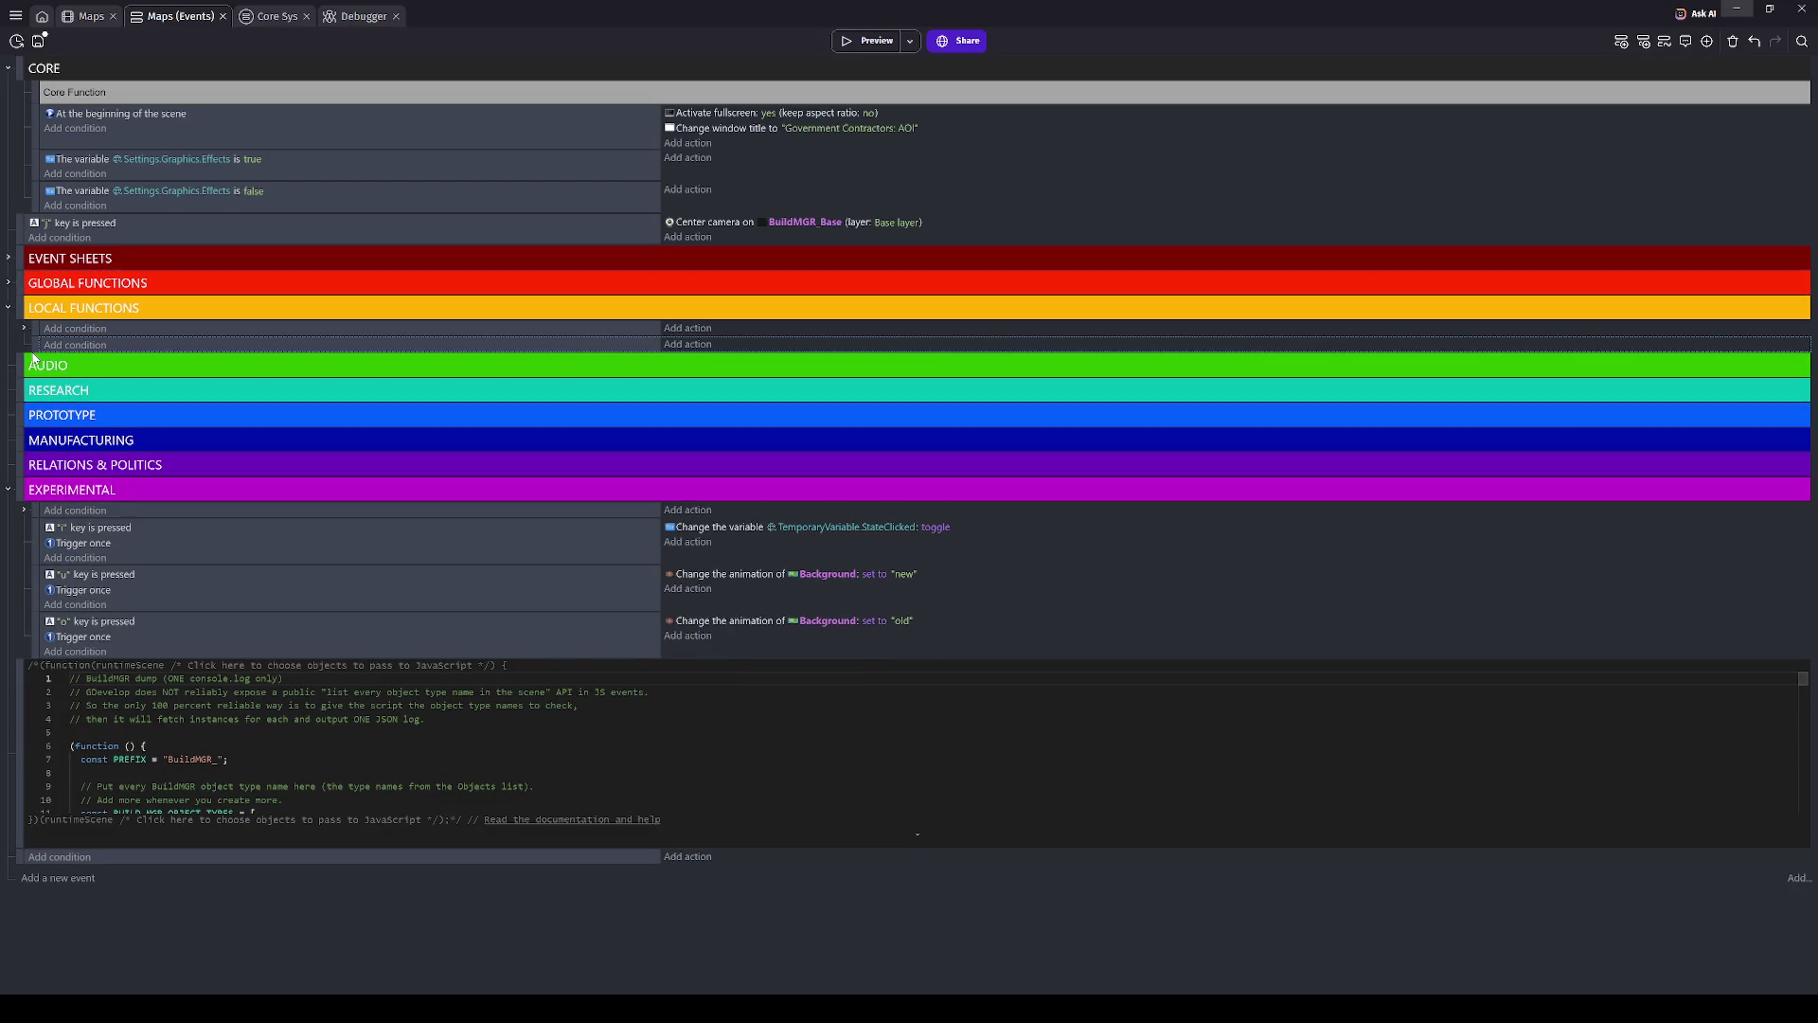
pyautogui.hotkey('shift', 'd')
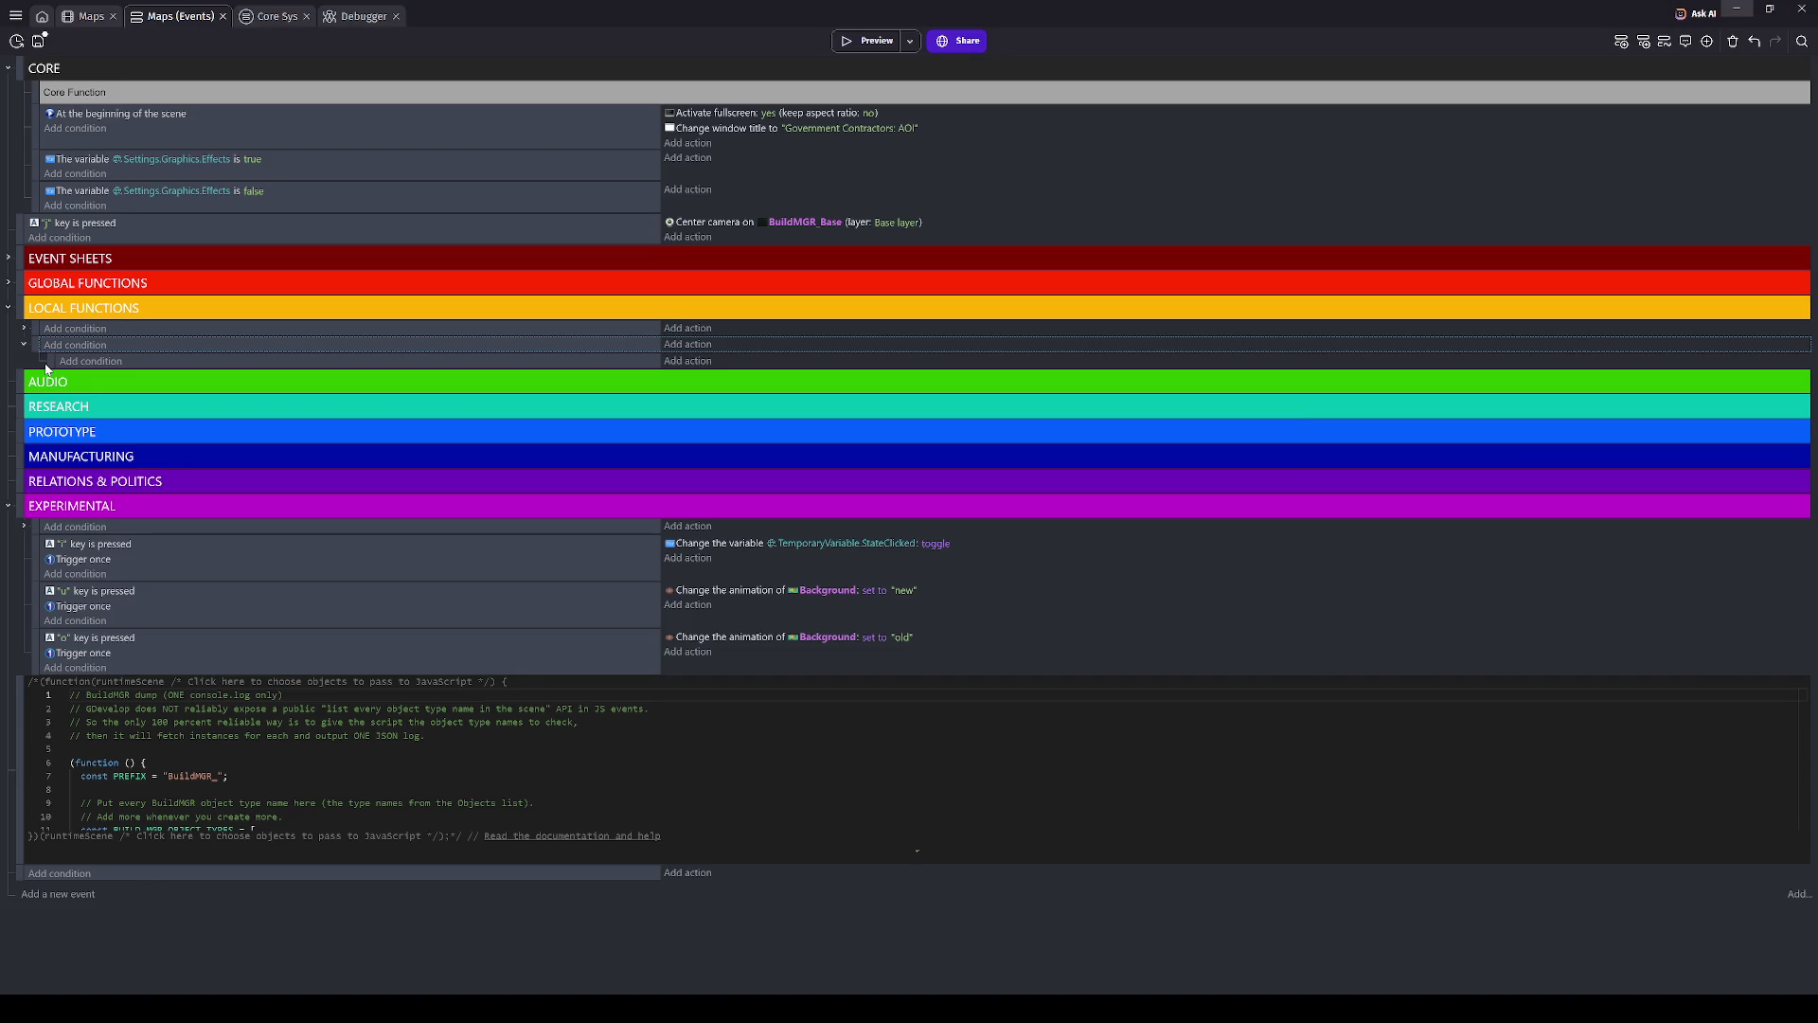
# - Delete the BuildMGR dump JavaScript event from the EXPERIMENTAL group
pyautogui.click(21, 684)
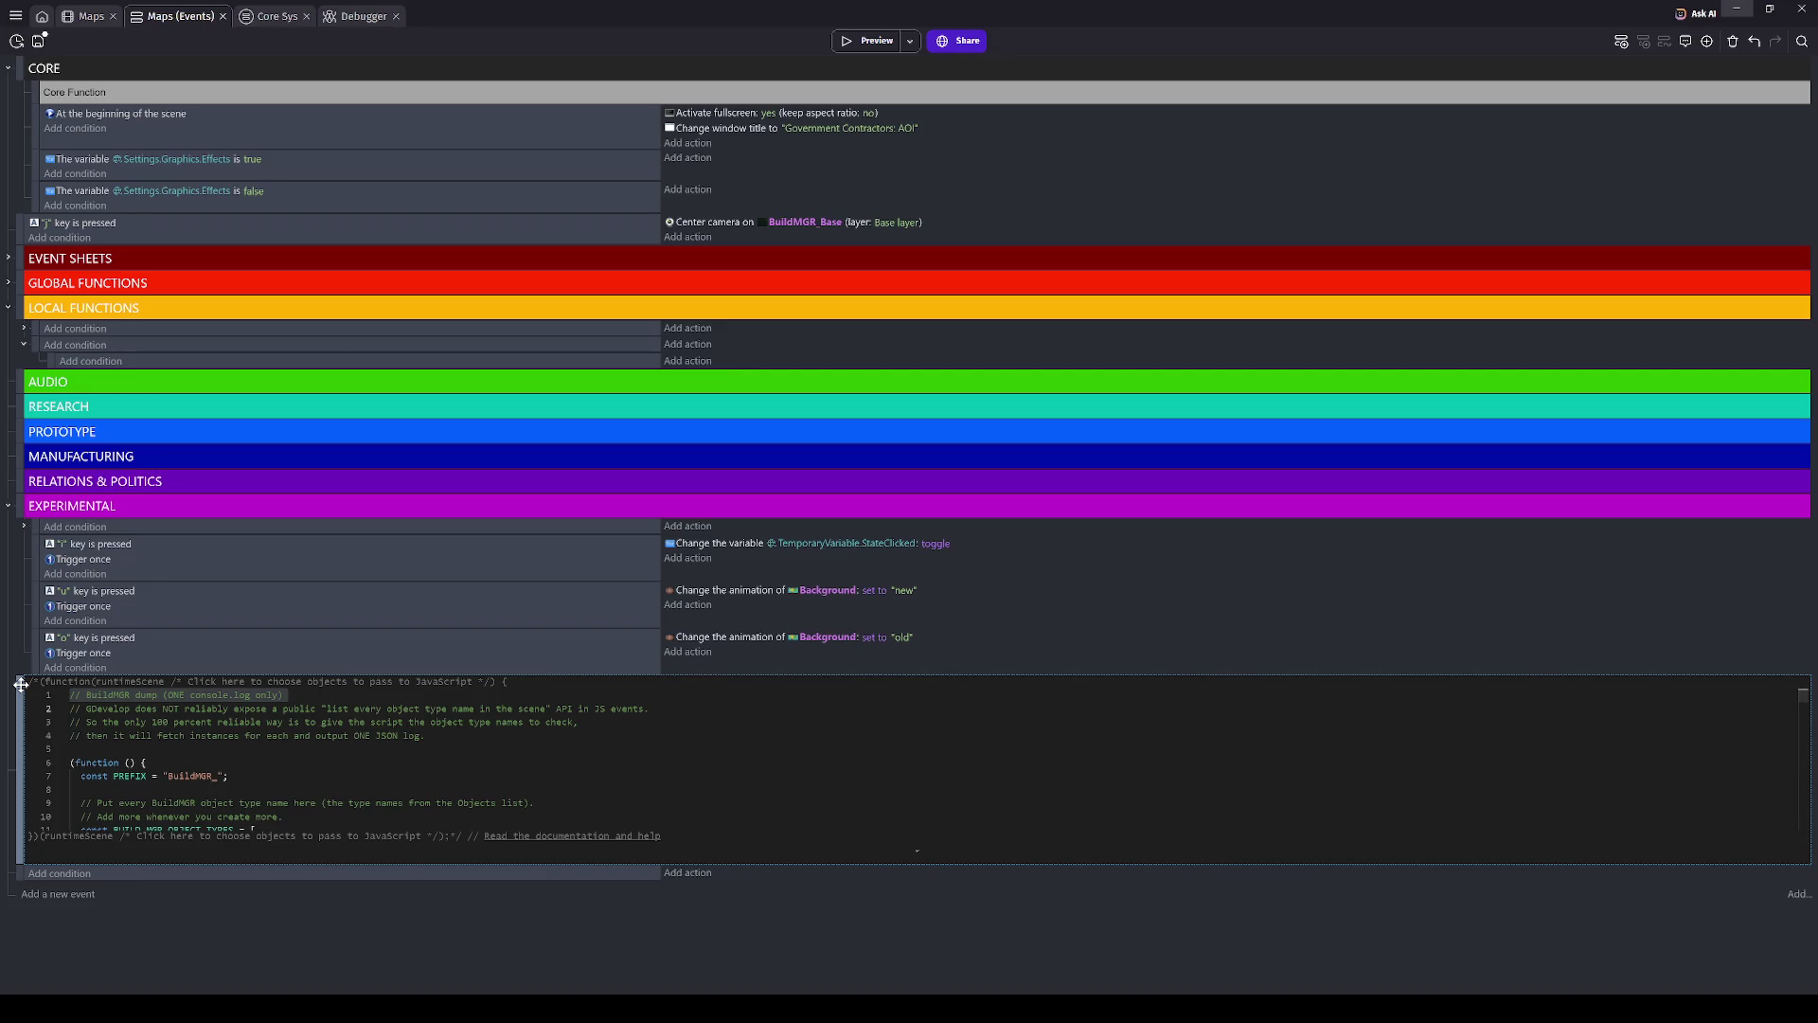
pyautogui.press('Delete')
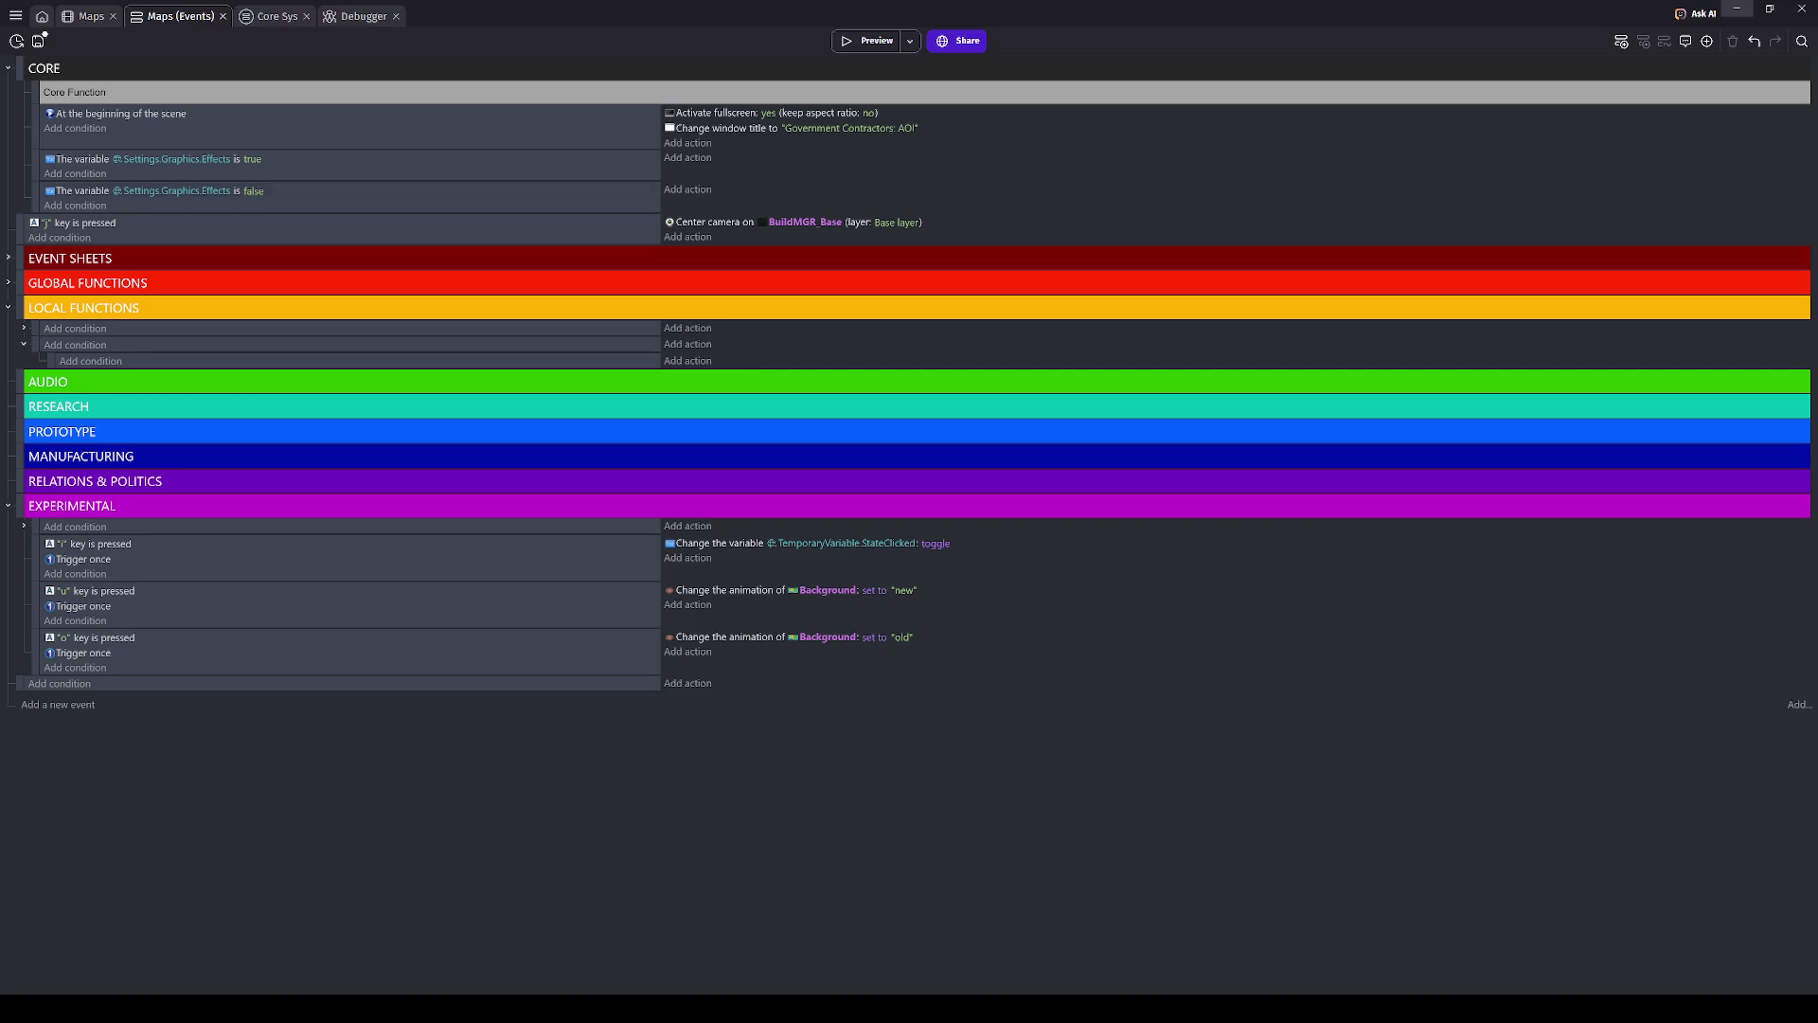
# - From the Maps scene editor, start a game preview
pyautogui.click(91, 16)
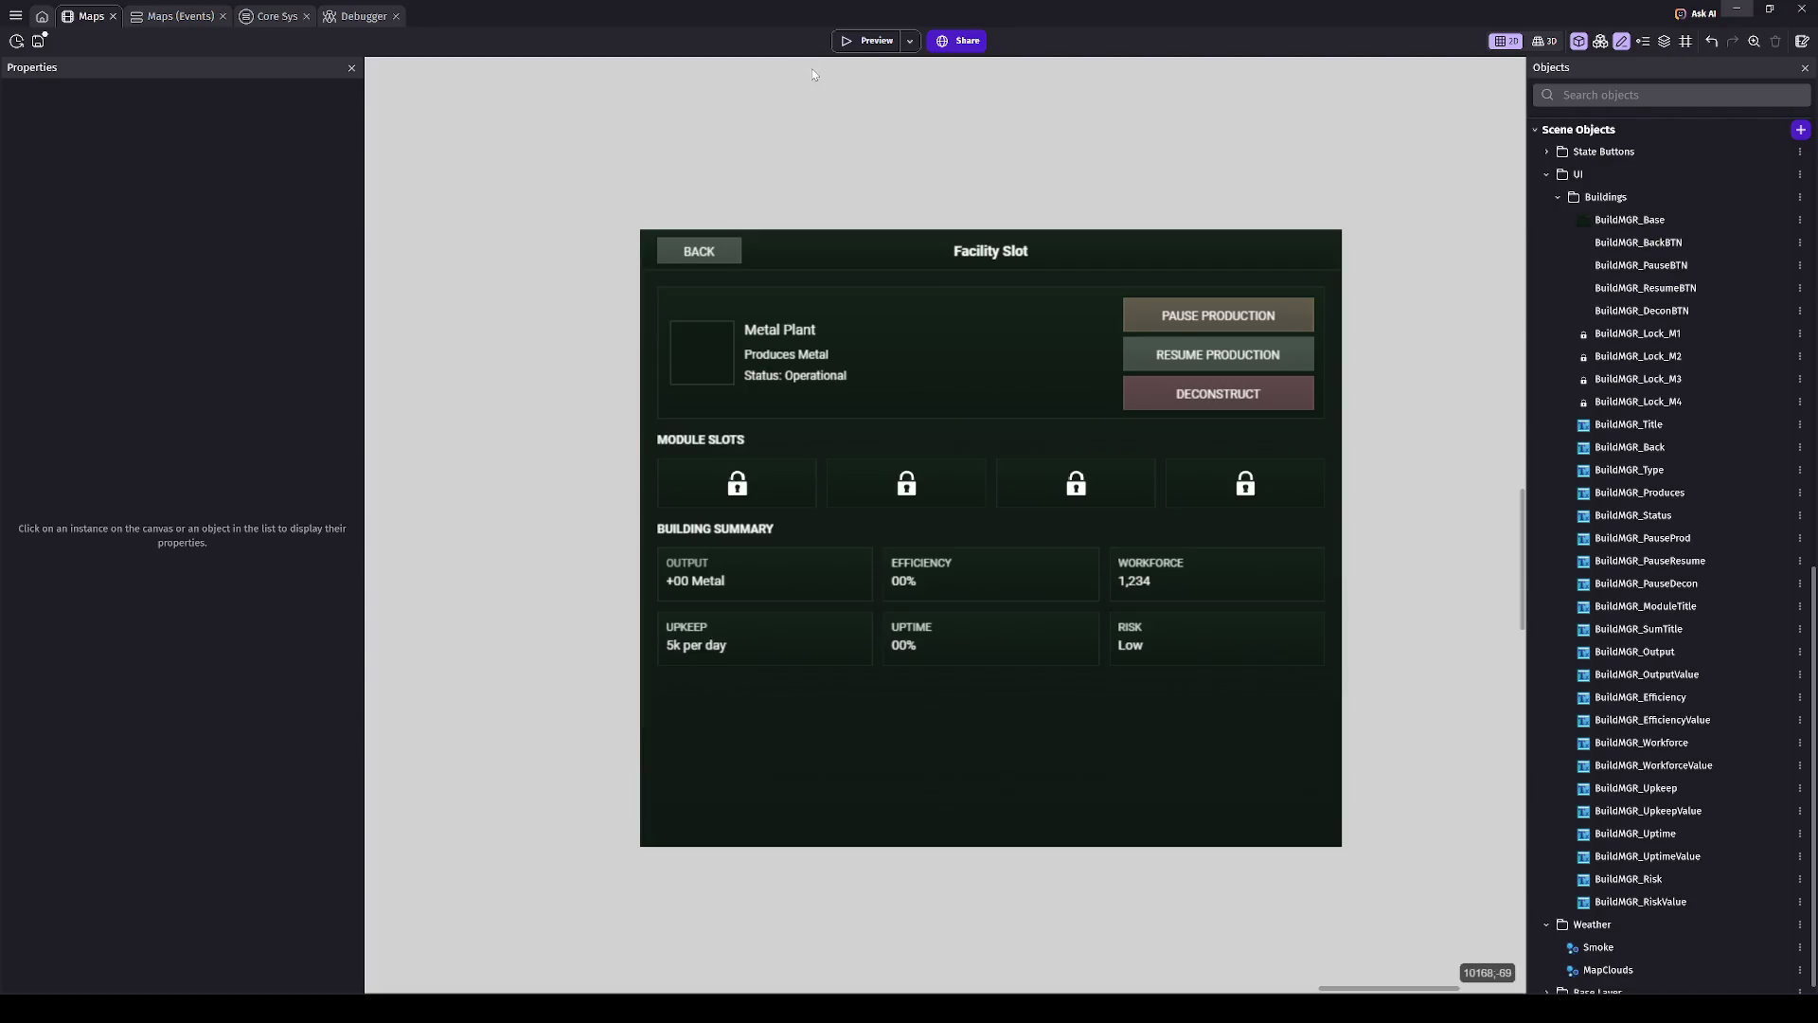
pyautogui.click(863, 41)
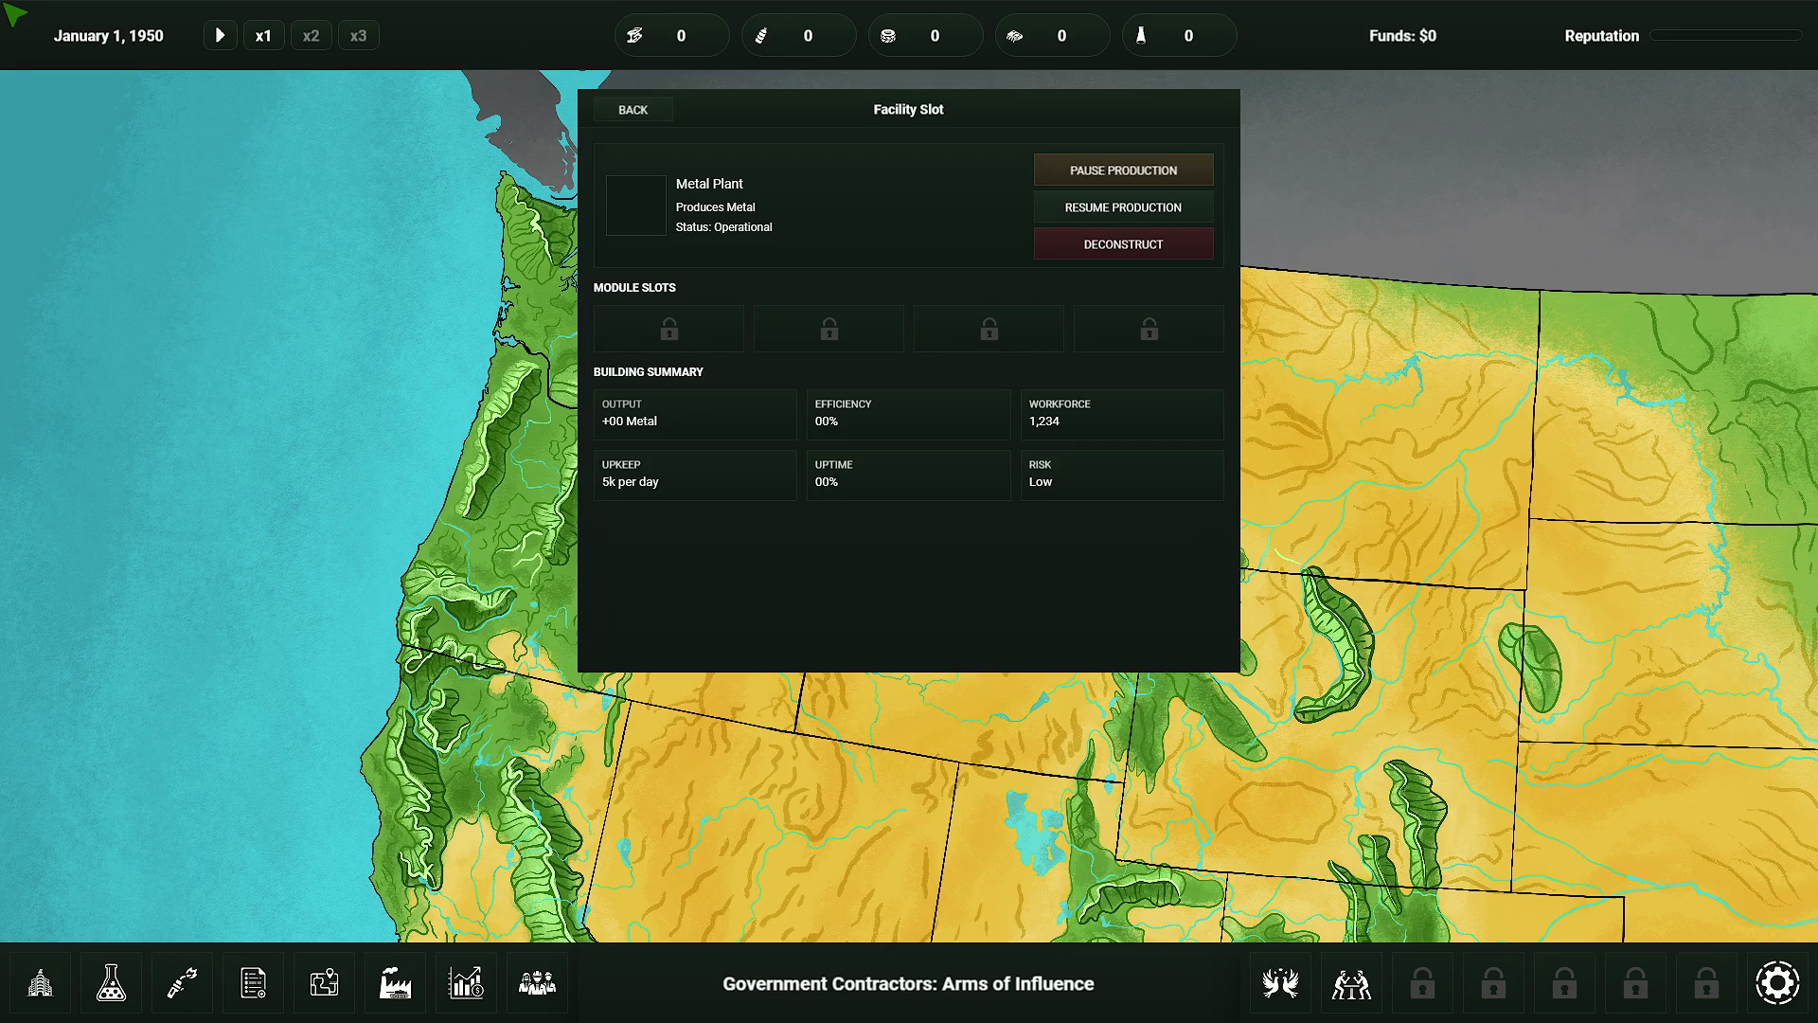
# - Show Oregon's state panel on the map, then zoom out and back in and pan north
pyautogui.click(507, 466)
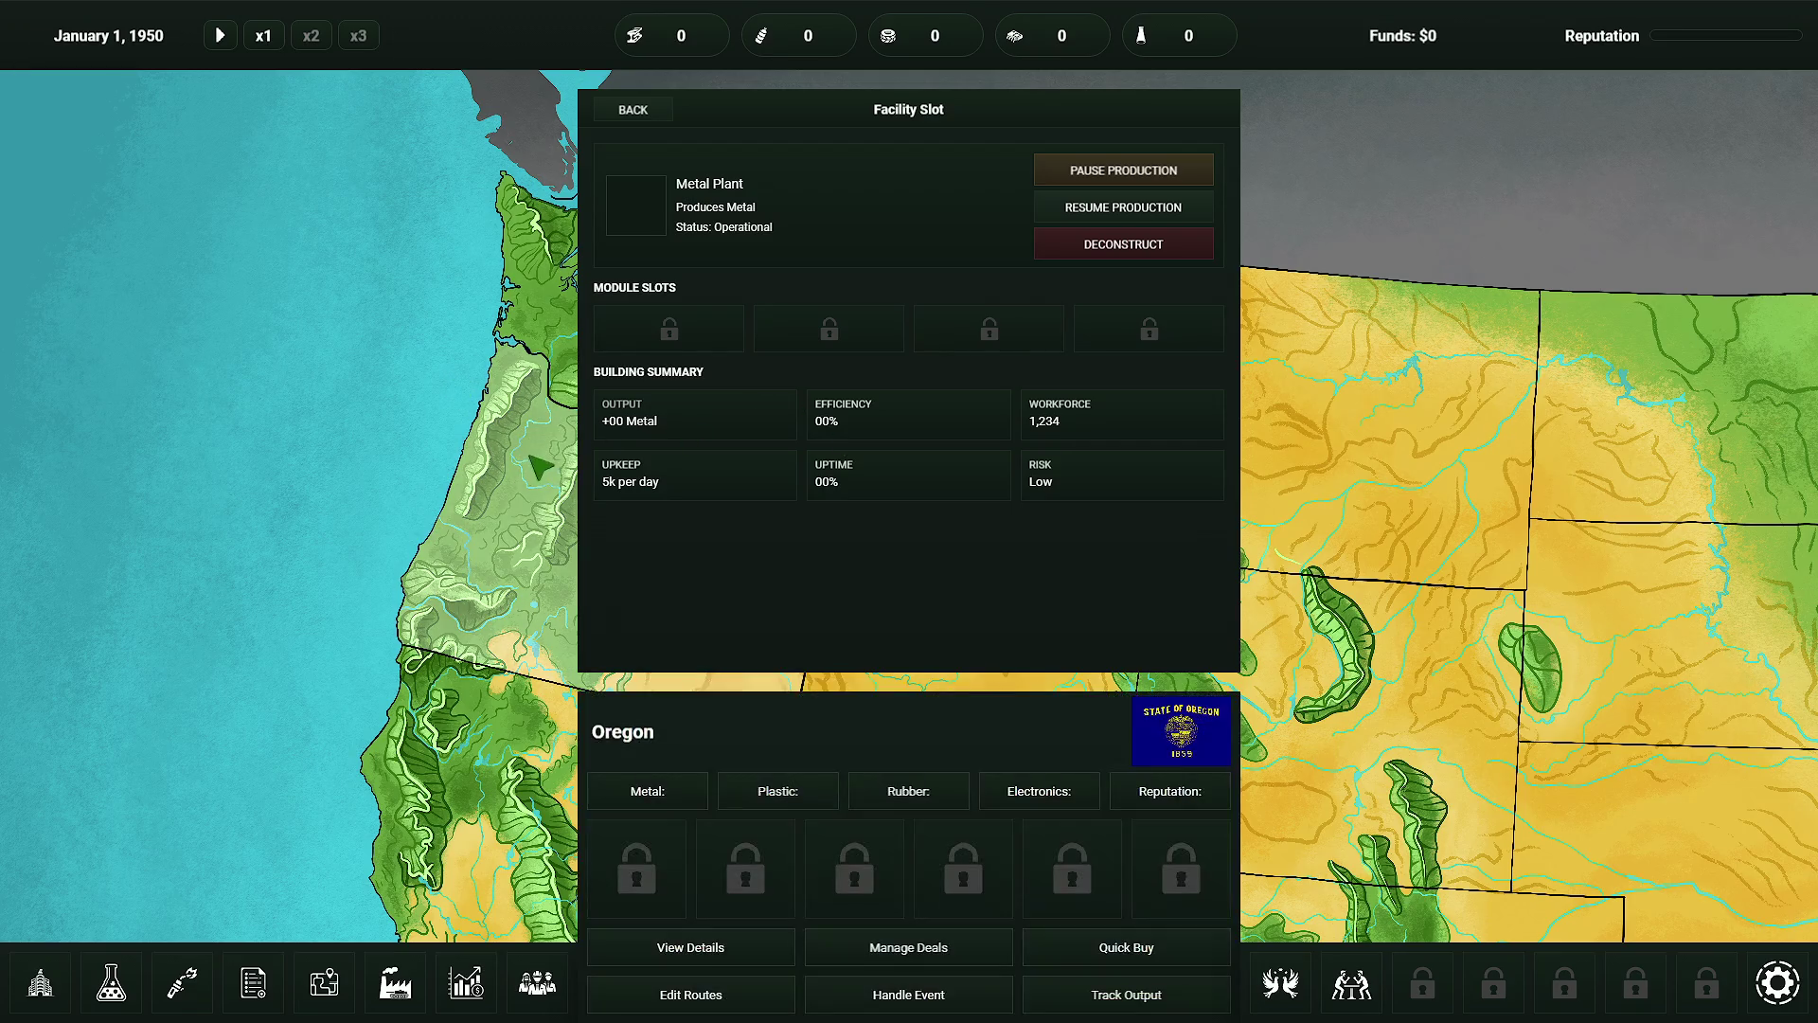
pyautogui.scroll(-5, 507, 466)
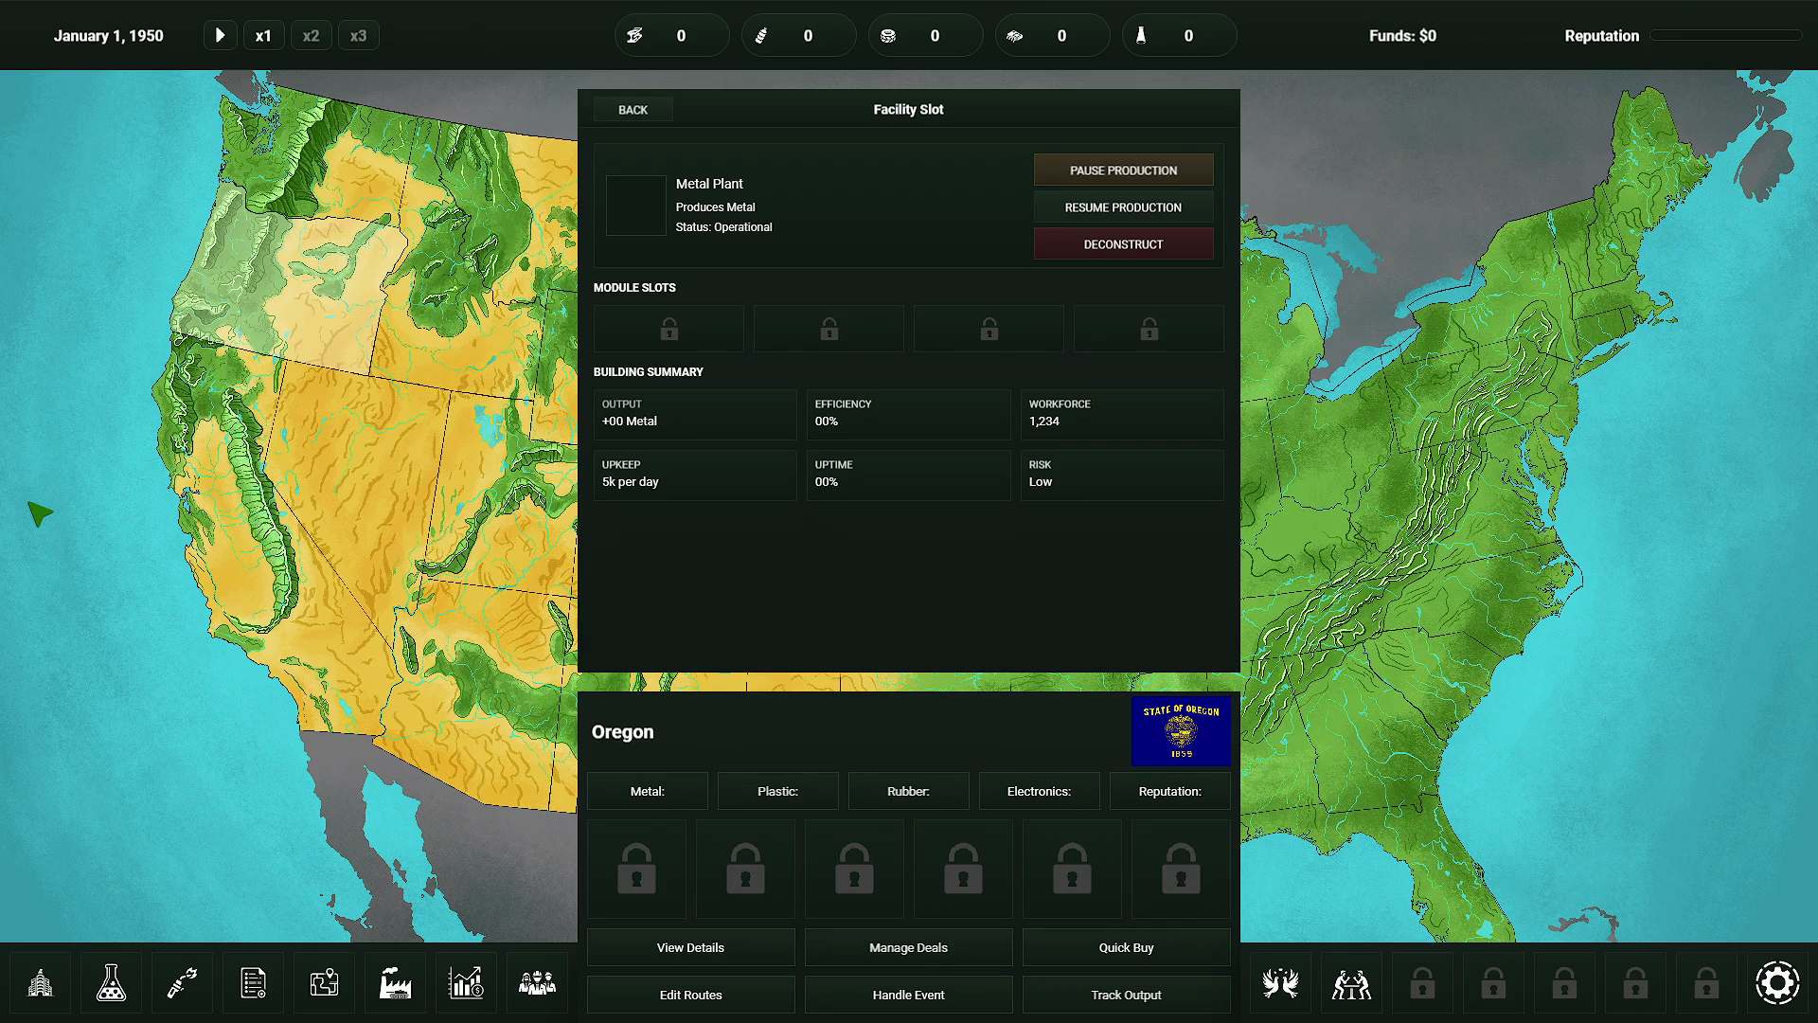
pyautogui.scroll(5, 163, 387)
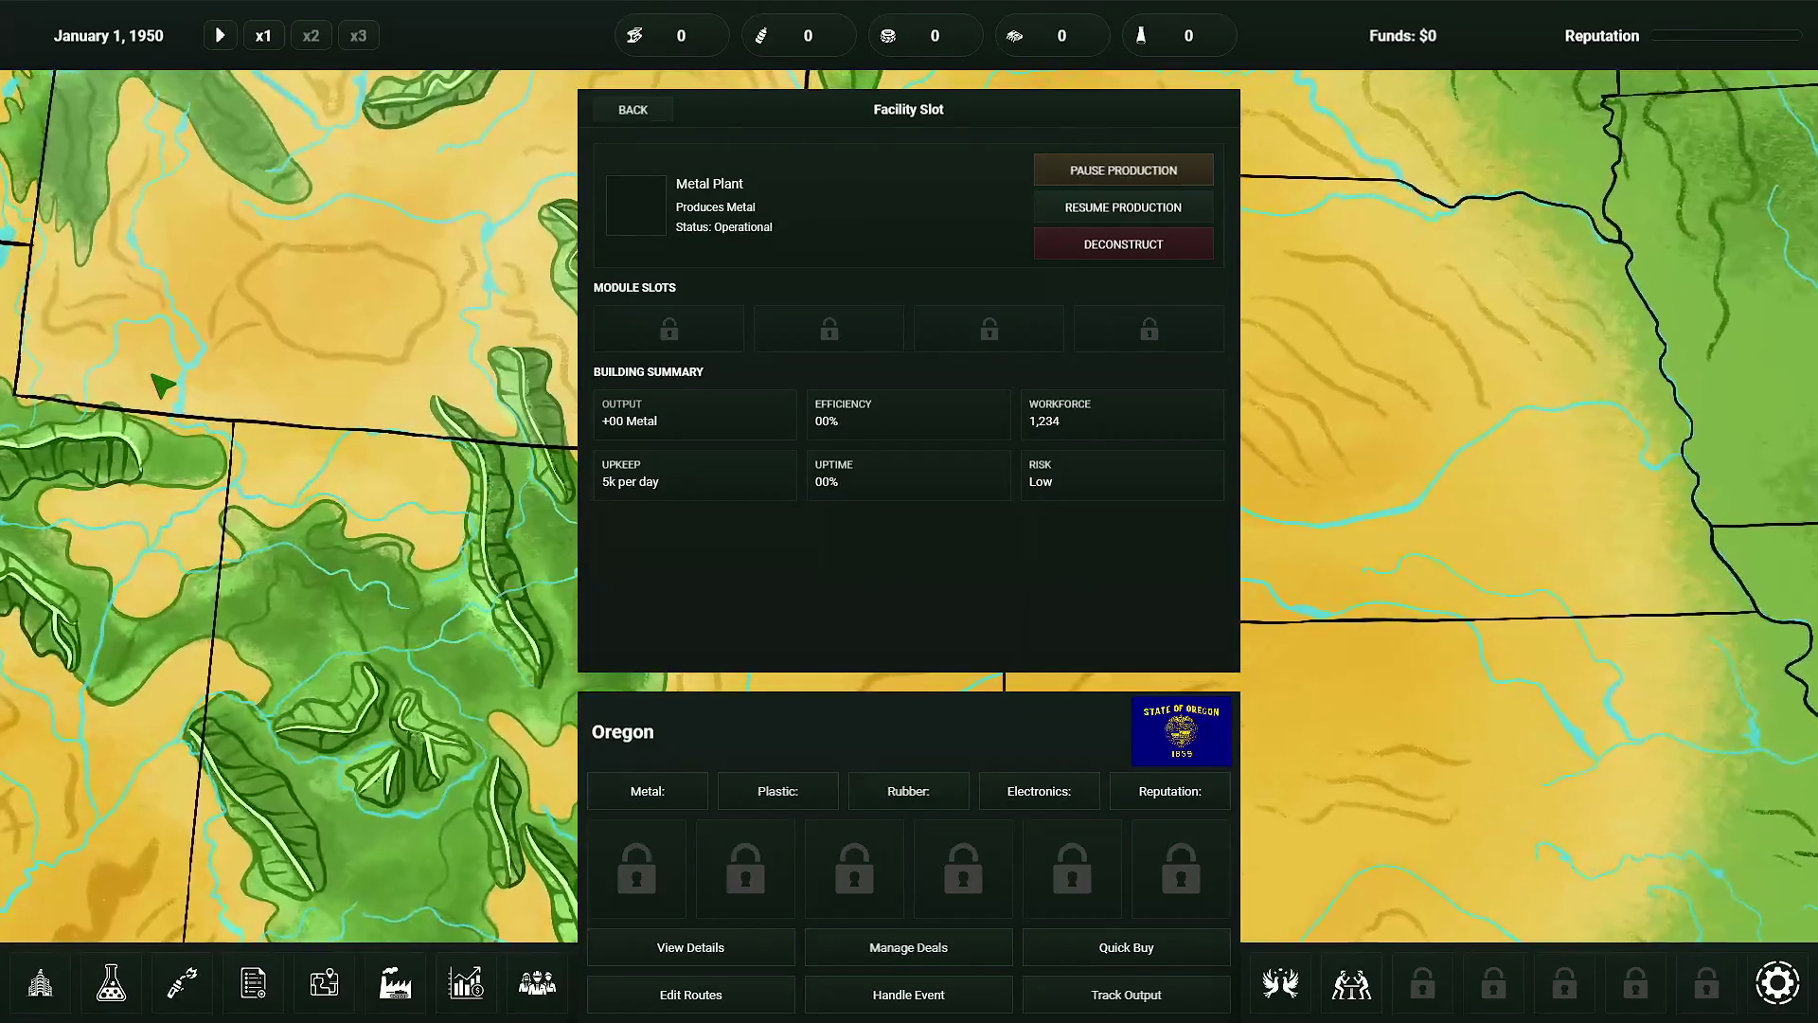
pyautogui.scroll(3, 163, 387)
pyautogui.press('w')
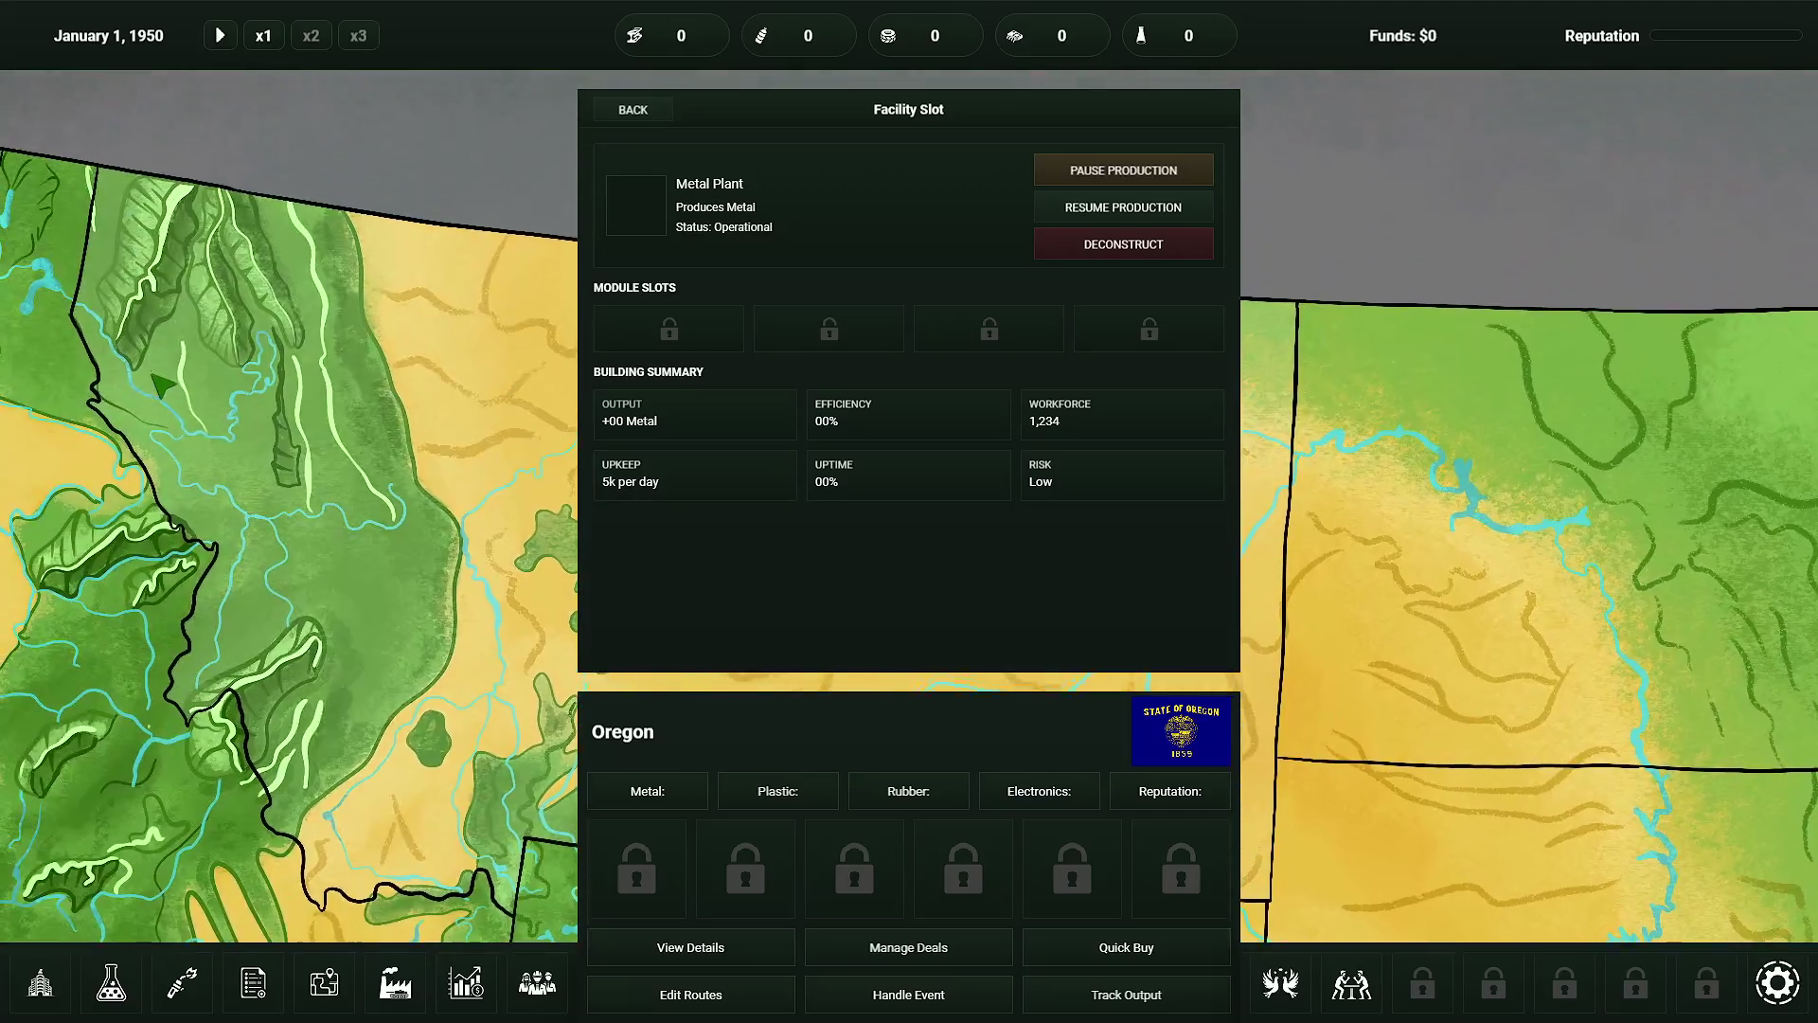